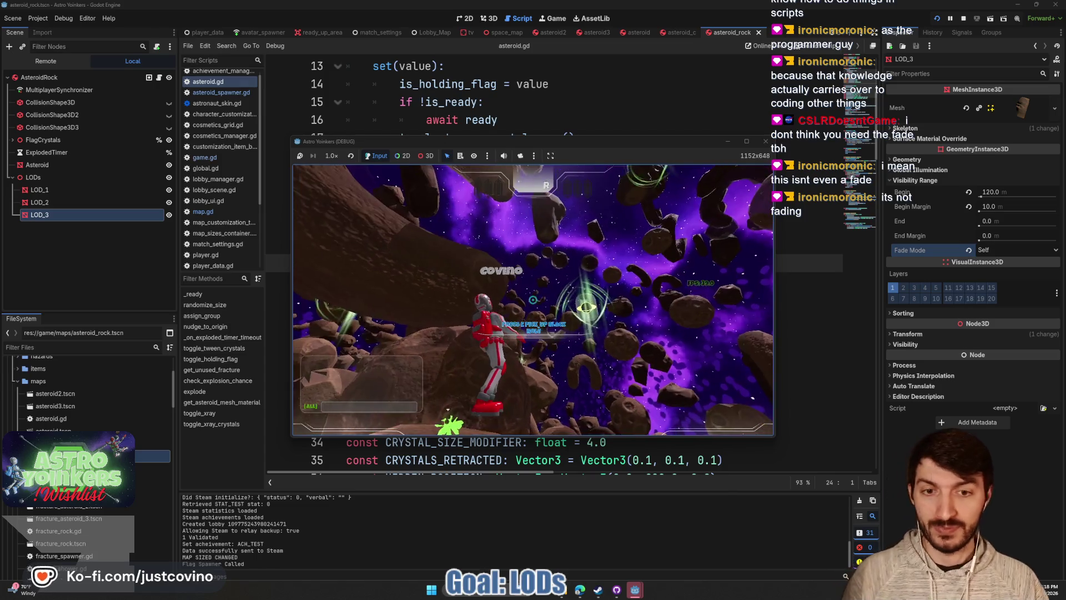
- Stop the running game and add a '#region LOD' marker at the end of asteroid.gd
{"action": "key", "text": "F8"}
{"action": "left_click", "coordinate": [514, 276]}
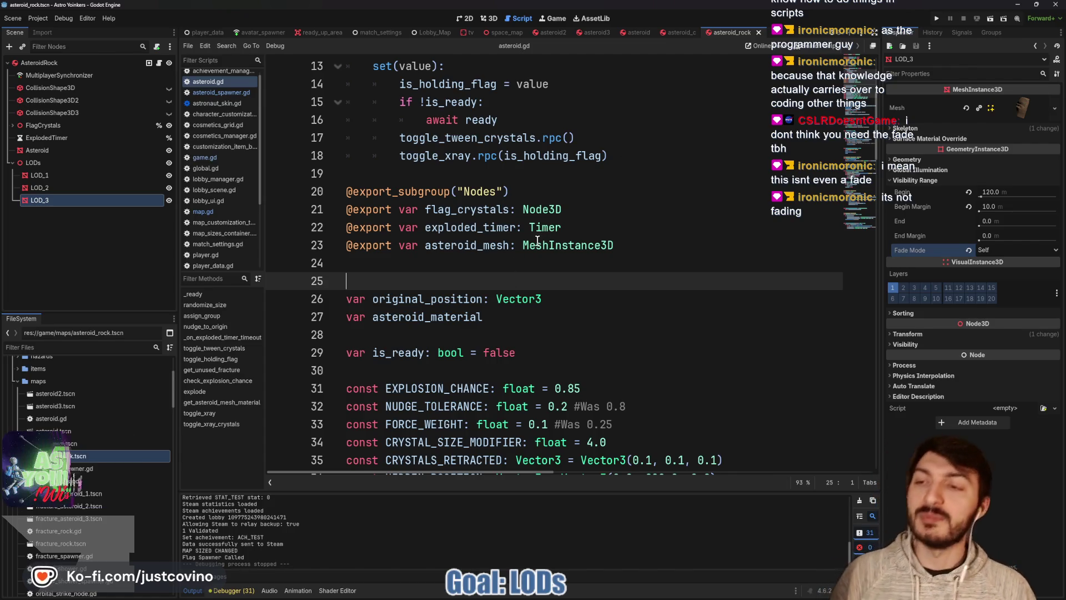
{"action": "scroll", "coordinate": [538, 265], "scroll_direction": "down", "scroll_amount": 1}
{"action": "scroll", "coordinate": [538, 266], "scroll_direction": "down", "scroll_amount": 20}
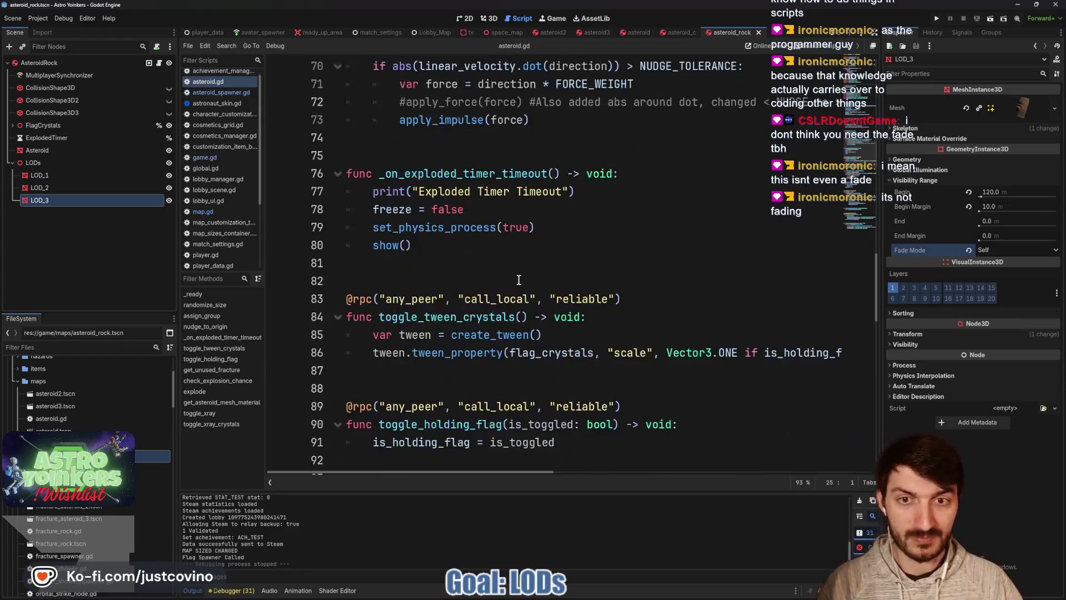
{"action": "scroll", "coordinate": [515, 279], "scroll_direction": "down", "scroll_amount": 12}
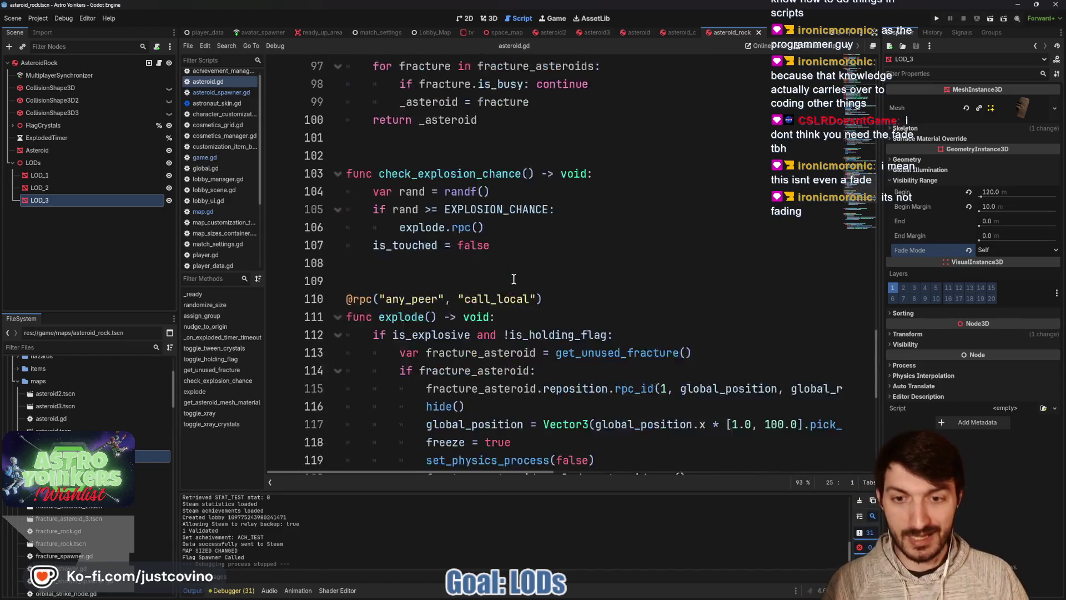
{"action": "scroll", "coordinate": [514, 279], "scroll_direction": "down", "scroll_amount": 3}
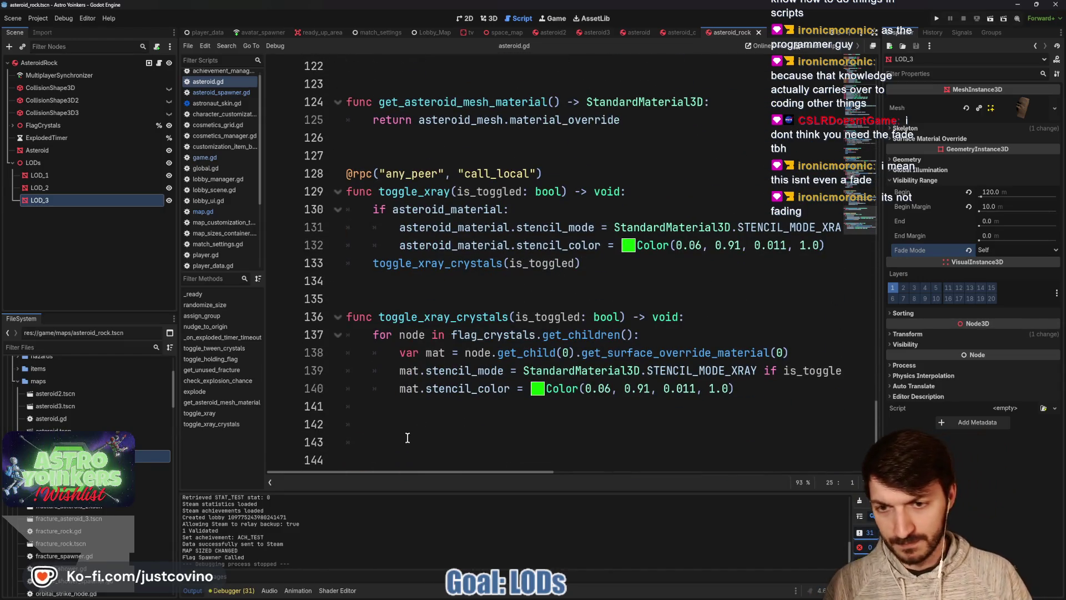
{"action": "left_click", "coordinate": [407, 440]}
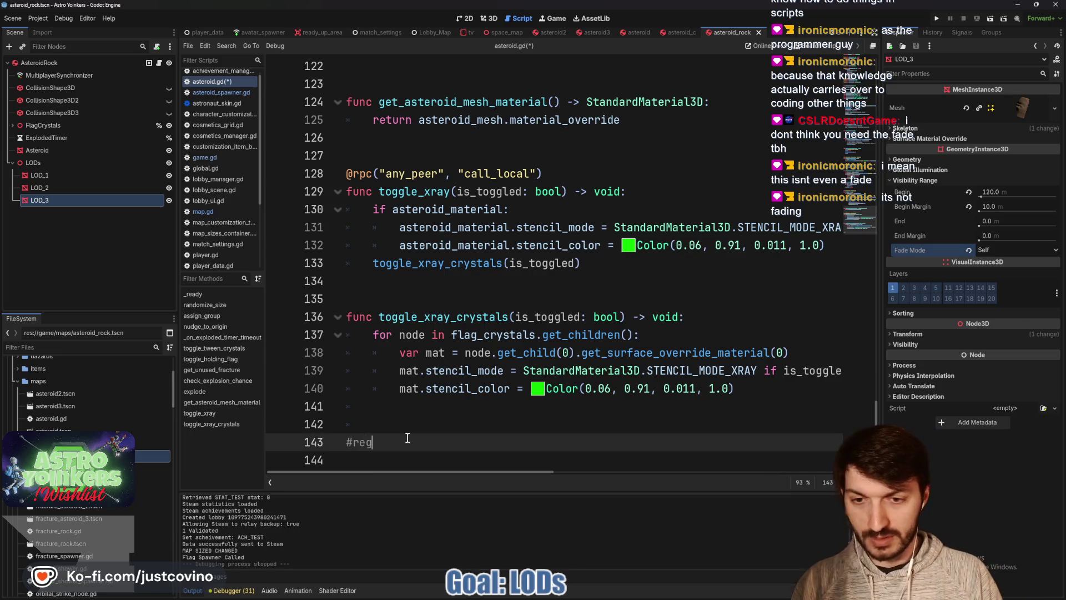
{"action": "type", "text": "#region LOD"}
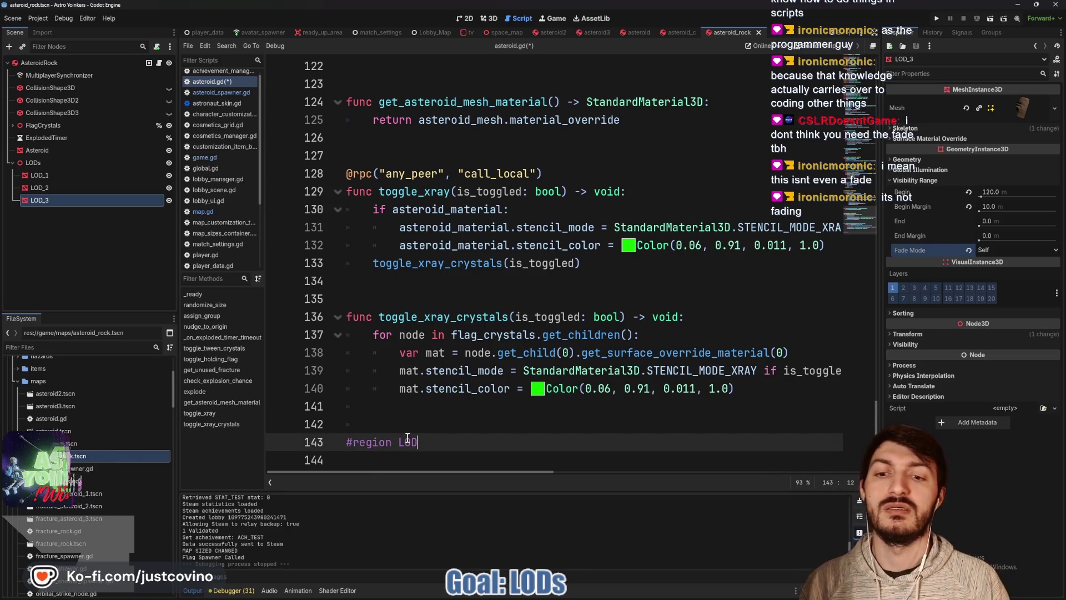
{"action": "key", "text": "Return"}
- Write 'func set_lods() -> void:' with a pass body below the LOD region marker
{"action": "type", "text": "f"}
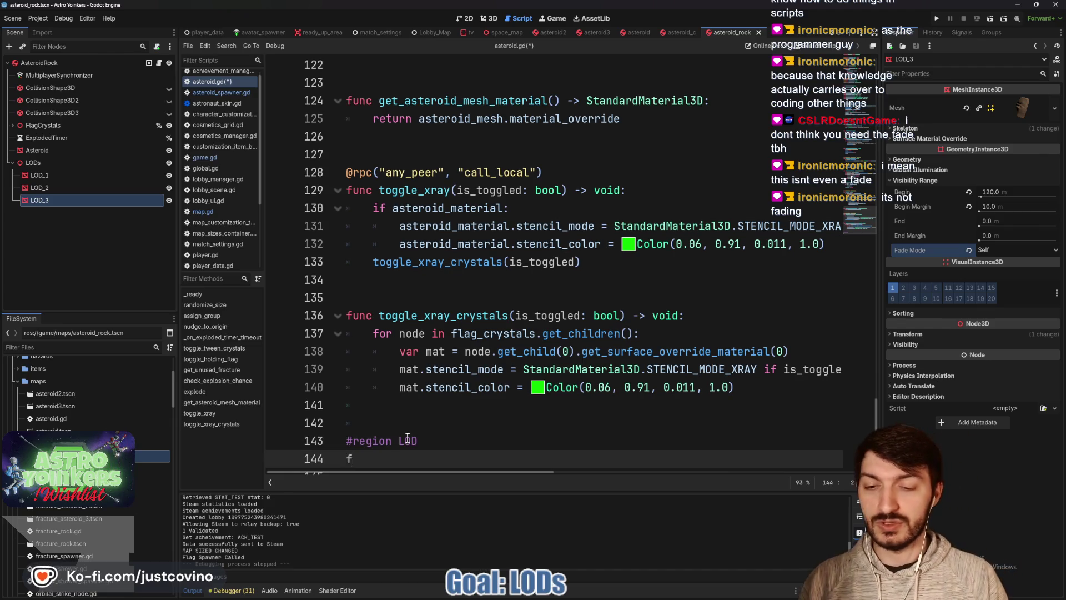
{"action": "type", "text": "unc set_lo"}
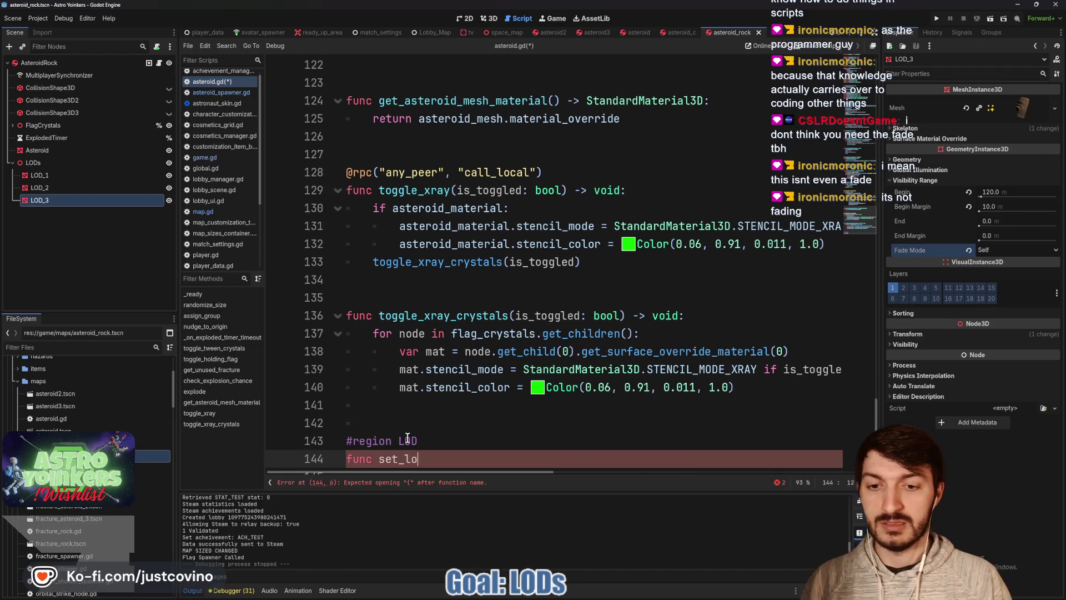
{"action": "type", "text": "ds() -> "}
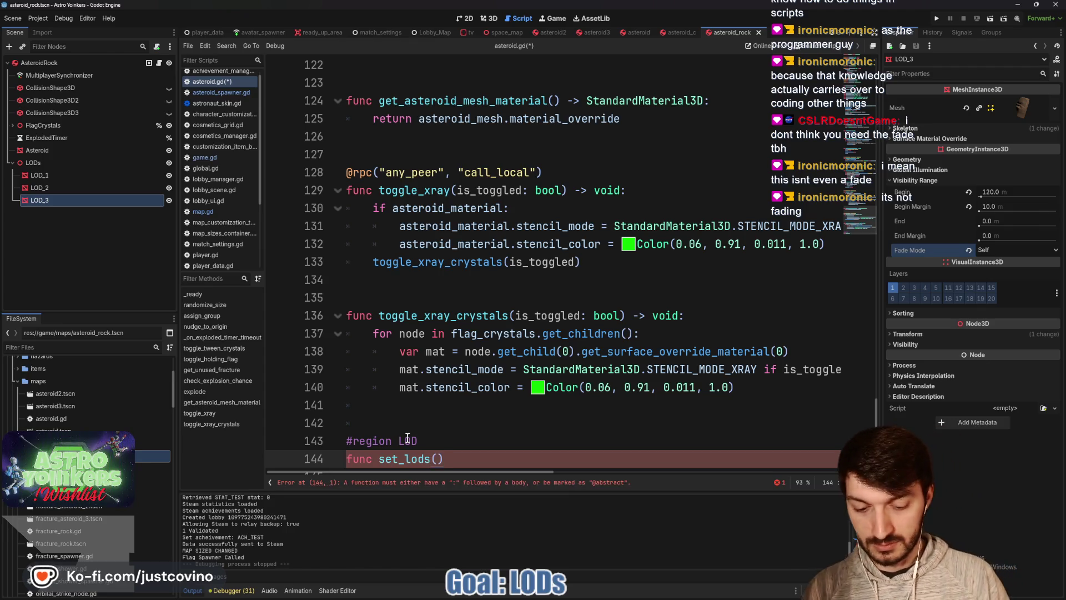
{"action": "type", "text": "void:"}
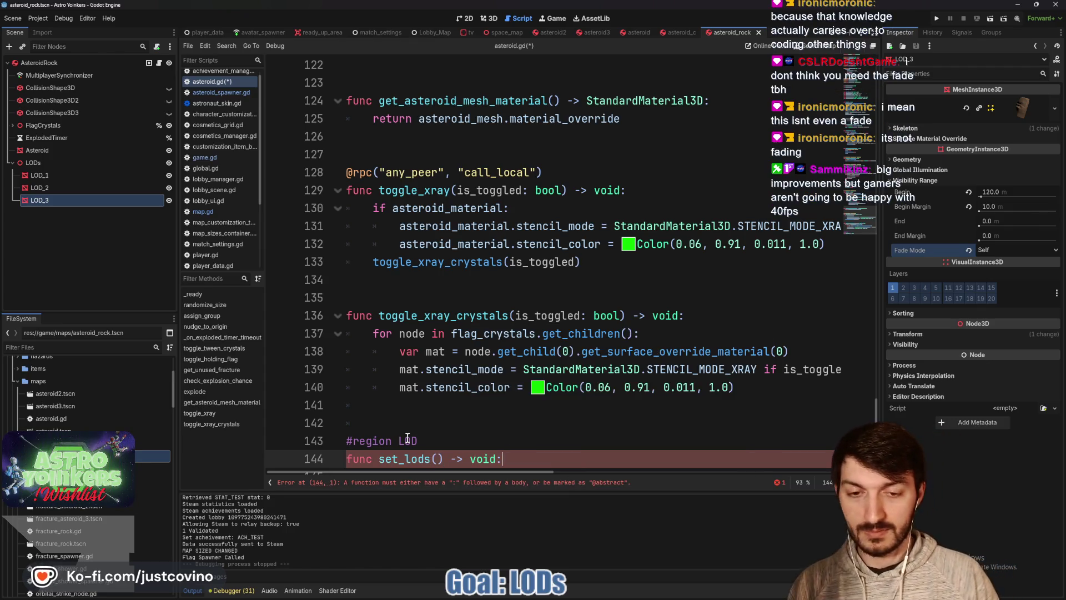
{"action": "key", "text": "Return"}
{"action": "type", "text": "pass"}
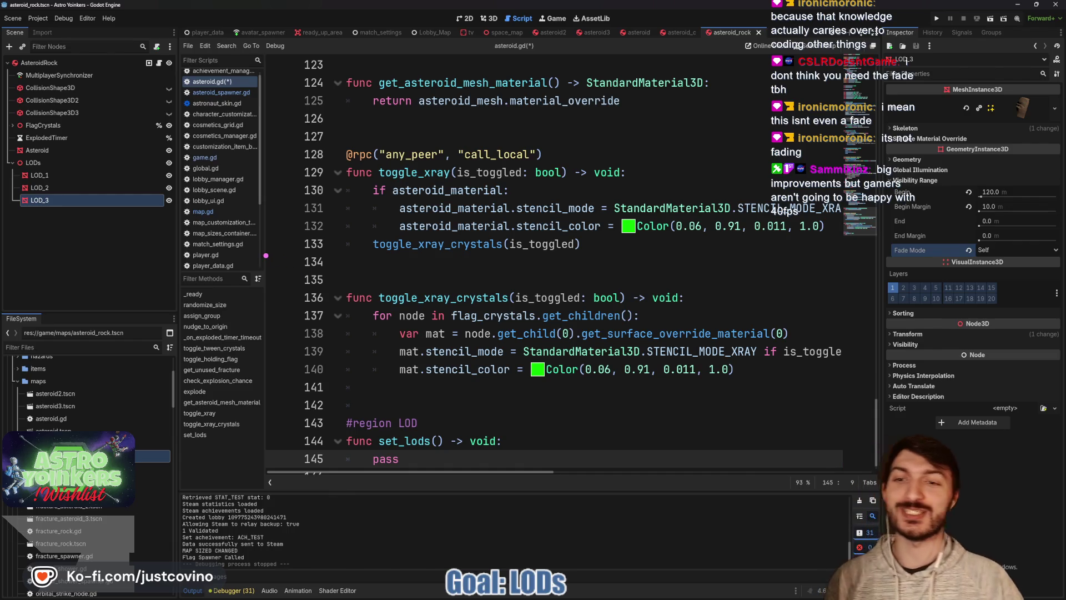
{"action": "mouse_move", "coordinate": [261, 250]}
{"action": "left_mouse_down"}
{"action": "mouse_move", "coordinate": [256, 312]}
{"action": "mouse_move", "coordinate": [328, 314]}
{"action": "mouse_move", "coordinate": [410, 287]}
{"action": "left_mouse_up"}
{"action": "left_click_drag", "start_coordinate": [445, 256], "coordinate": [480, 316]}
{"action": "mouse_move", "coordinate": [554, 264]}
{"action": "left_mouse_down"}
{"action": "mouse_move", "coordinate": [556, 292]}
{"action": "mouse_move", "coordinate": [534, 266]}
{"action": "left_mouse_up"}
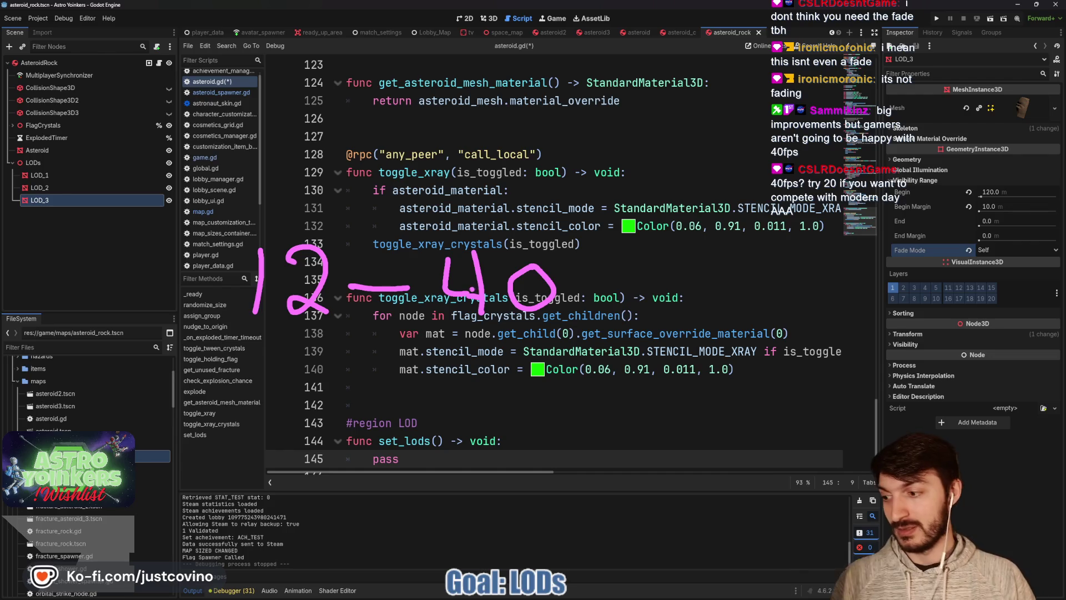
{"action": "key", "text": "Escape"}
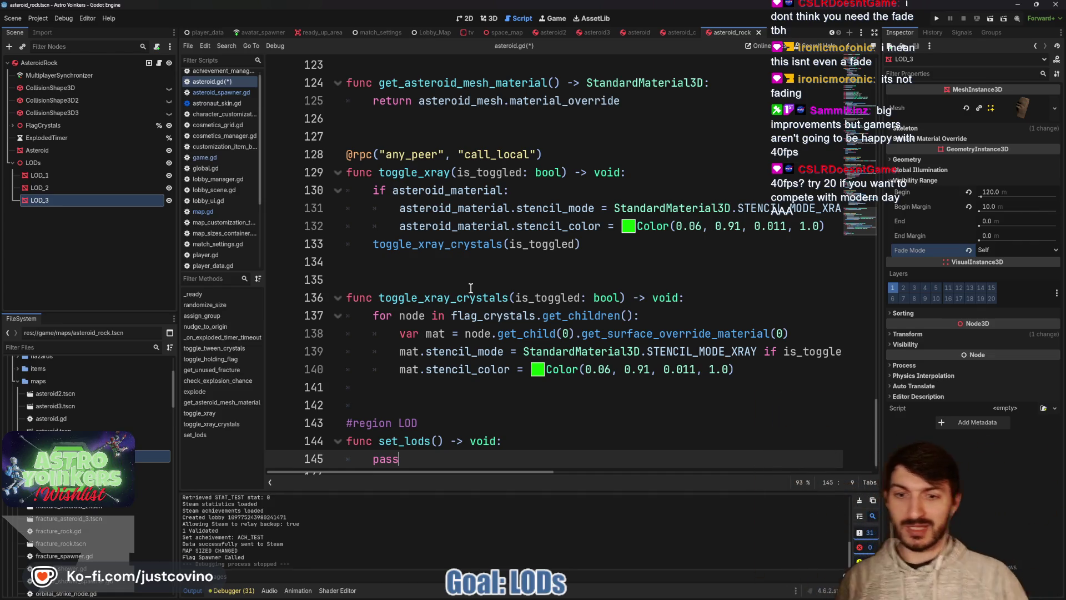
{"action": "left_click", "coordinate": [467, 397]}
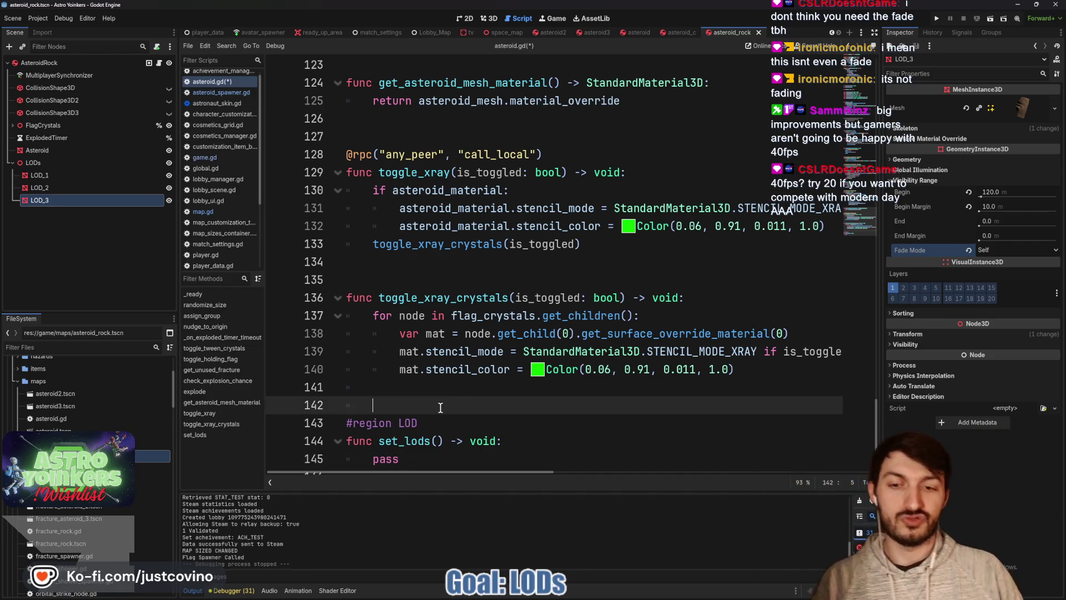
- Save asteroid.gd and put the cursor on empty line 24 under the Nodes subgroup
{"action": "key", "text": "Up"}
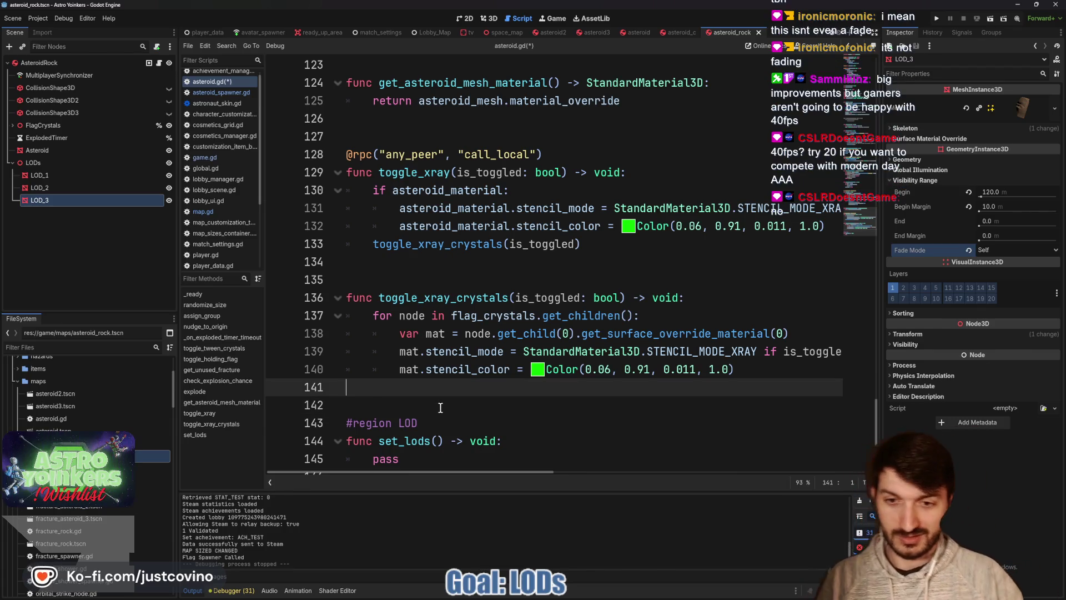
{"action": "key", "text": "ctrl+s"}
{"action": "scroll", "coordinate": [430, 307], "scroll_direction": "up", "scroll_amount": 10}
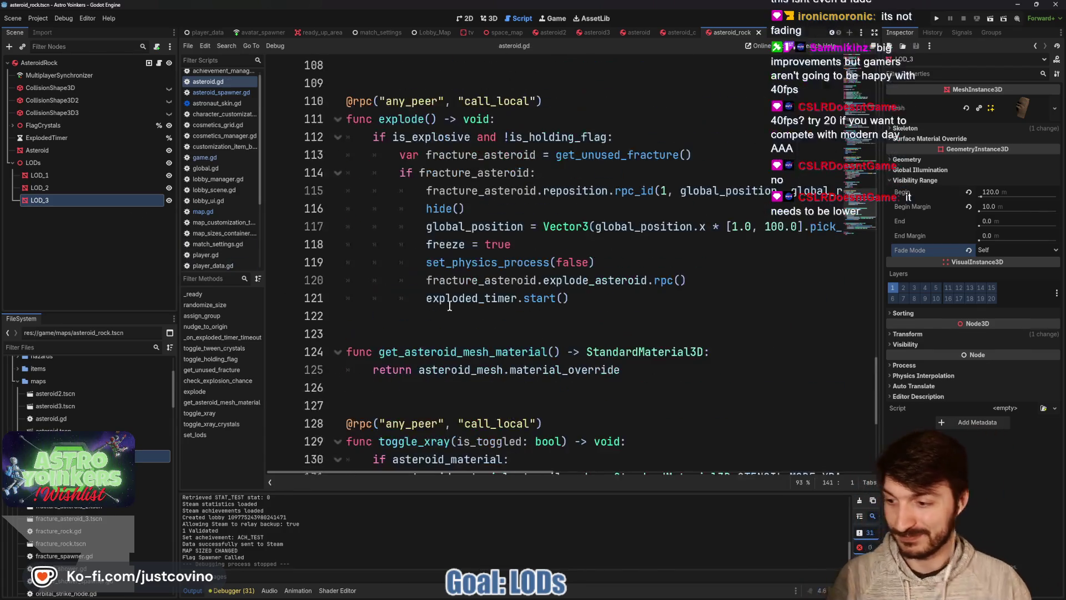
{"action": "scroll", "coordinate": [458, 307], "scroll_direction": "up", "scroll_amount": 5}
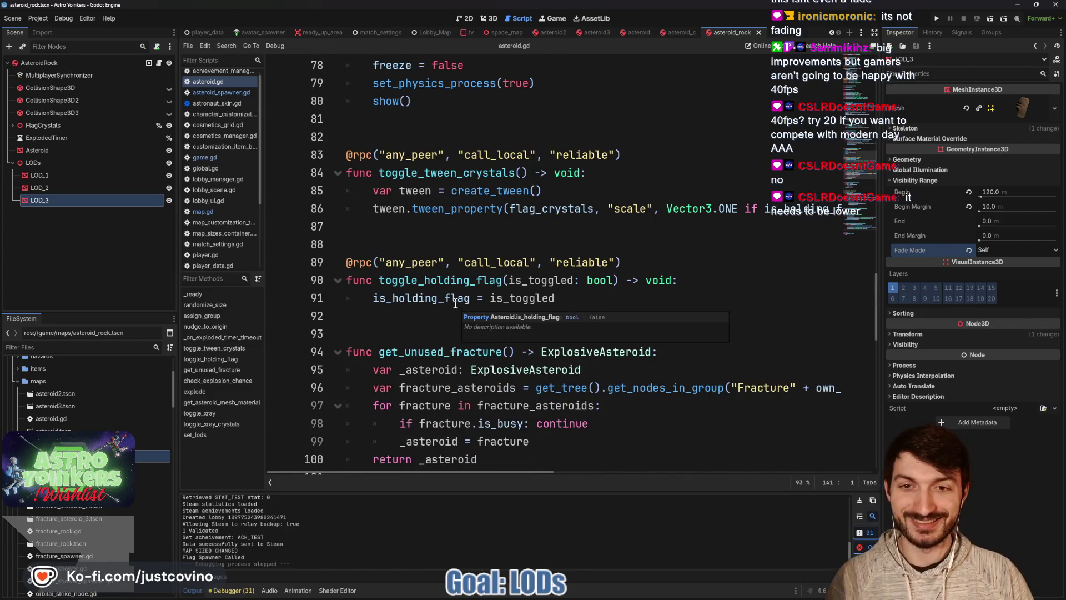
{"action": "scroll", "coordinate": [453, 304], "scroll_direction": "up", "scroll_amount": 7}
{"action": "scroll", "coordinate": [448, 301], "scroll_direction": "up", "scroll_amount": 12}
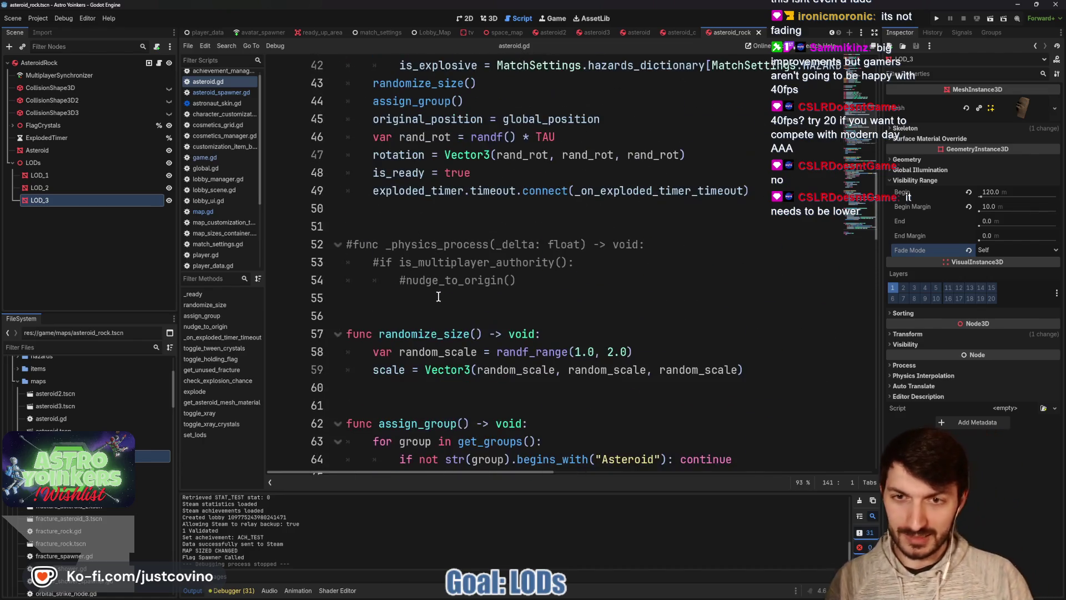
{"action": "scroll", "coordinate": [440, 298], "scroll_direction": "up", "scroll_amount": 2}
{"action": "left_click", "coordinate": [398, 281]}
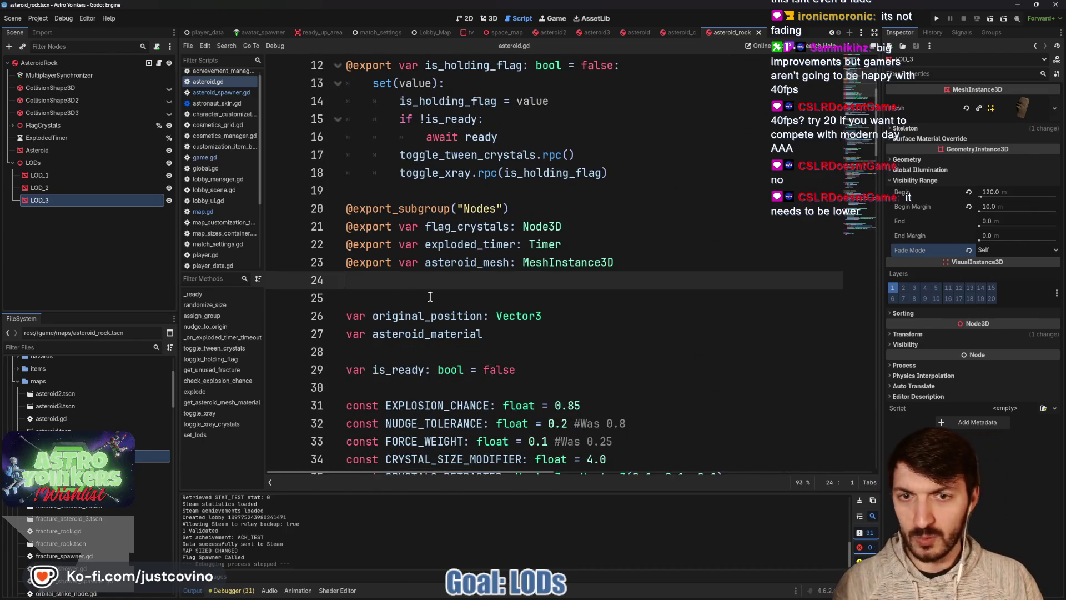
- Ctrl-drag LOD_1–LOD_3 into the script as lod_1, lod_2, lod_3 MeshInstance3D exports and save
{"action": "left_click", "coordinate": [39, 175], "text": "shift"}
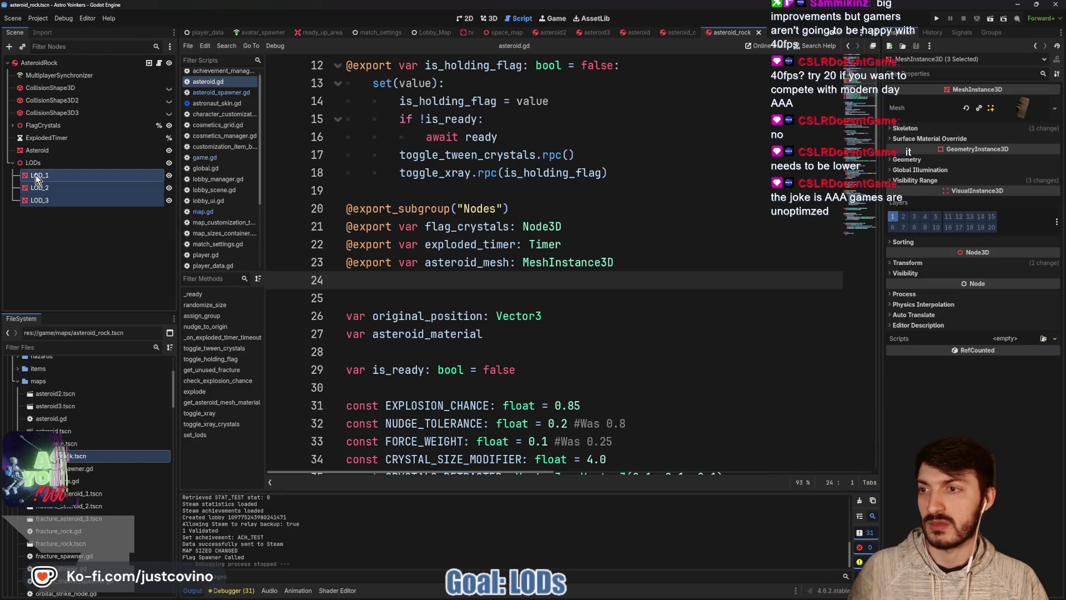
{"action": "mouse_move", "coordinate": [36, 179]}
{"action": "left_mouse_down"}
{"action": "mouse_move", "coordinate": [311, 291]}
{"action": "mouse_move", "coordinate": [356, 280]}
{"action": "left_mouse_up"}
{"action": "key", "text": "ctrl+s"}
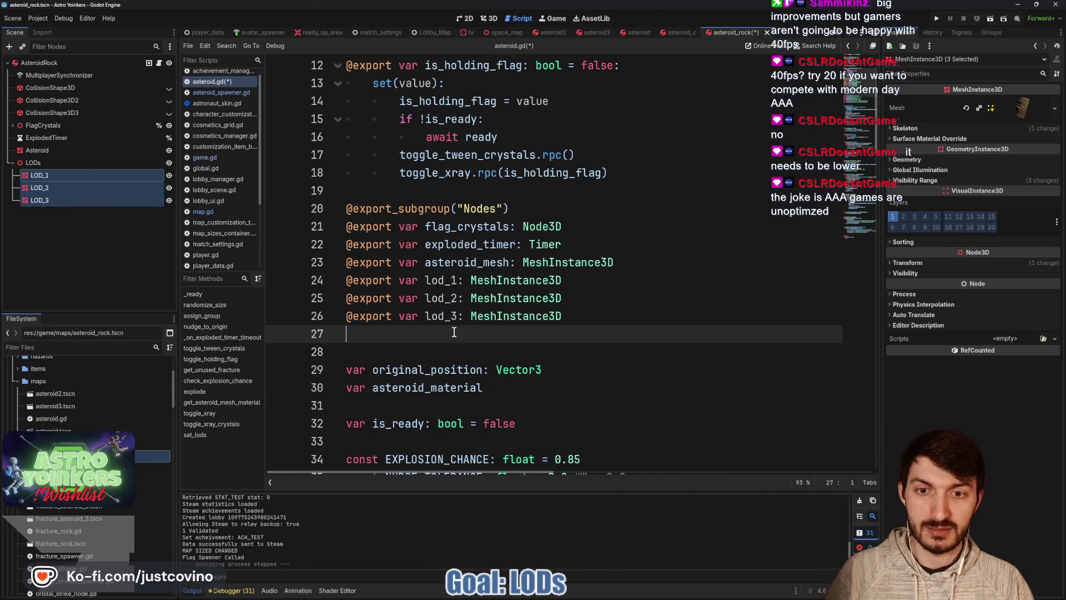
{"action": "left_click", "coordinate": [54, 63]}
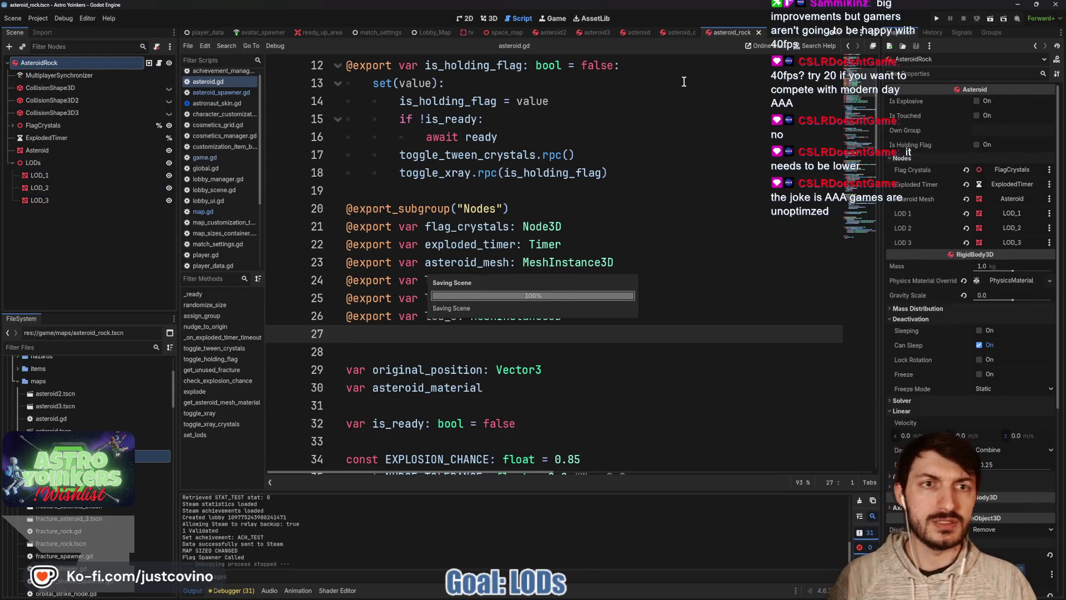
{"action": "left_click", "coordinate": [678, 31]}
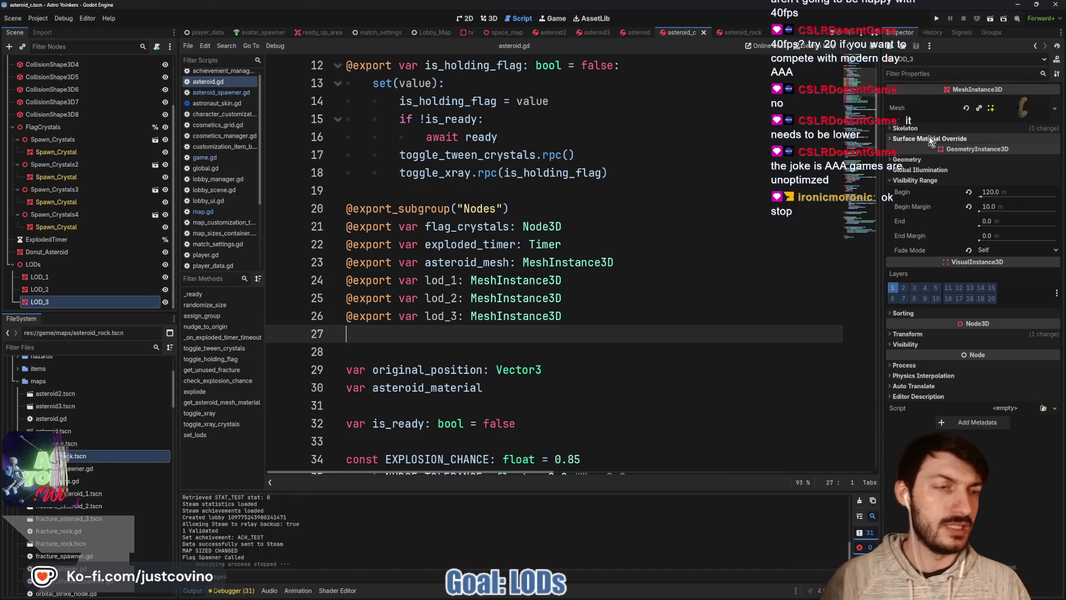
- In asteroid_c, assign the LOD_1, LOD_2 and LOD_3 nodes to LOD 1–3 and save
{"action": "scroll", "coordinate": [88, 161], "scroll_direction": "up", "scroll_amount": 3}
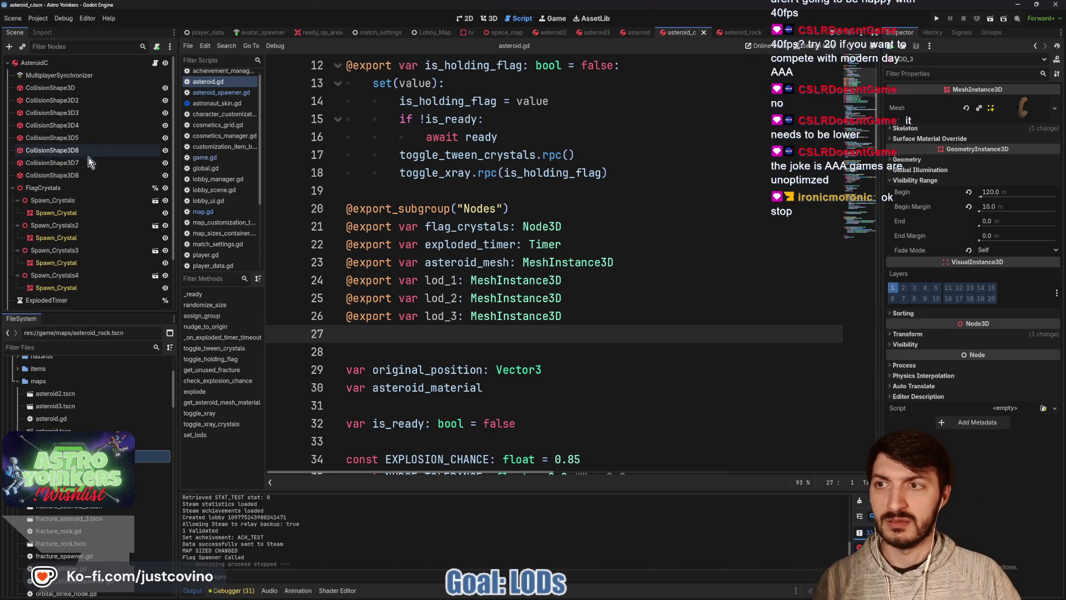
{"action": "left_click", "coordinate": [34, 63]}
{"action": "left_click", "coordinate": [990, 218]}
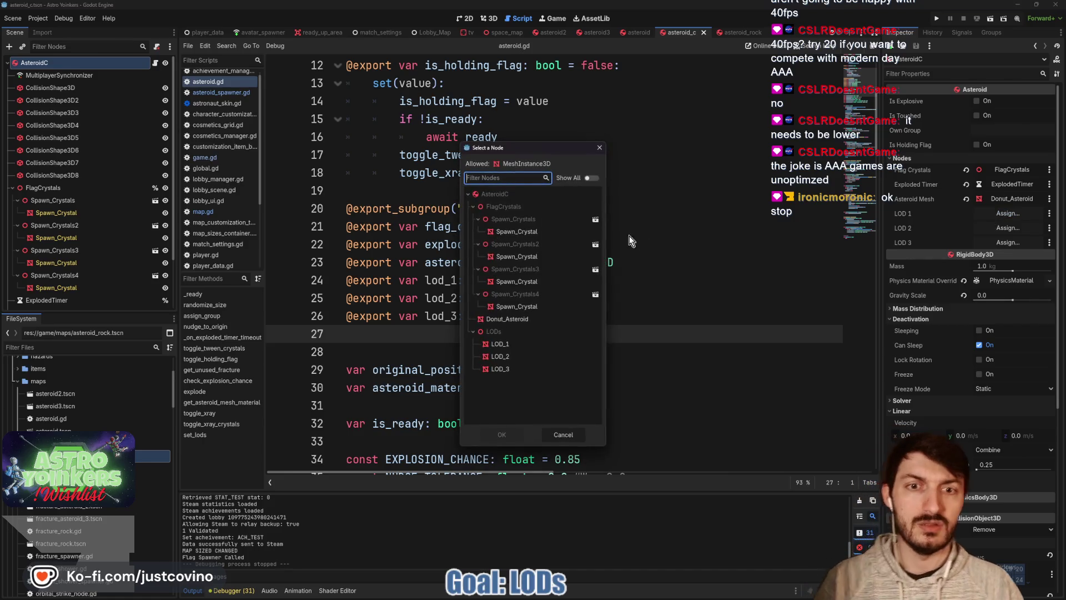
{"action": "left_click", "coordinate": [513, 338]}
{"action": "left_click", "coordinate": [518, 438]}
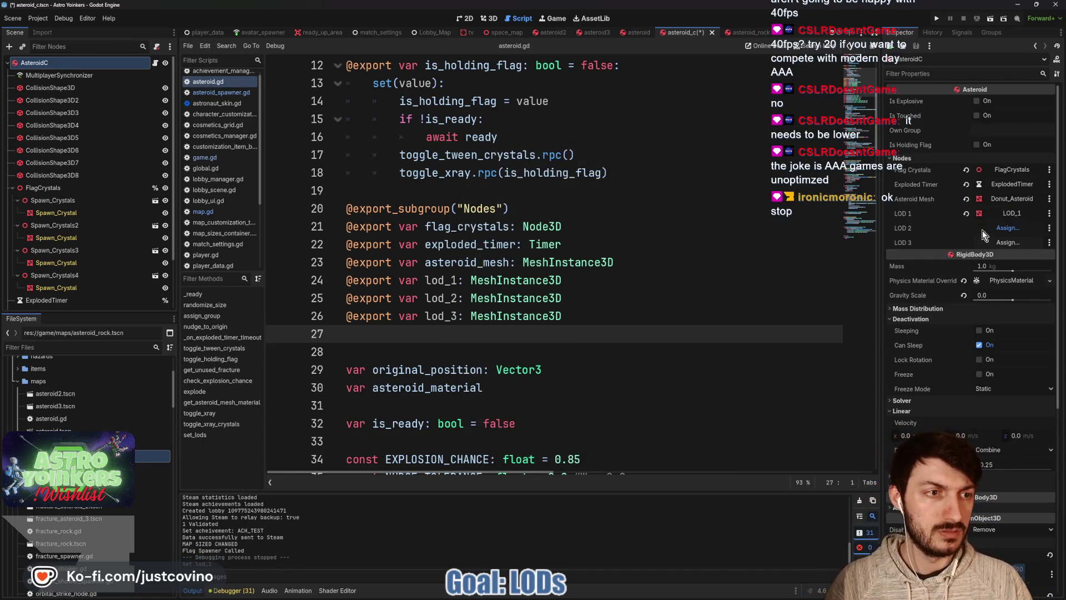
{"action": "left_click", "coordinate": [1008, 228]}
{"action": "left_click", "coordinate": [516, 356]}
{"action": "left_click", "coordinate": [518, 437]}
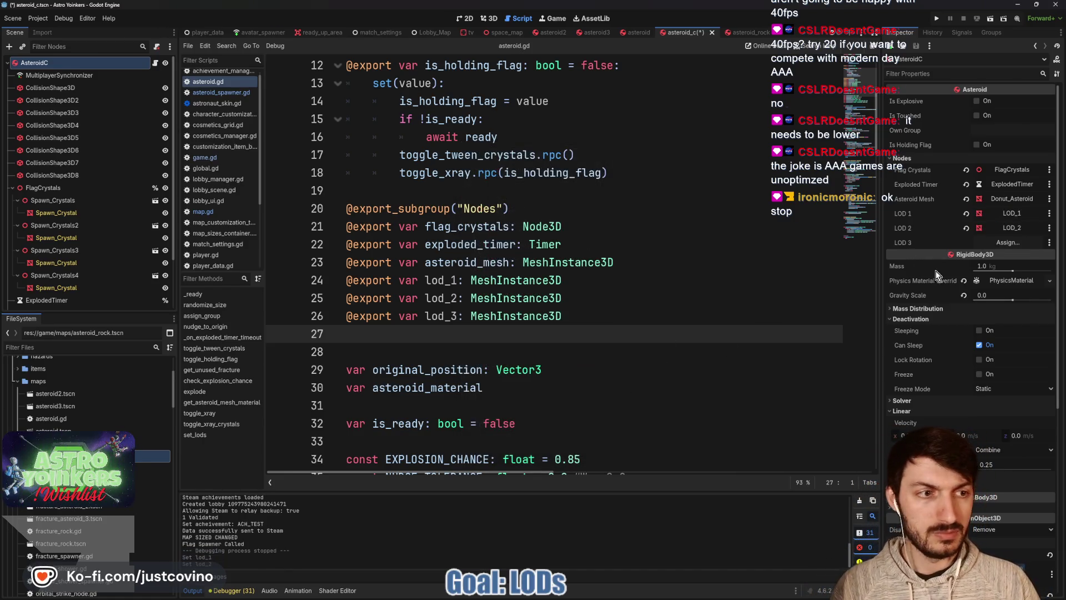
{"action": "left_click", "coordinate": [990, 243]}
{"action": "left_click", "coordinate": [494, 368]}
{"action": "left_click", "coordinate": [502, 435]}
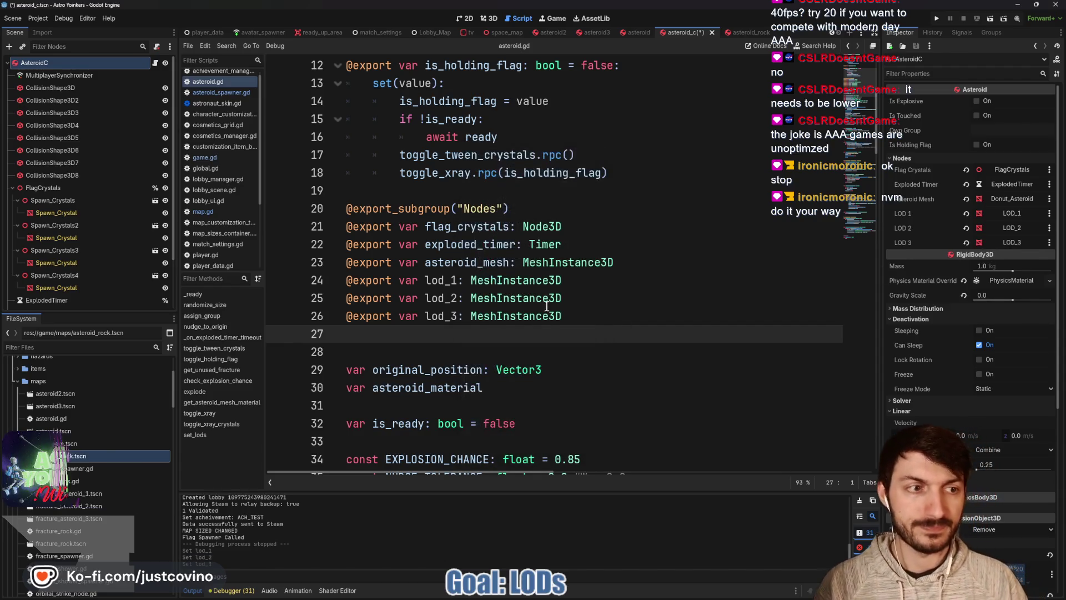
{"action": "key", "text": "ctrl+s"}
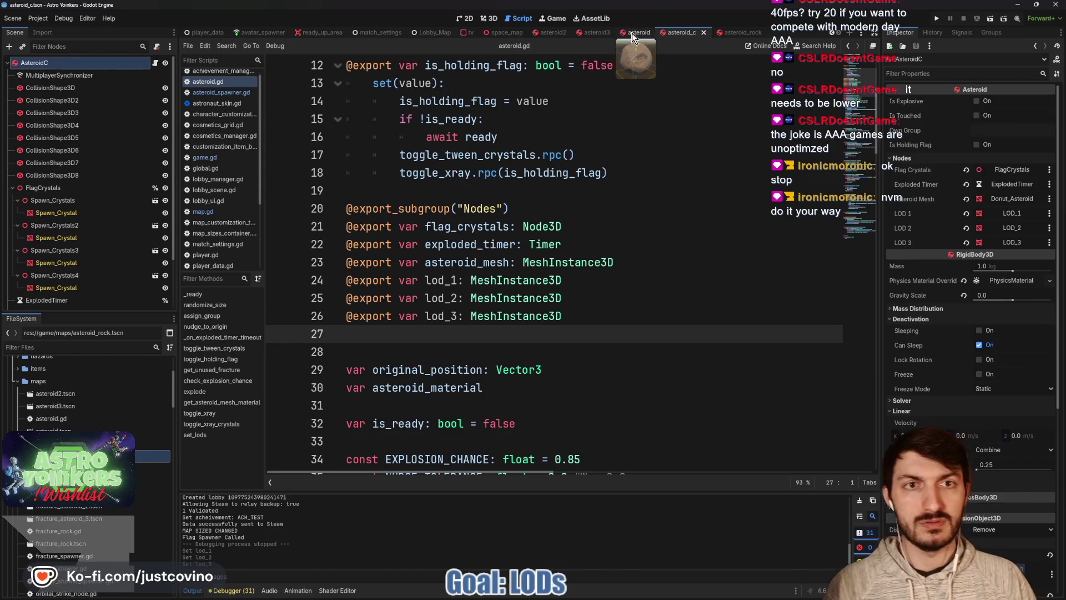
- In the asteroid scene, assign LOD_1, LOD_2 and LOD_3 to LOD 1–3 and save
{"action": "left_click", "coordinate": [633, 33]}
{"action": "scroll", "coordinate": [71, 263], "scroll_direction": "up", "scroll_amount": 10}
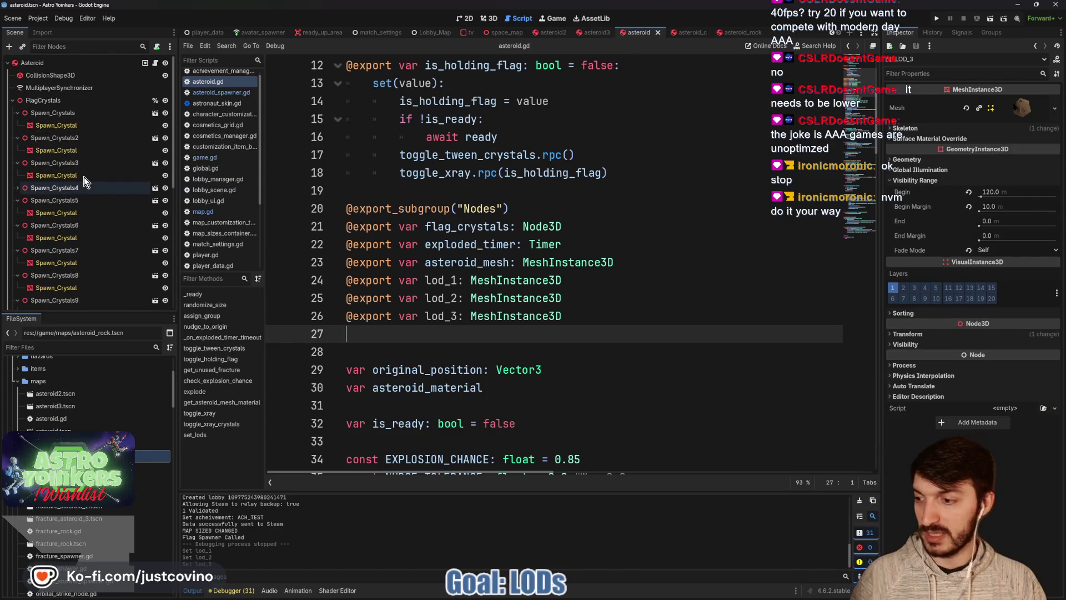
{"action": "left_click", "coordinate": [45, 64]}
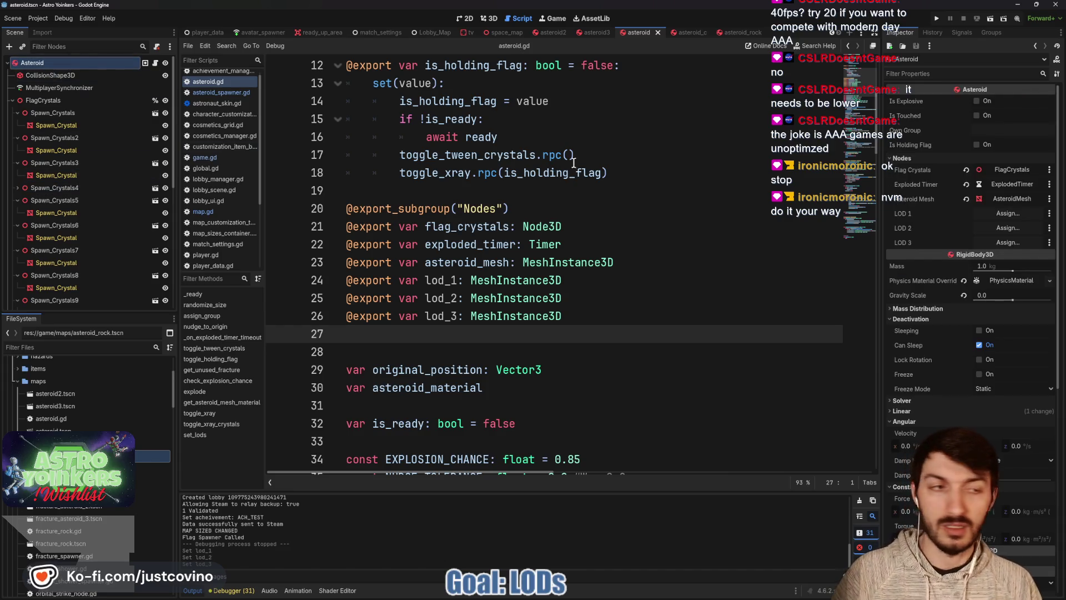
{"action": "left_click", "coordinate": [1003, 214]}
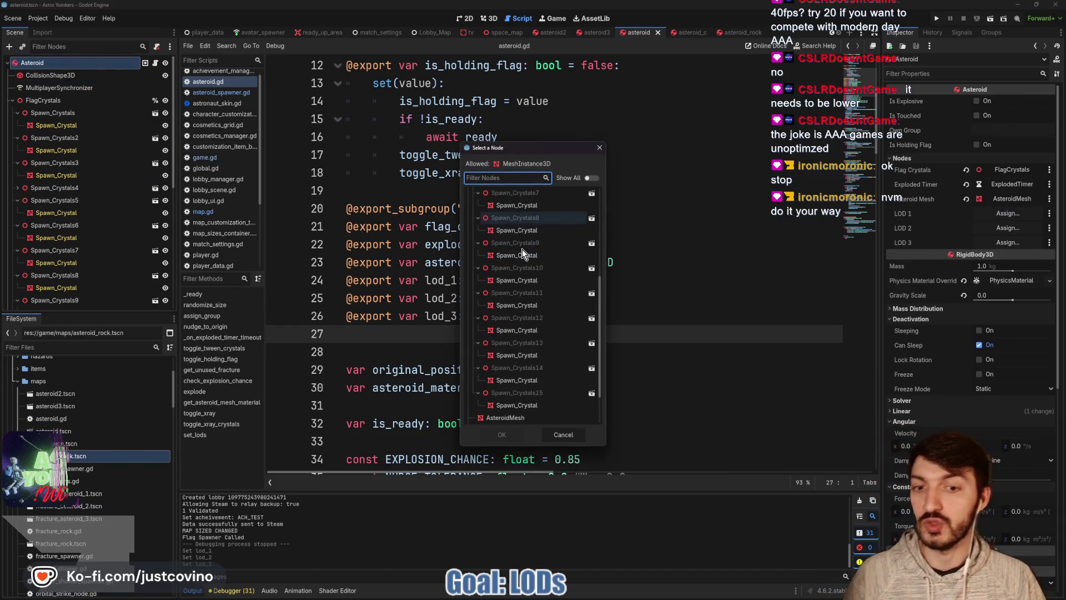
{"action": "scroll", "coordinate": [522, 249], "scroll_direction": "down", "scroll_amount": 5}
{"action": "left_click", "coordinate": [499, 391]}
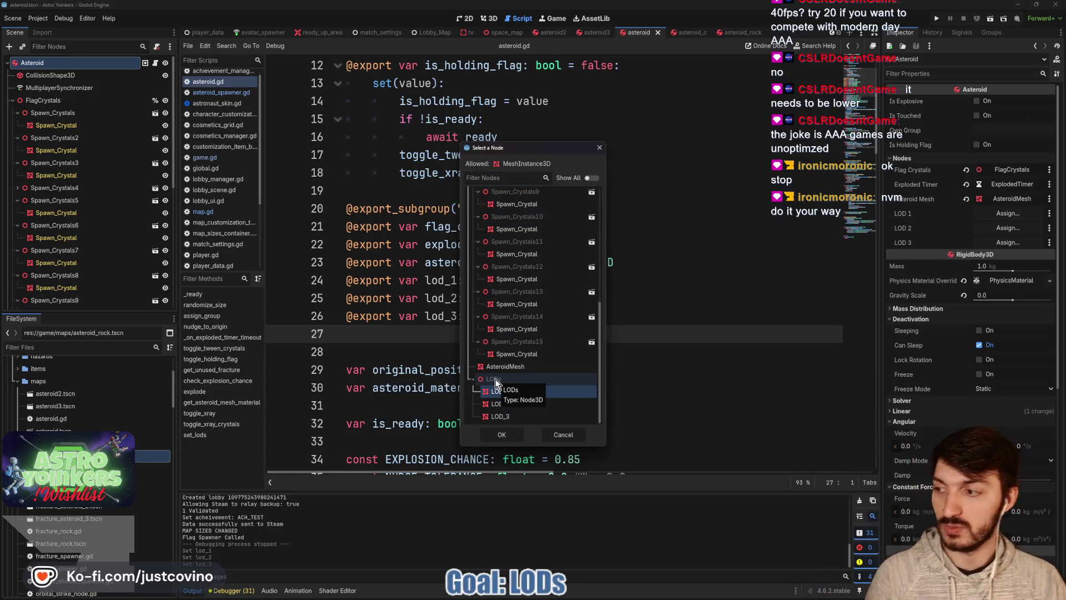
{"action": "left_click", "coordinate": [513, 435]}
{"action": "left_click", "coordinate": [1008, 228]}
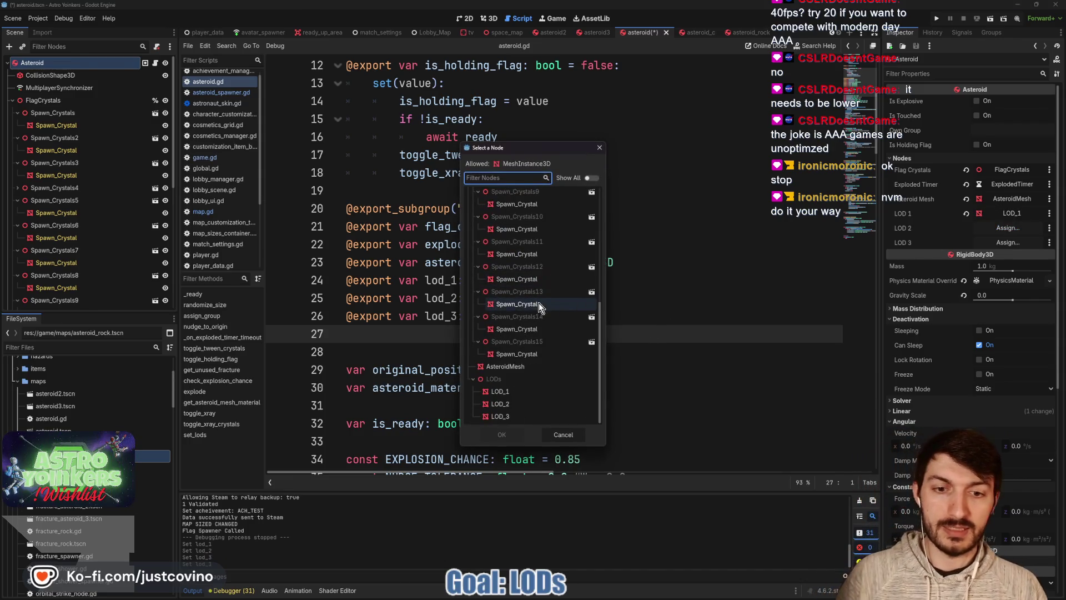
{"action": "left_click", "coordinate": [519, 404]}
{"action": "left_click", "coordinate": [502, 435]}
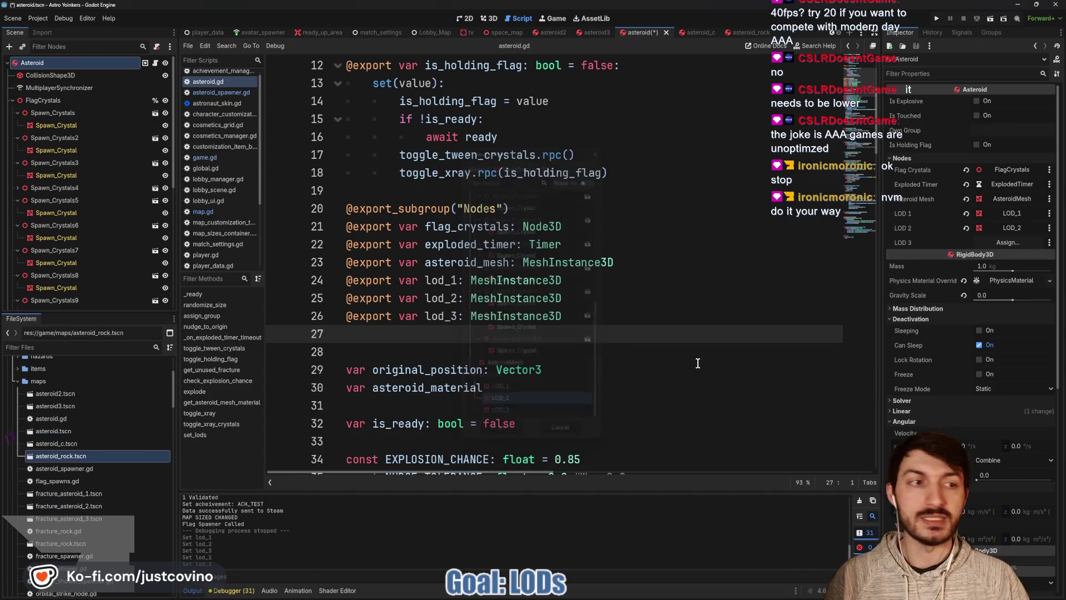
{"action": "left_click", "coordinate": [1008, 243]}
{"action": "left_click", "coordinate": [525, 416]}
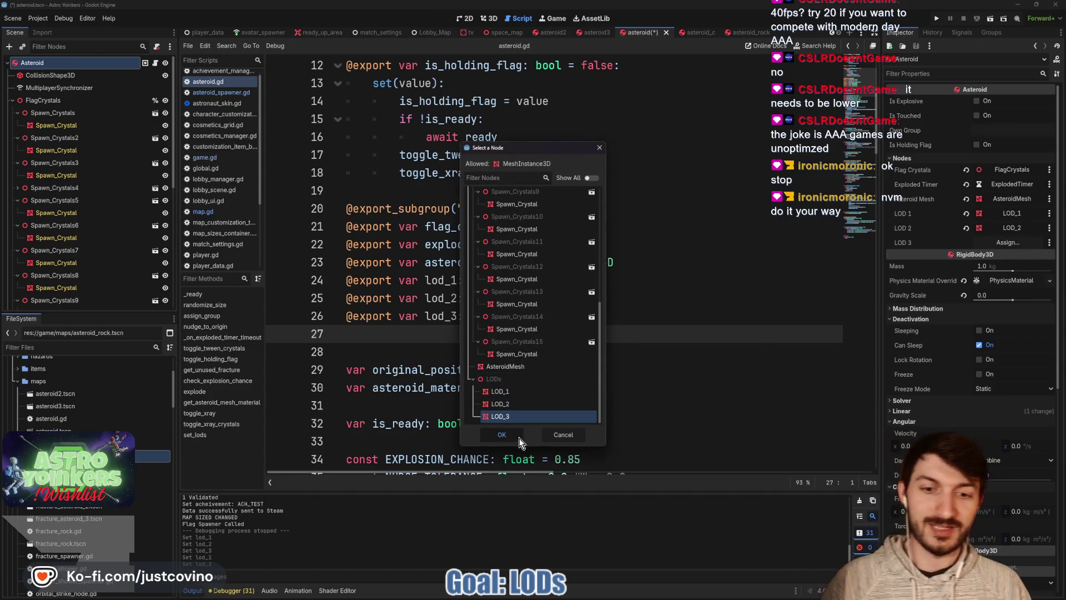
{"action": "left_click", "coordinate": [518, 438]}
{"action": "key", "text": "Down"}
{"action": "key", "text": "ctrl+s"}
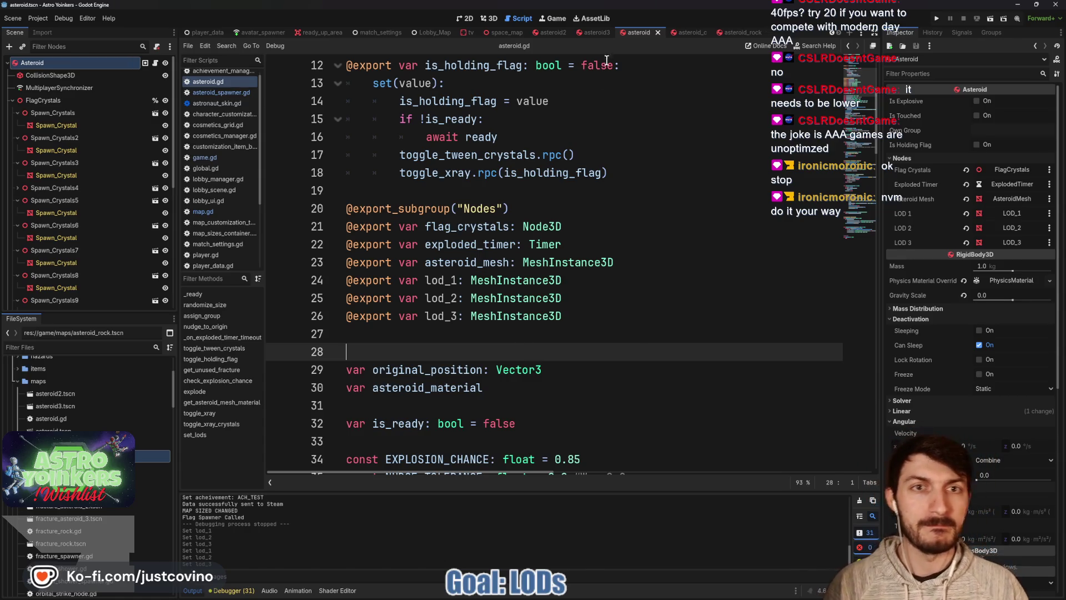
{"action": "left_click", "coordinate": [596, 32]}
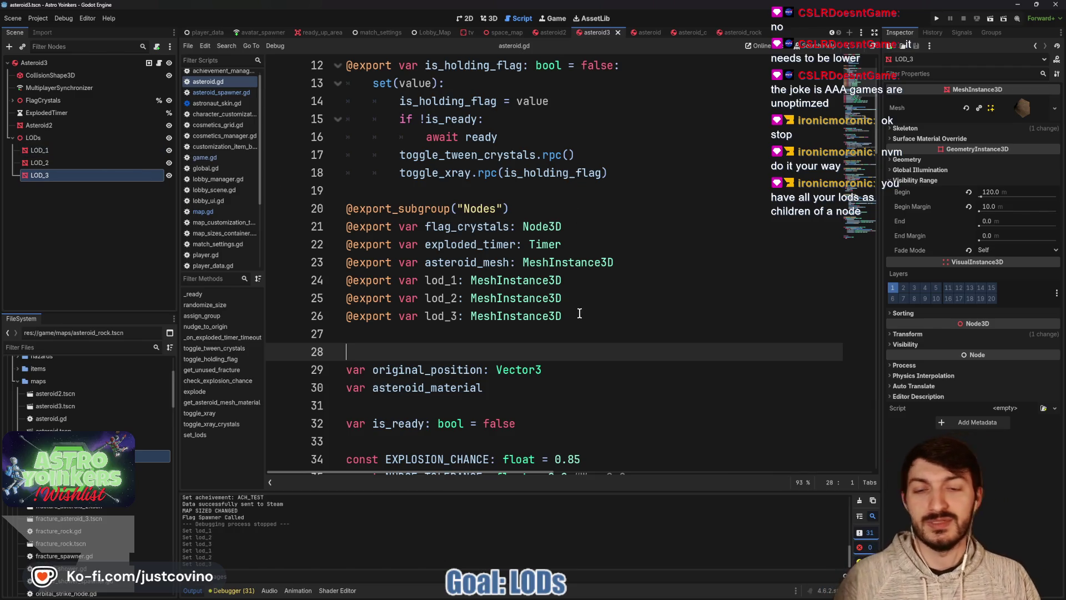
- Swap the lod_1–lod_3 exports for a single lods: Node3D export dragged from LODs, and save
{"action": "left_click_drag", "start_coordinate": [580, 314], "coordinate": [308, 282]}
{"action": "key", "text": "BackSpace"}
{"action": "mouse_move", "coordinate": [33, 138]}
{"action": "left_mouse_down"}
{"action": "mouse_move", "coordinate": [183, 222]}
{"action": "mouse_move", "coordinate": [548, 292]}
{"action": "left_mouse_up"}
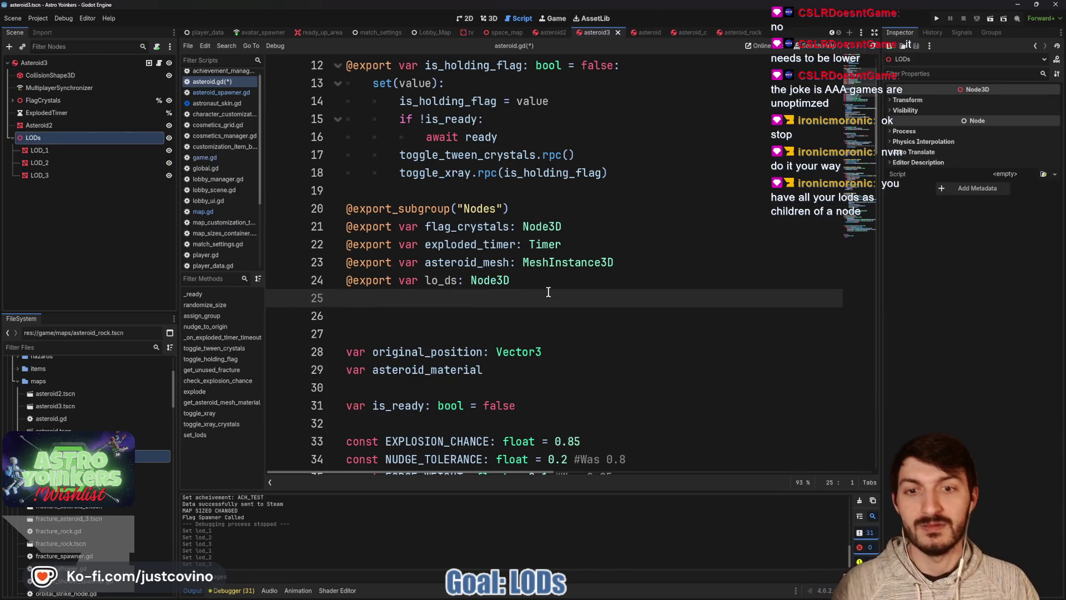
{"action": "left_click", "coordinate": [447, 281]}
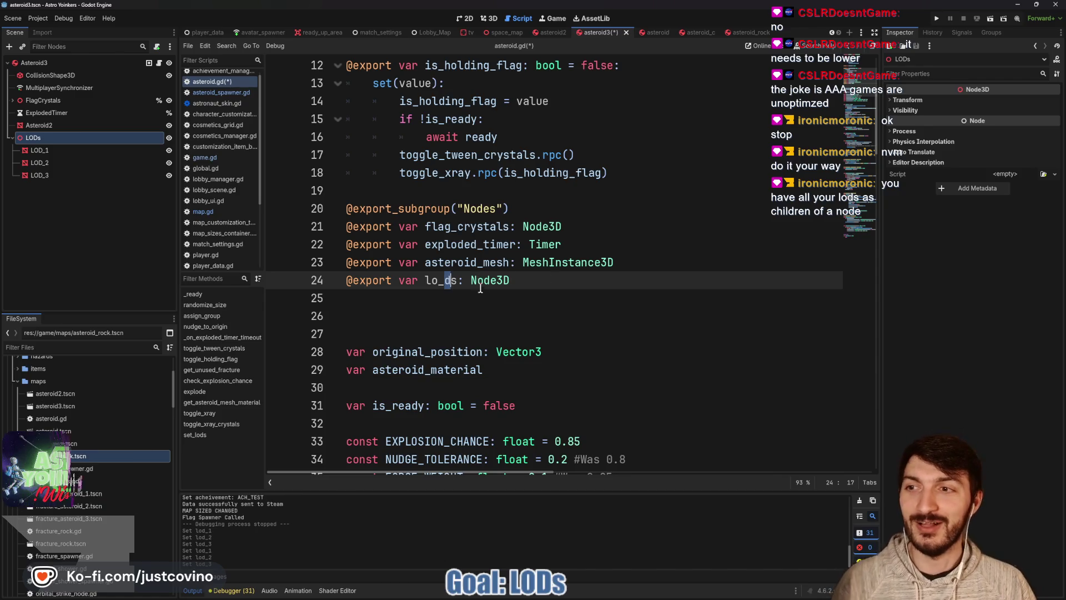
{"action": "key", "text": "BackSpace"}
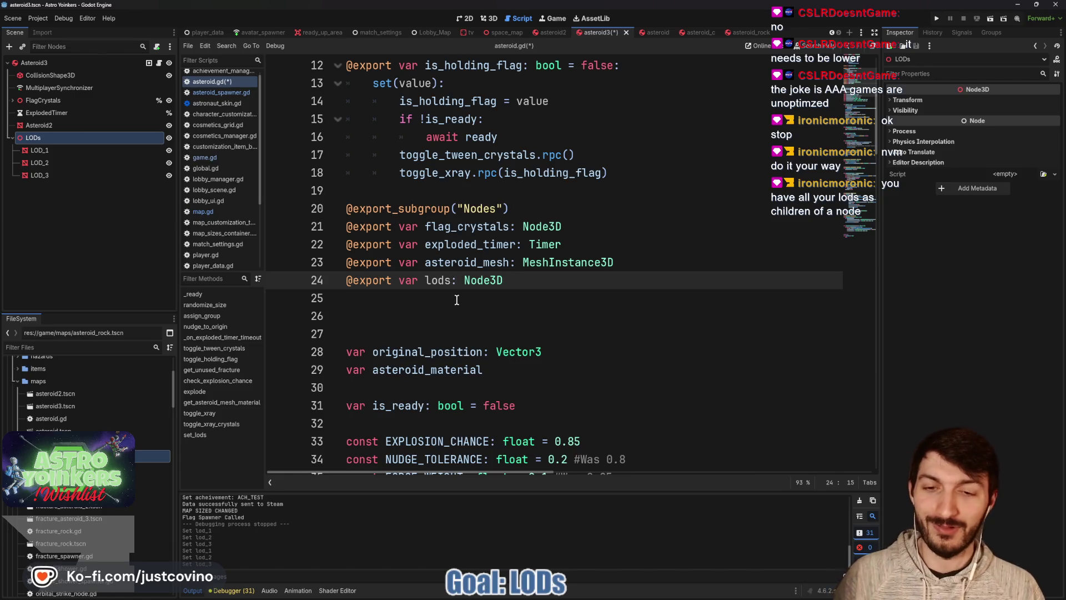
{"action": "left_click", "coordinate": [458, 299]}
{"action": "key", "text": "ctrl+s"}
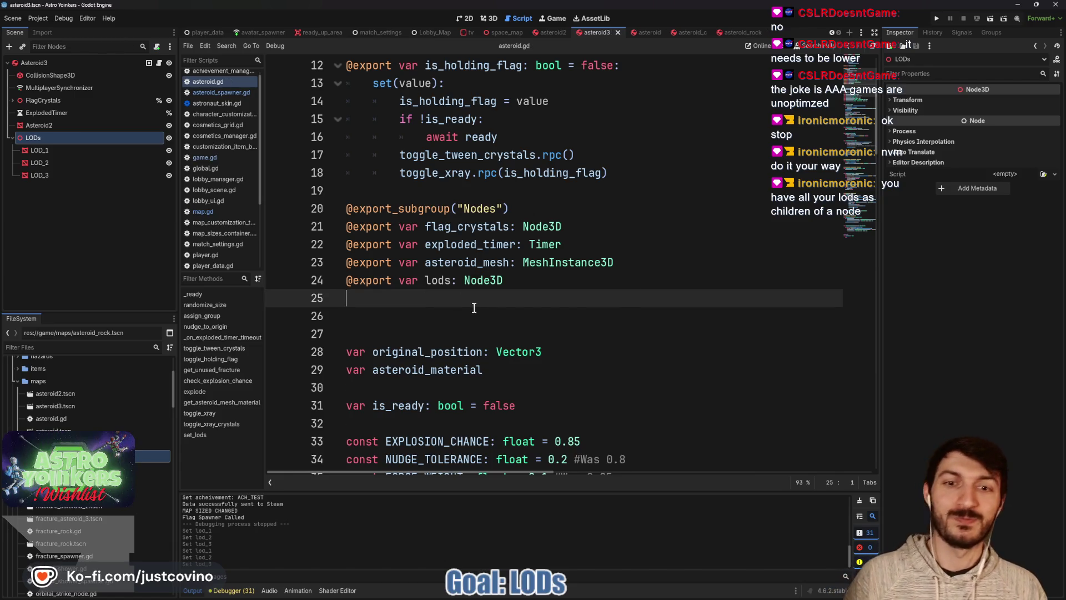
{"action": "left_click", "coordinate": [78, 64]}
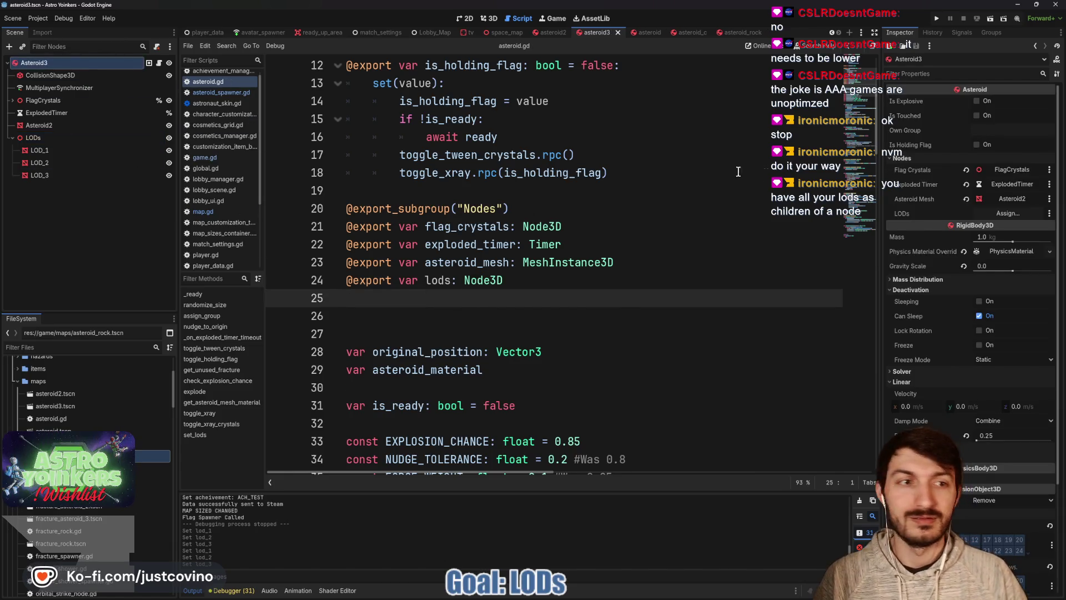
- Assign the LODs node to Asteroid3's LODs property
{"action": "left_click", "coordinate": [988, 215]}
{"action": "scroll", "coordinate": [512, 266], "scroll_direction": "down", "scroll_amount": 5}
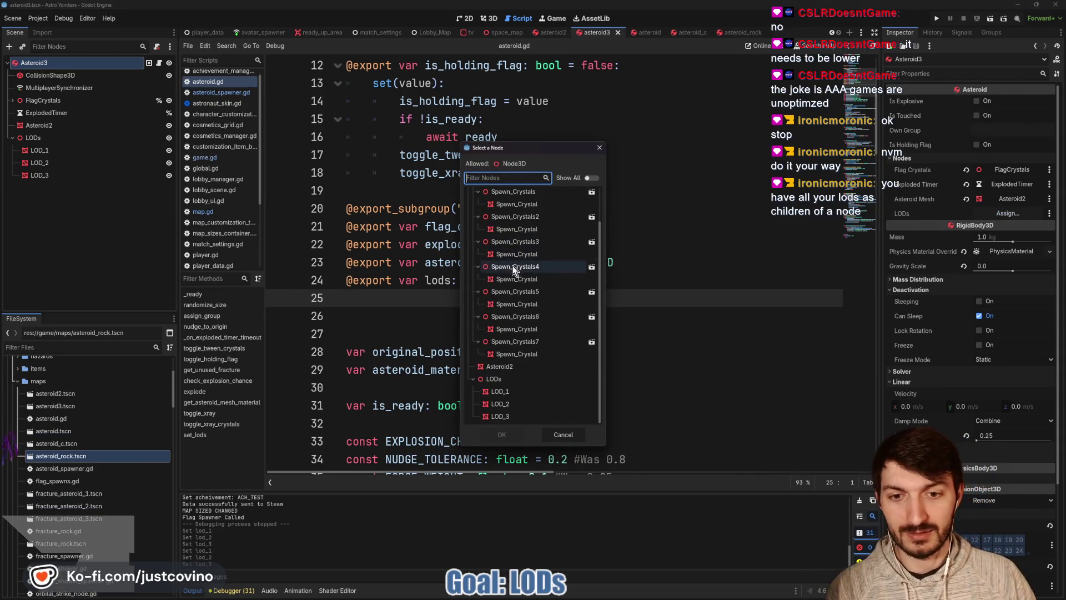
{"action": "double_click", "coordinate": [524, 379]}
{"action": "left_click", "coordinate": [461, 334]}
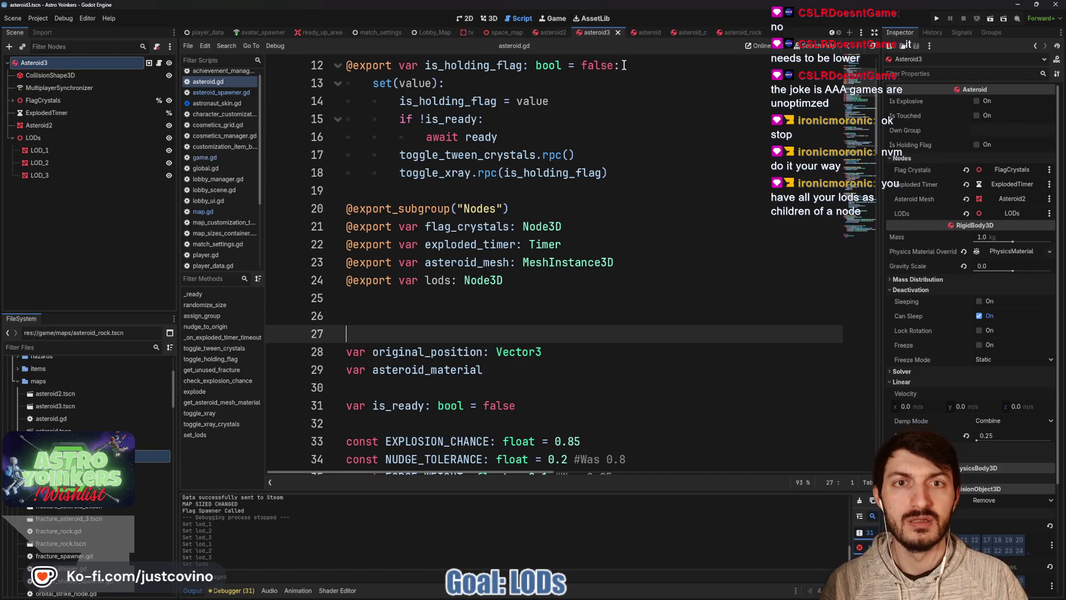
- Assign the LODs node to Asteroid2's LODs property and save the asteroid2 scene
{"action": "left_click", "coordinate": [550, 32]}
{"action": "left_click", "coordinate": [35, 63]}
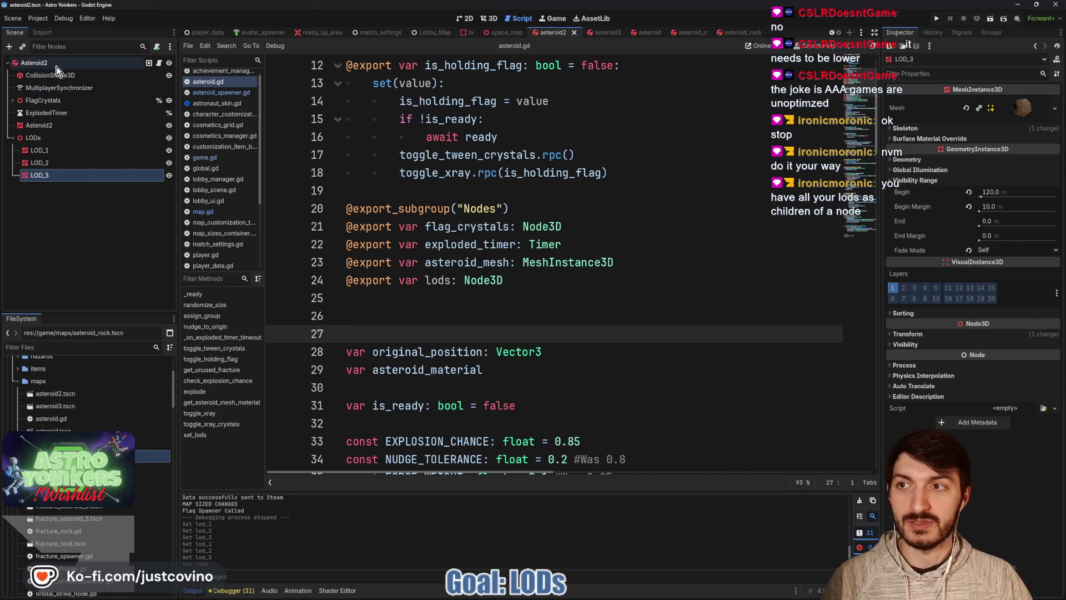
{"action": "left_click", "coordinate": [1008, 214]}
{"action": "scroll", "coordinate": [519, 291], "scroll_direction": "down", "scroll_amount": 10}
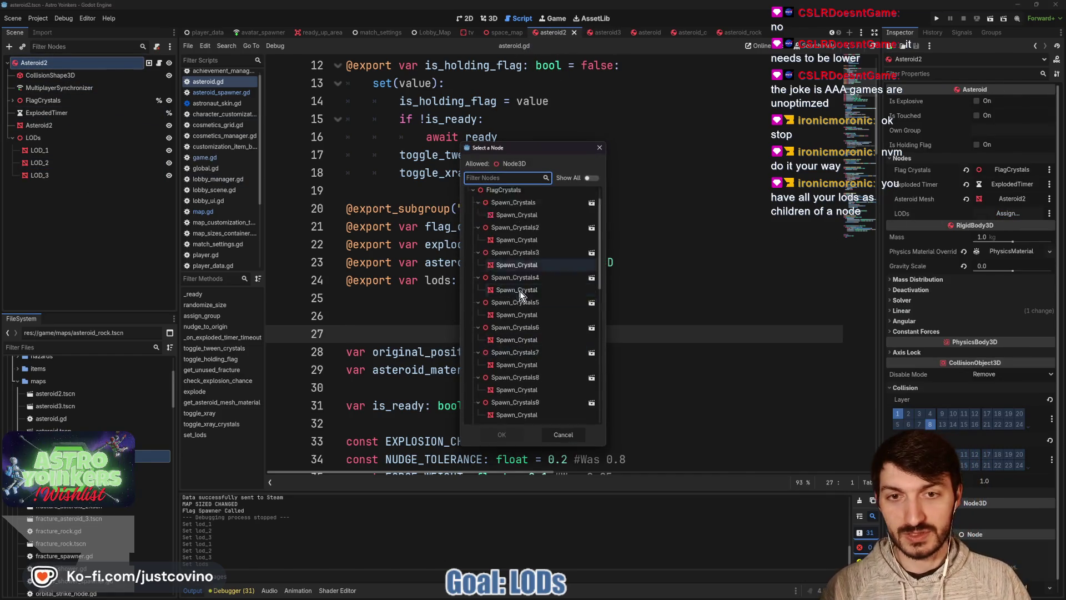
{"action": "left_click", "coordinate": [512, 379]}
{"action": "left_click", "coordinate": [502, 434]}
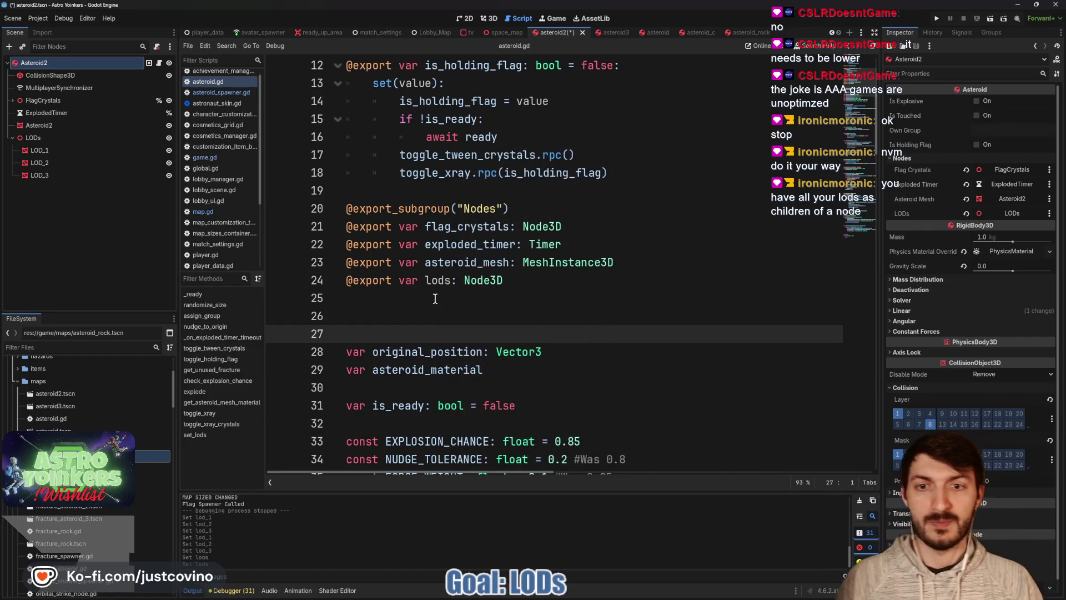
{"action": "left_click", "coordinate": [433, 298]}
{"action": "key", "text": "ctrl+s"}
- Assign the LODs node to the asteroid scene's LODs property and save
{"action": "left_click", "coordinate": [638, 32]}
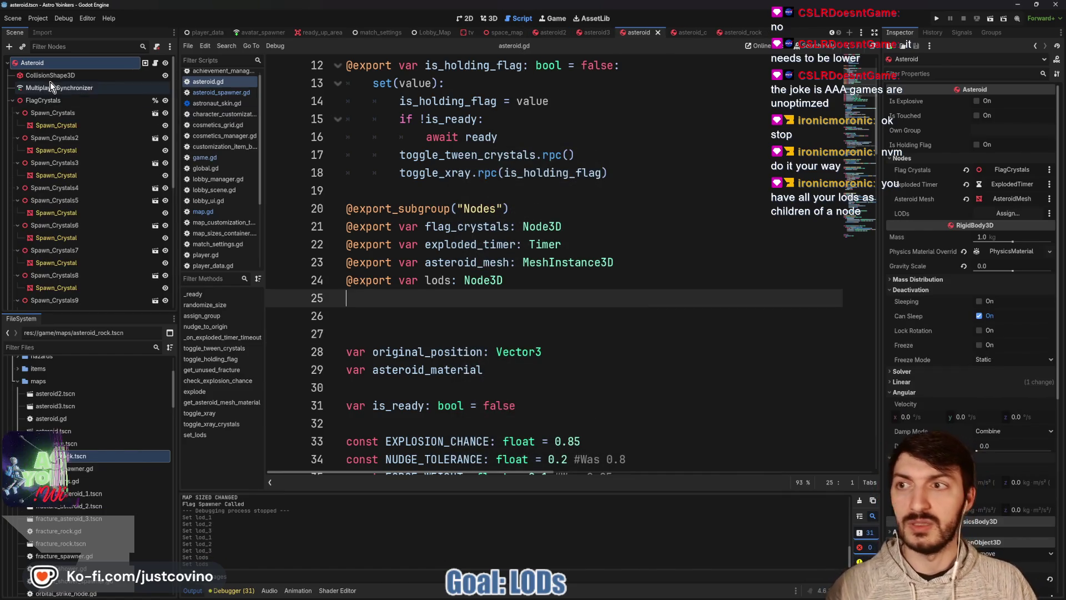
{"action": "left_click", "coordinate": [1008, 213]}
{"action": "scroll", "coordinate": [505, 322], "scroll_direction": "down", "scroll_amount": 10}
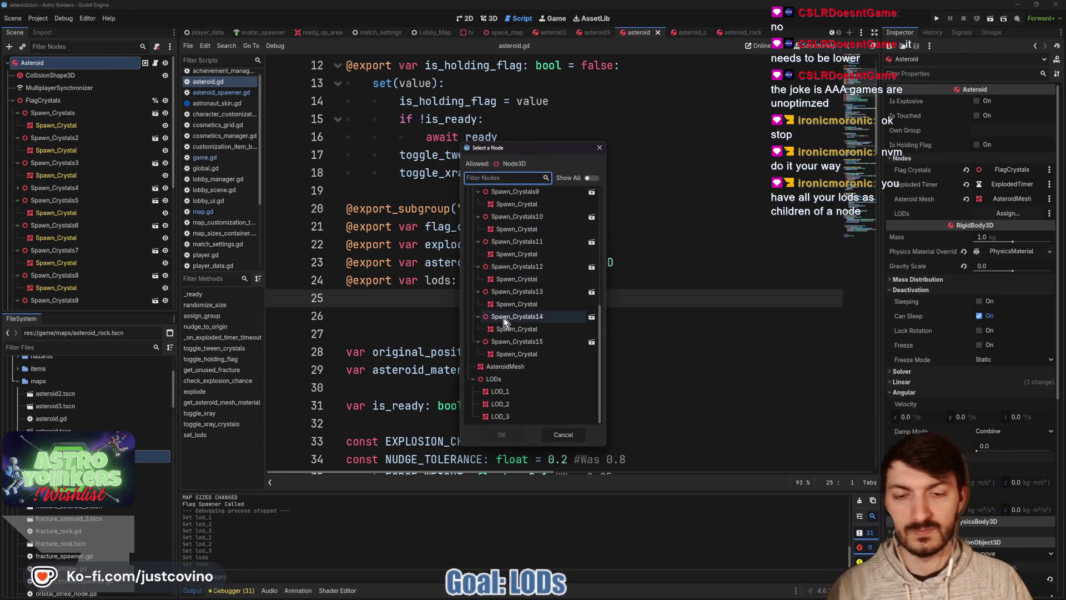
{"action": "left_click", "coordinate": [508, 379]}
{"action": "left_click", "coordinate": [502, 434]}
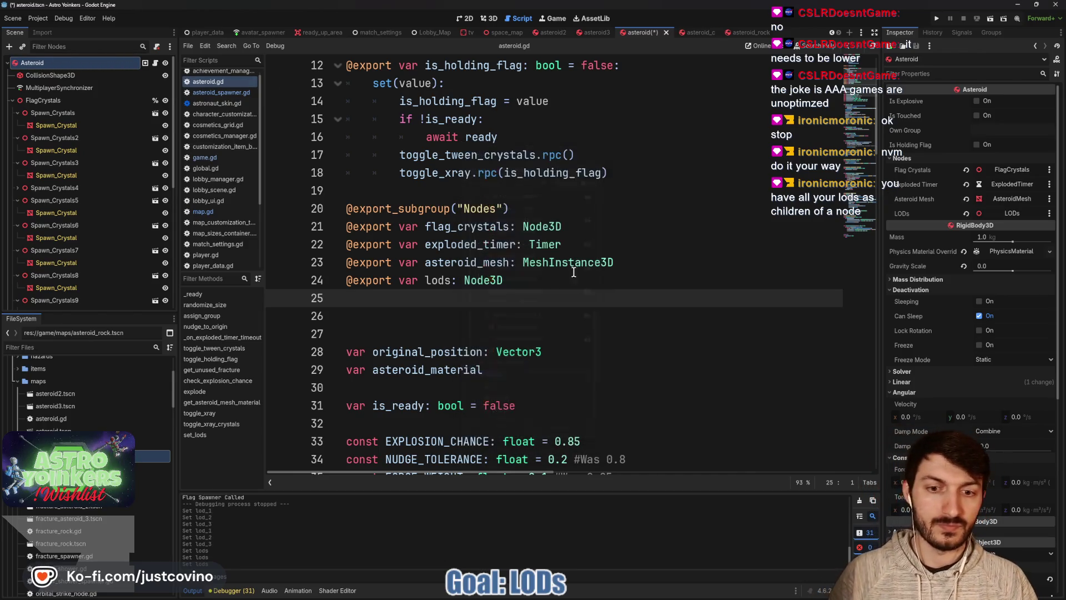
{"action": "key", "text": "ctrl+s"}
- Assign each scene's LODs node to LODs in asteroid_c and asteroid_rock
{"action": "left_click", "coordinate": [689, 32]}
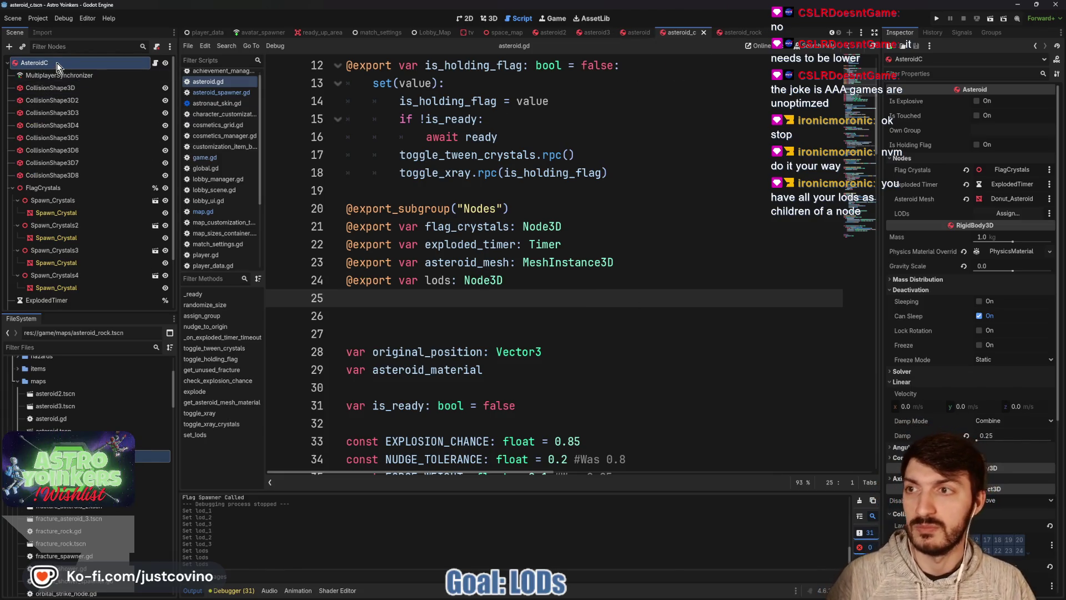
{"action": "left_click", "coordinate": [1006, 213]}
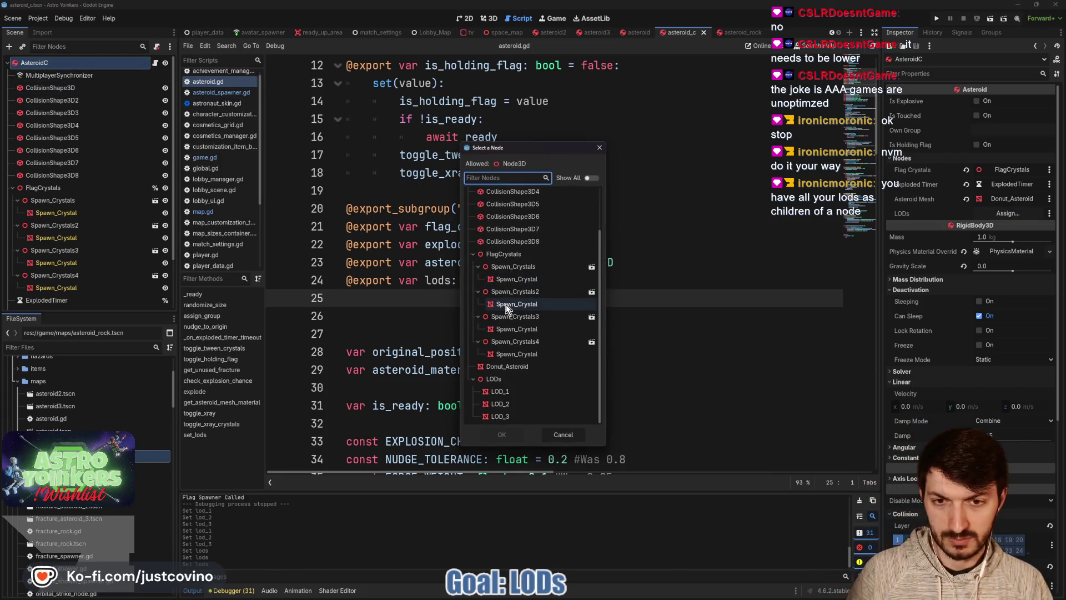
{"action": "left_click", "coordinate": [514, 378]}
{"action": "left_click", "coordinate": [508, 434]}
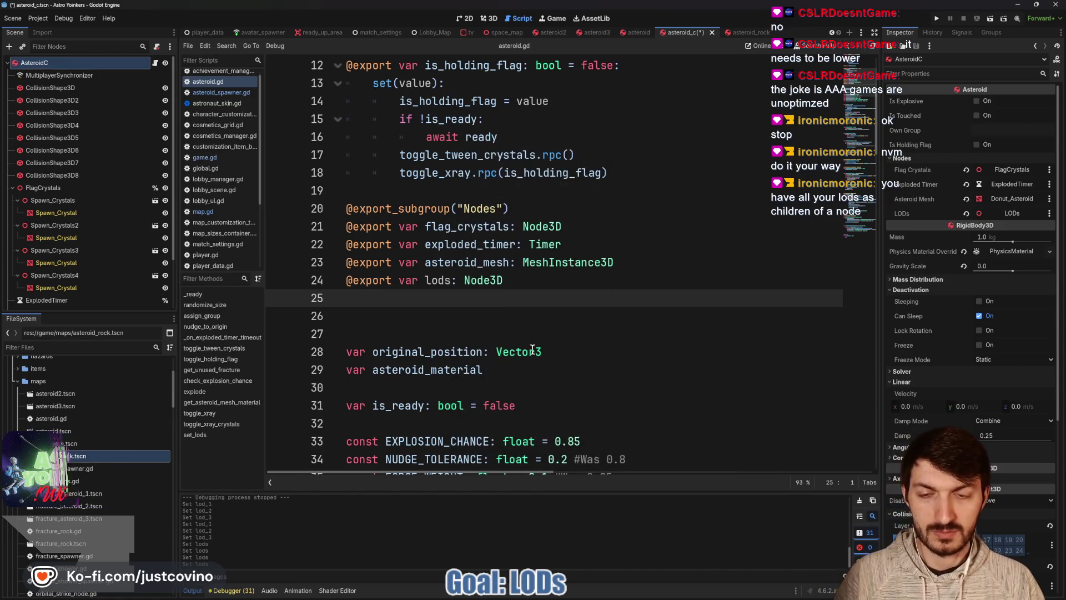
{"action": "left_click", "coordinate": [735, 32]}
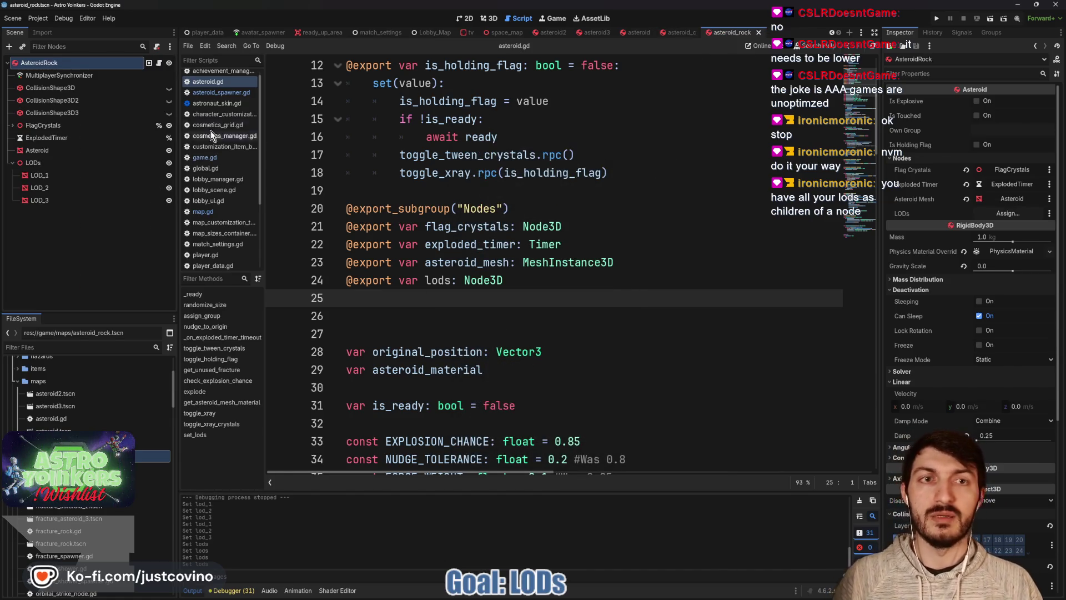
{"action": "left_click", "coordinate": [1008, 213]}
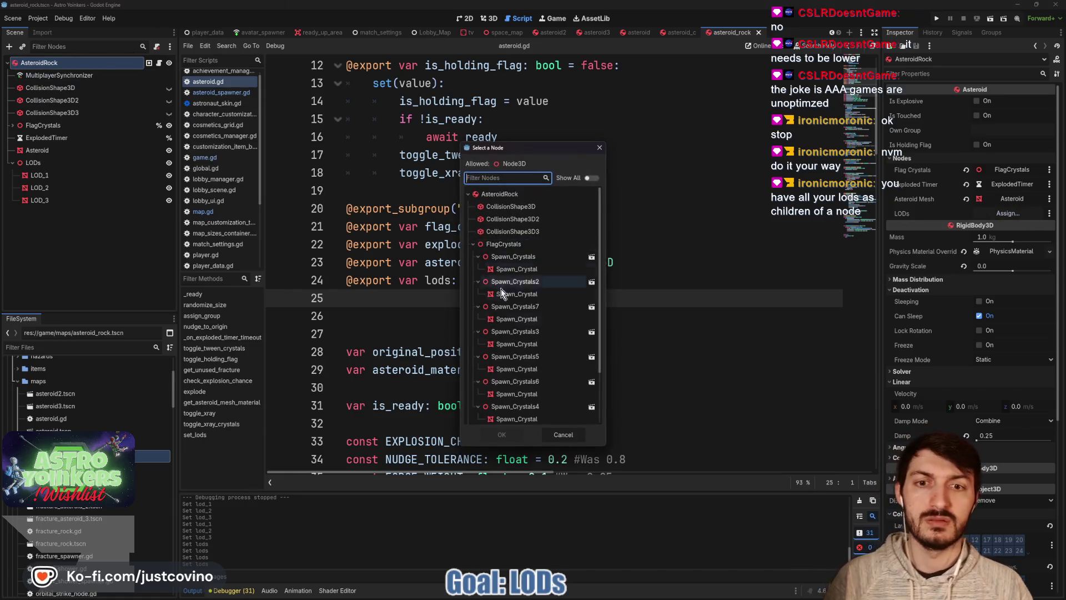
{"action": "left_click", "coordinate": [515, 378]}
{"action": "left_click", "coordinate": [502, 434]}
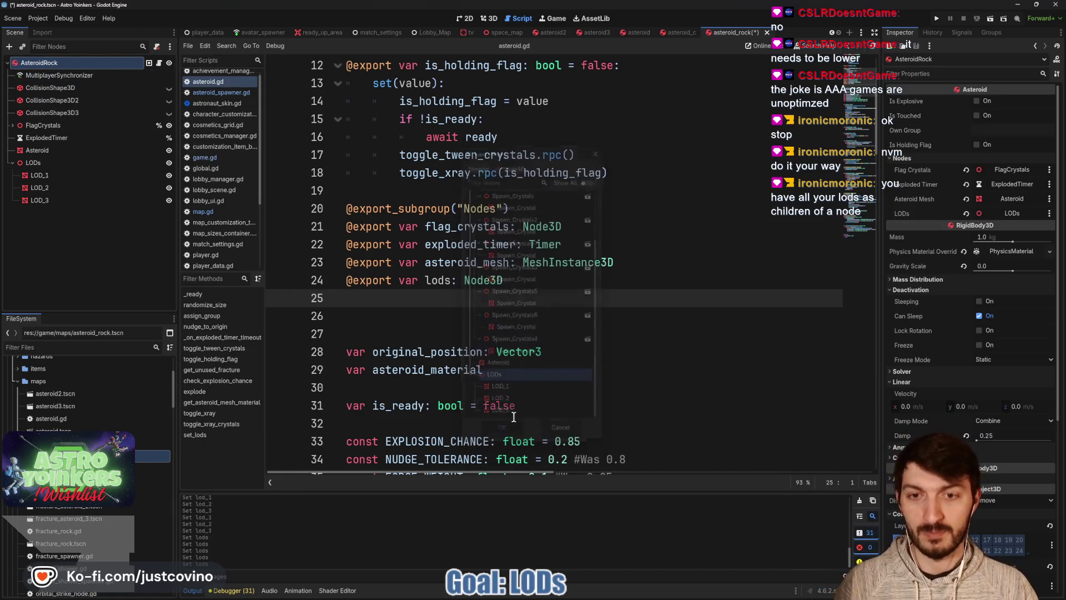
{"action": "scroll", "coordinate": [427, 267], "scroll_direction": "down", "scroll_amount": 20}
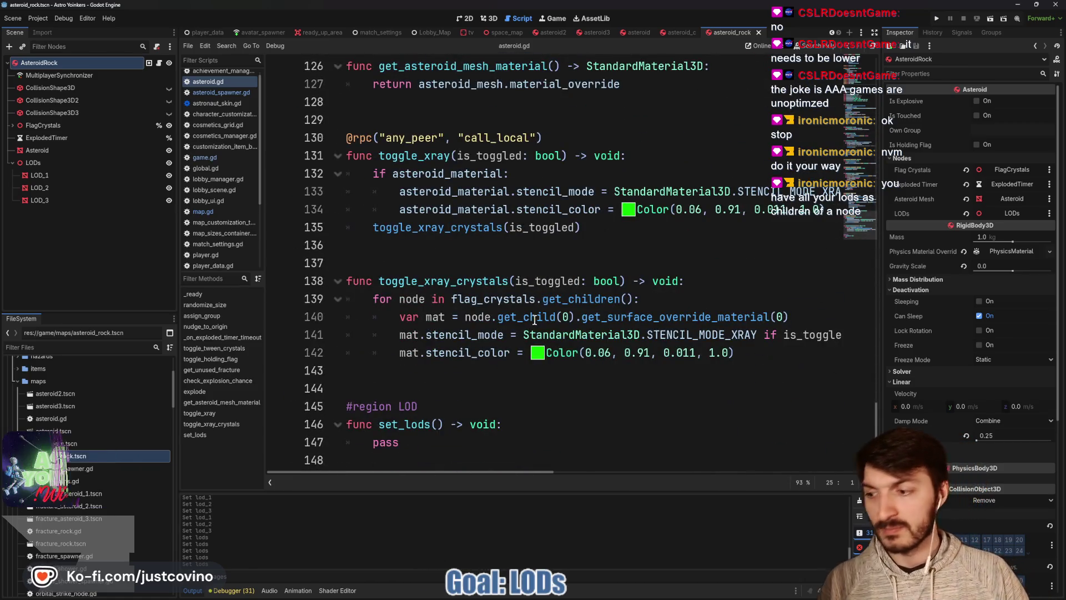
- Place the cursor on the pass line of set_lods to delete the placeholder
{"action": "left_click", "coordinate": [428, 441]}
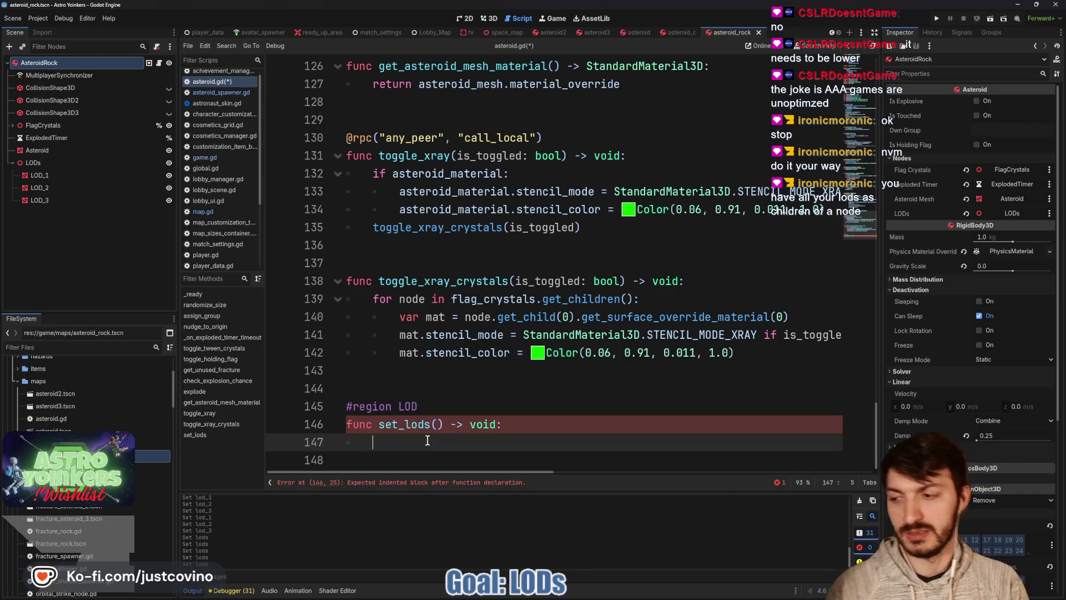
- Write the loop header 'for lod in lods.get_children():' and start its indented body line
{"action": "type", "text": "for lod in m"}
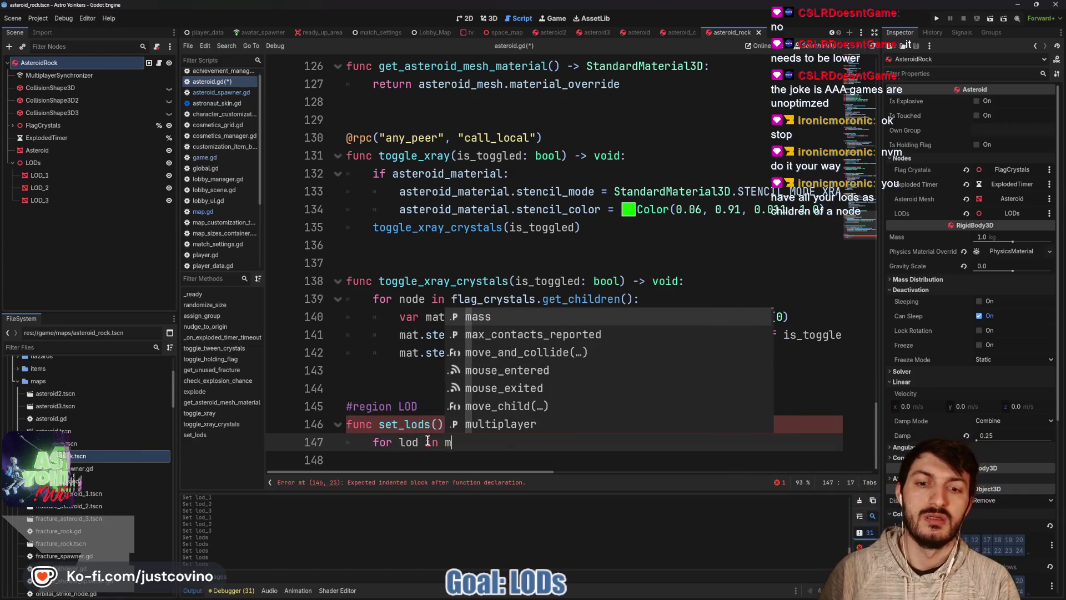
{"action": "type", "text": "lods"}
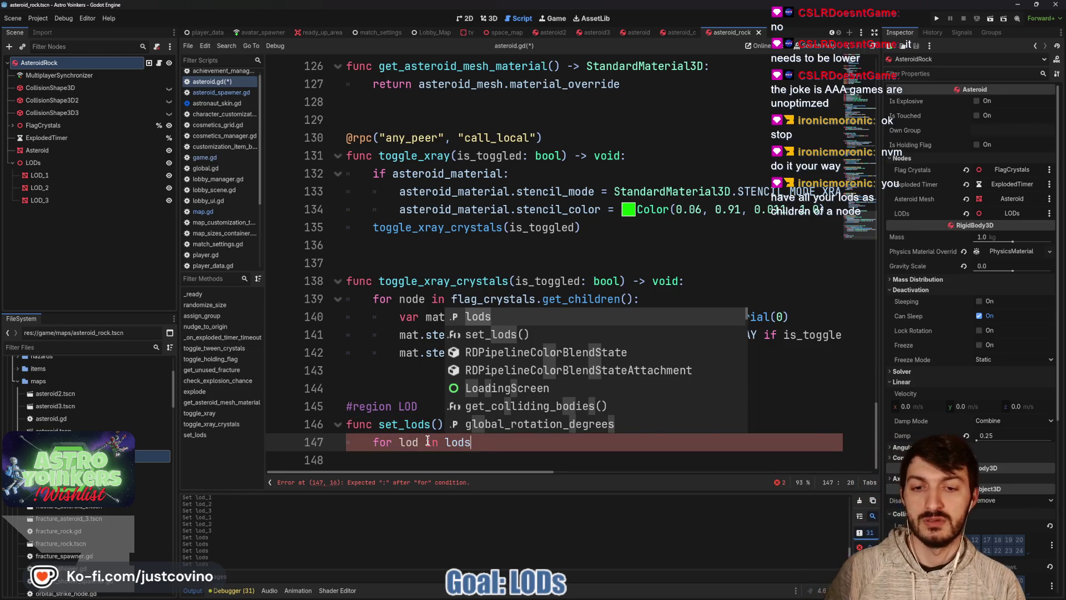
{"action": "type", "text": ".het"}
{"action": "key", "text": "BackSpace"}
{"action": "key", "text": "BackSpace"}
{"action": "key", "text": "BackSpace"}
{"action": "type", "text": "get_chil"}
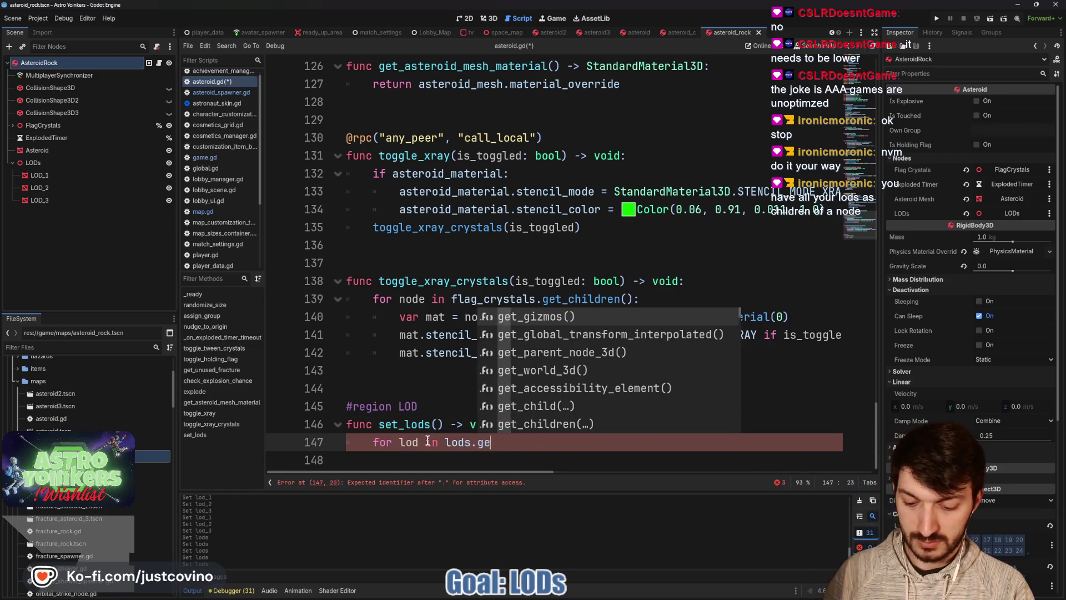
{"action": "key", "text": "Down"}
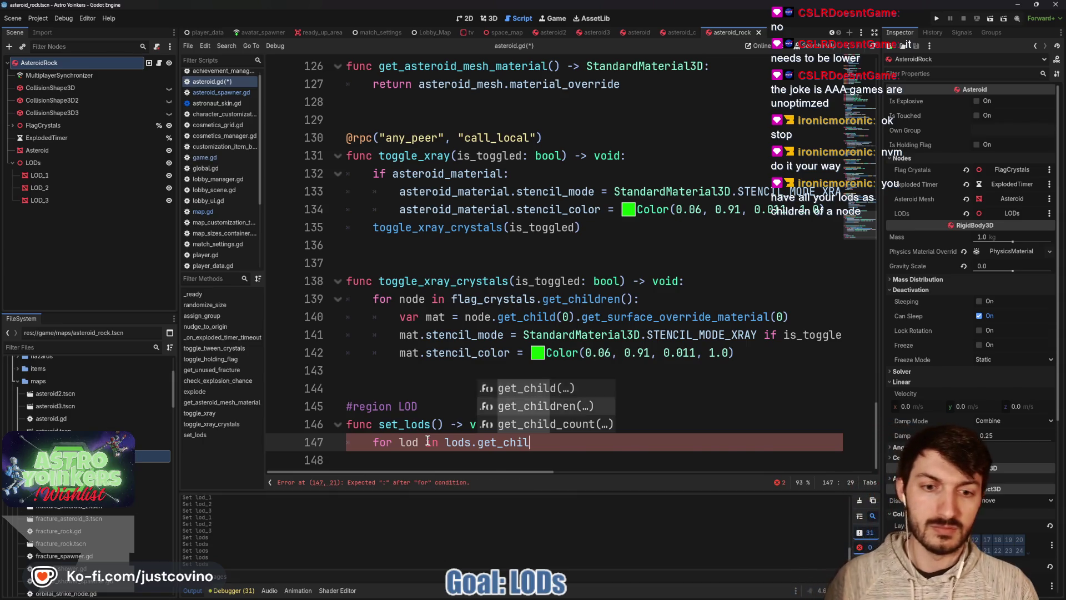
{"action": "key", "text": "Return"}
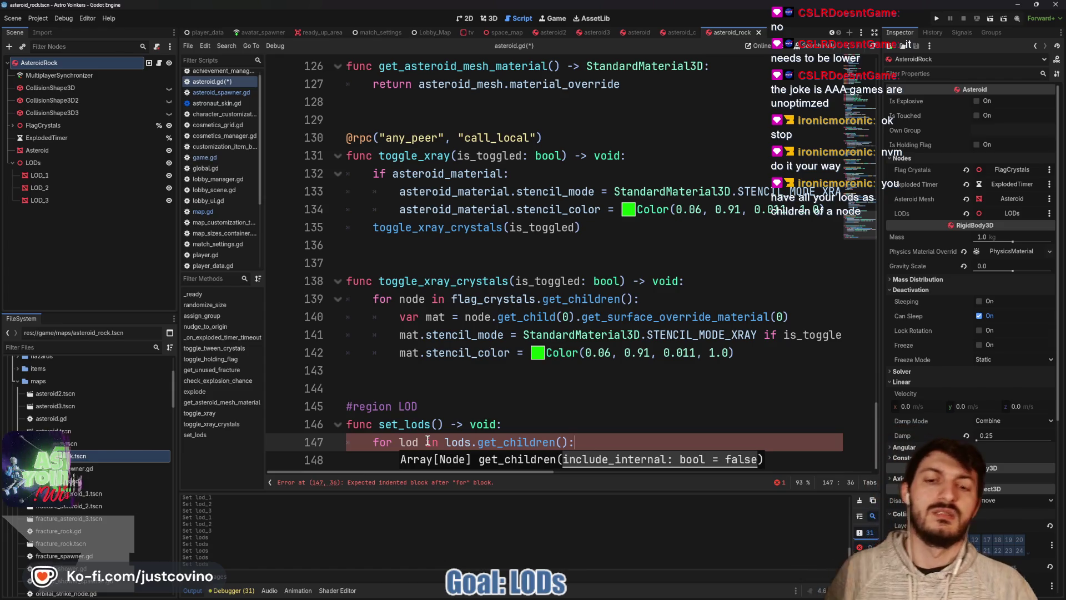
{"action": "key", "text": "Escape"}
{"action": "key", "text": "Return"}
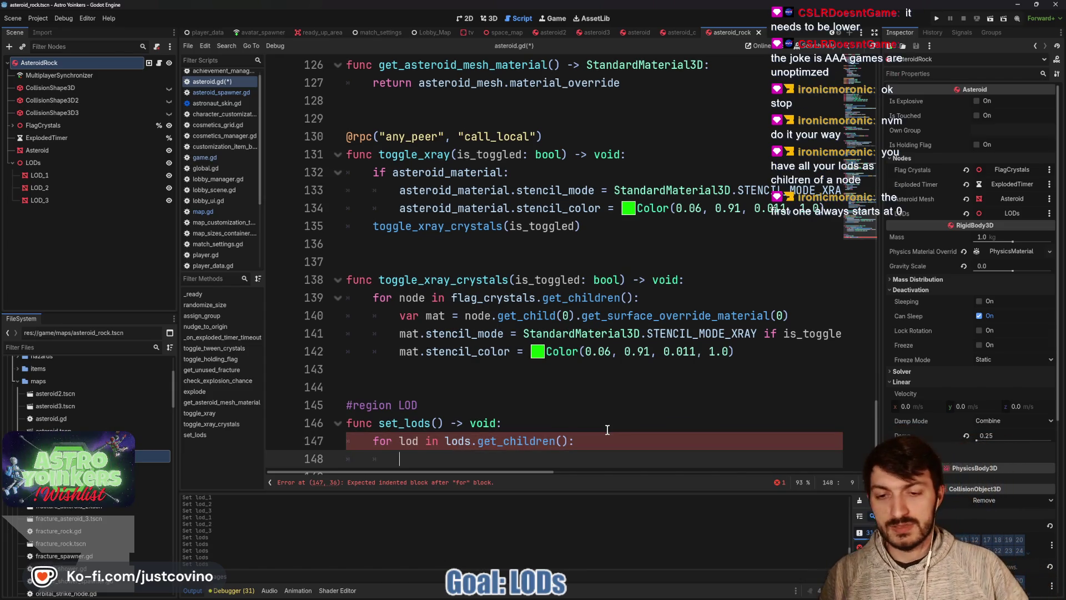
{"action": "scroll", "coordinate": [564, 422], "scroll_direction": "down", "scroll_amount": 1}
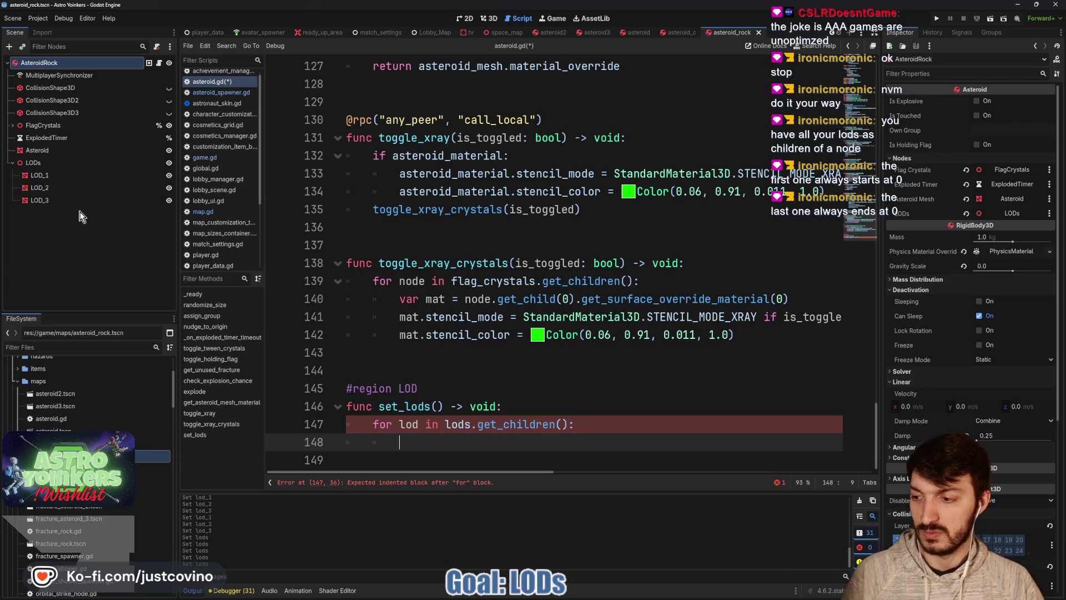
- Compare Visibility Range on LOD_1, LOD_3 and Asteroid, ending on LOD_1 (Begin 25, End 60)
{"action": "left_click", "coordinate": [47, 177]}
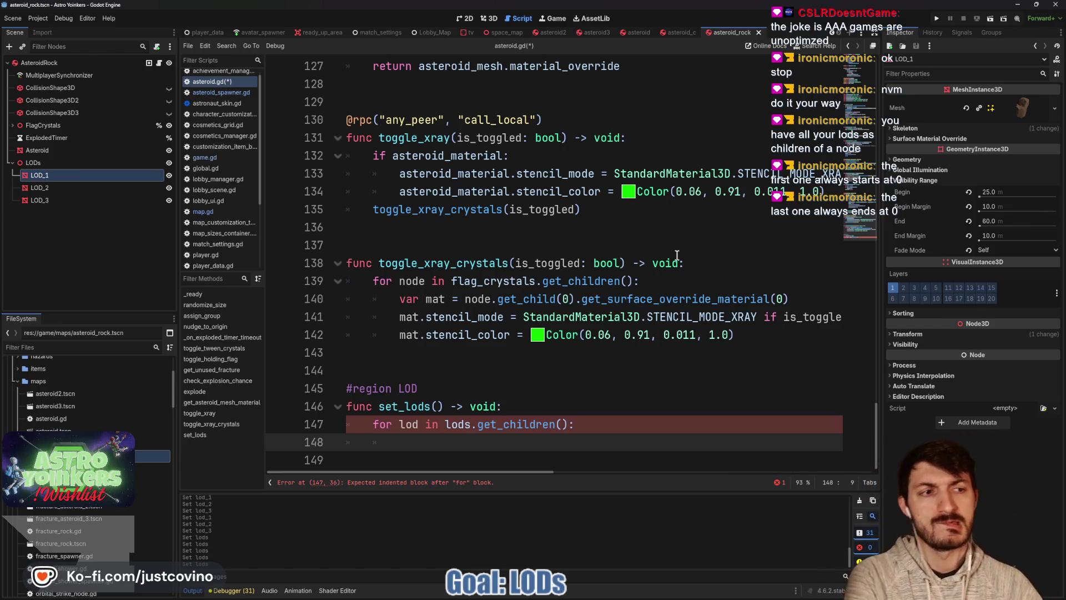
{"action": "left_click", "coordinate": [56, 198]}
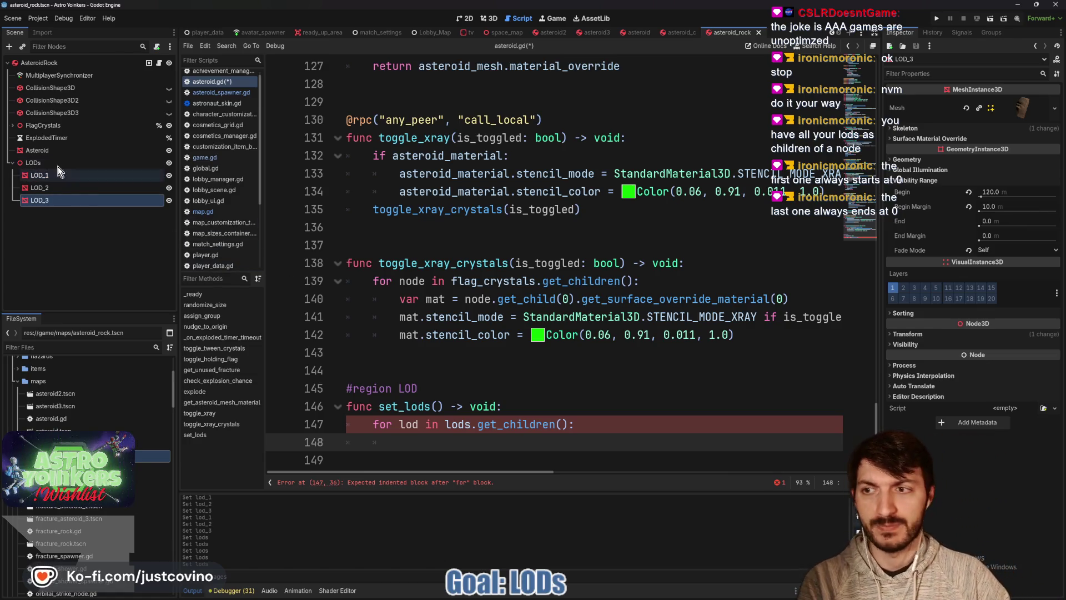
{"action": "left_click", "coordinate": [60, 177]}
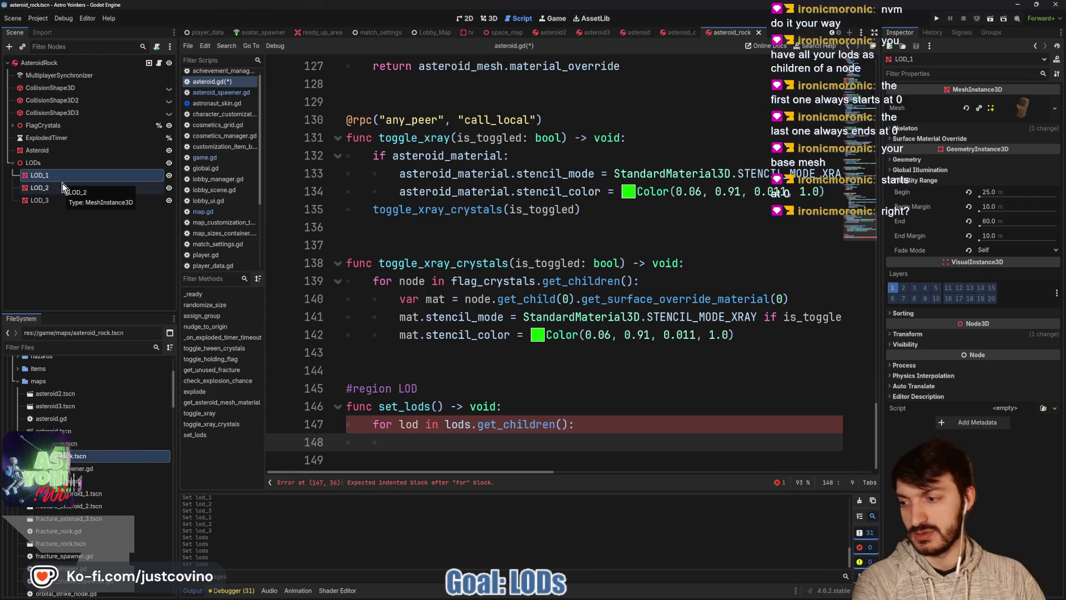
{"action": "left_click", "coordinate": [49, 154]}
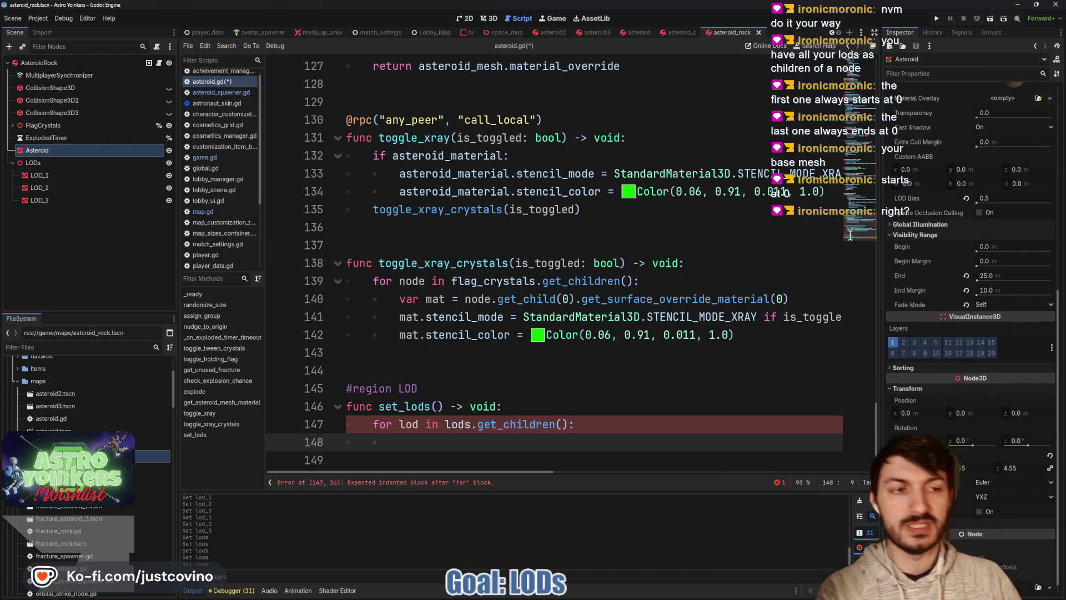
{"action": "mouse_move", "coordinate": [919, 247]}
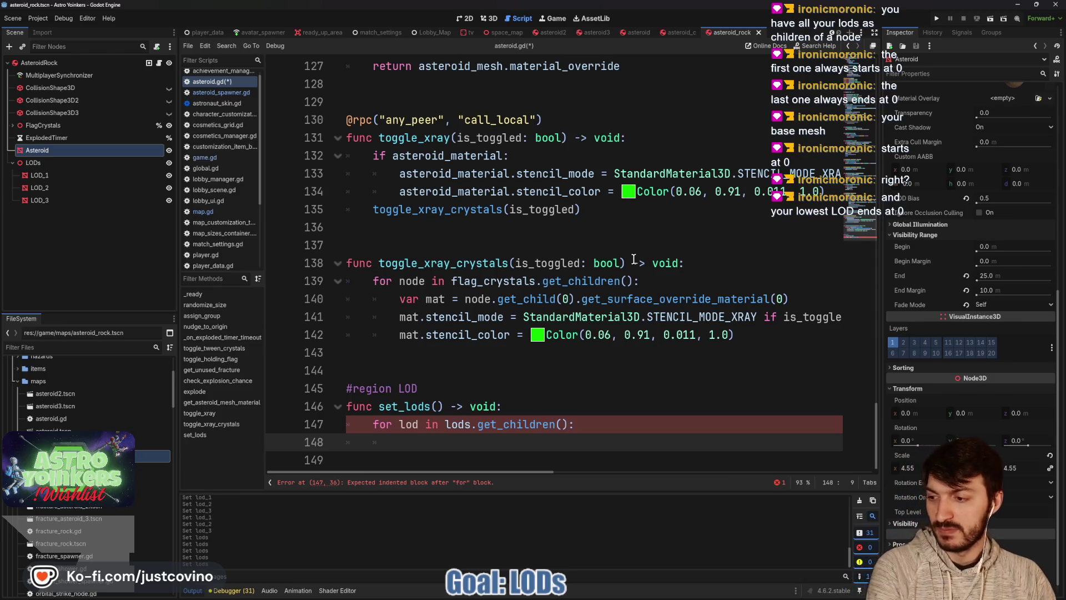
{"action": "left_click", "coordinate": [59, 203]}
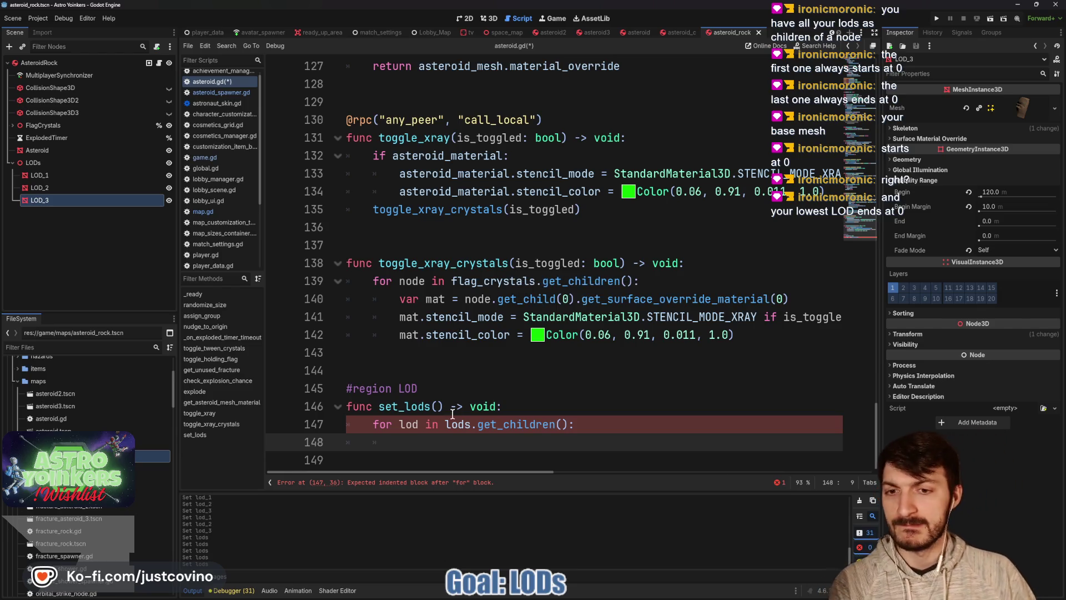
{"action": "left_click", "coordinate": [58, 174]}
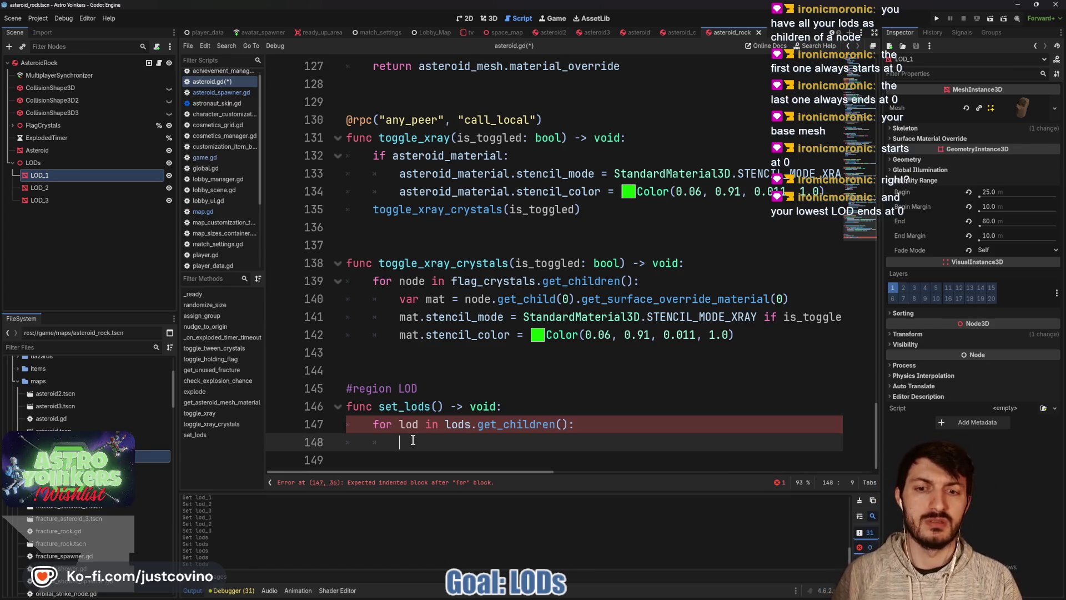
- Start the loop body with 'lod.visibility_range_begin ='
{"action": "type", "text": "lod."}
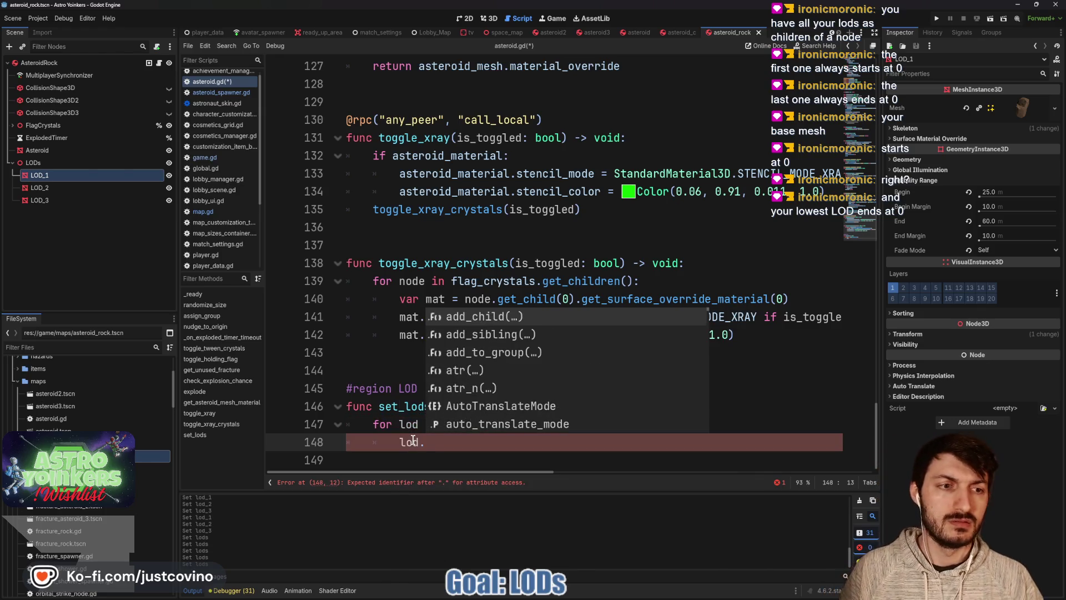
{"action": "mouse_move", "coordinate": [900, 194]}
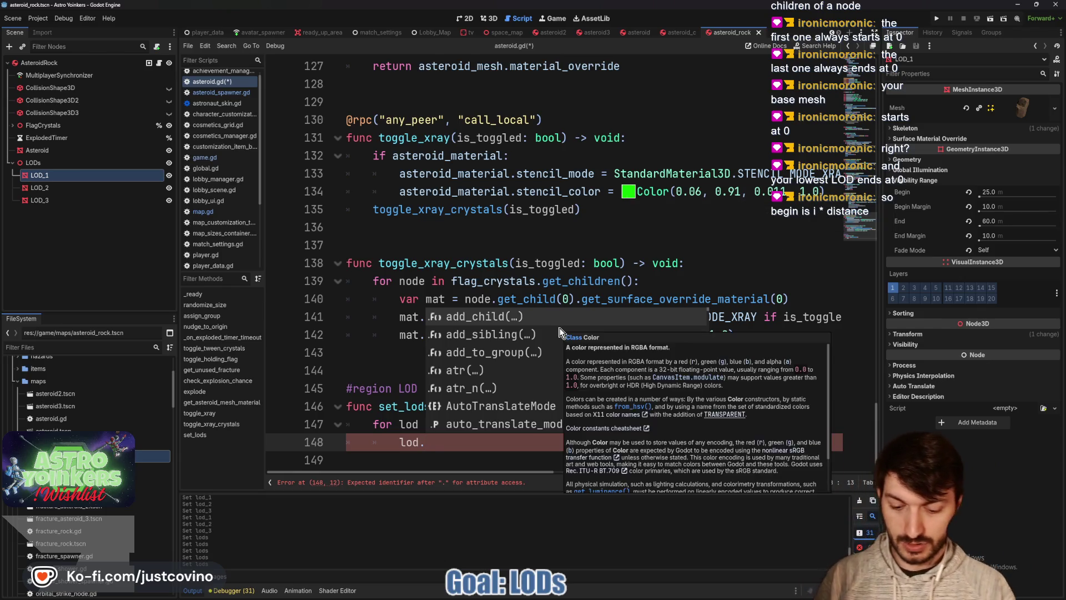
{"action": "type", "text": "visibility"}
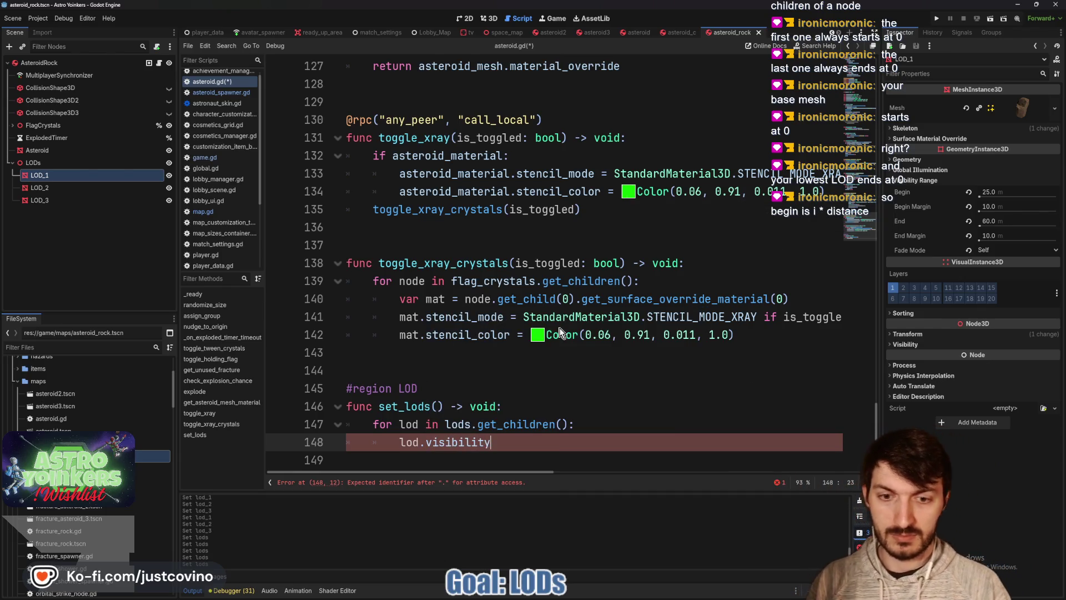
{"action": "type", "text": "_range_begin"}
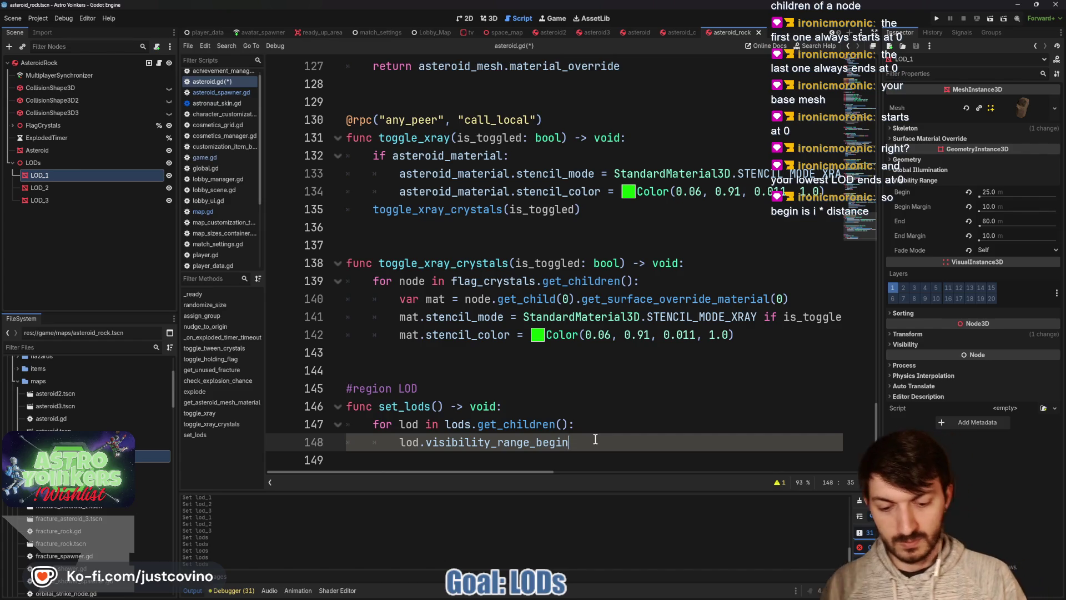
{"action": "type", "text": "="}
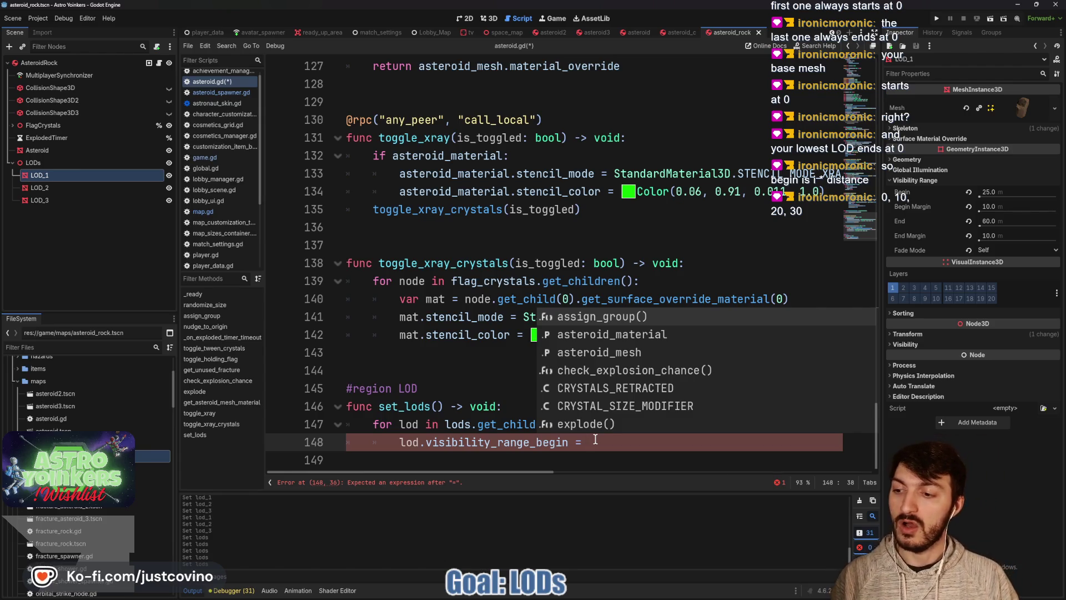
{"action": "left_click", "coordinate": [499, 442]}
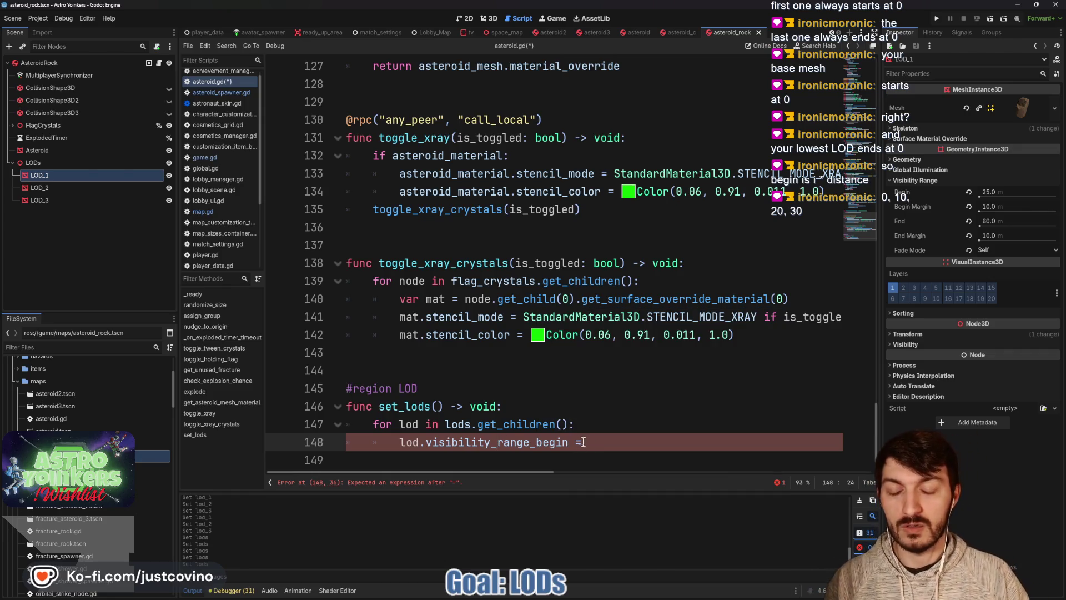
- Change the loop to 'for i in lods.get_child_count():' and assign the value i * 10
{"action": "left_click_drag", "start_coordinate": [571, 424], "coordinate": [481, 424]}
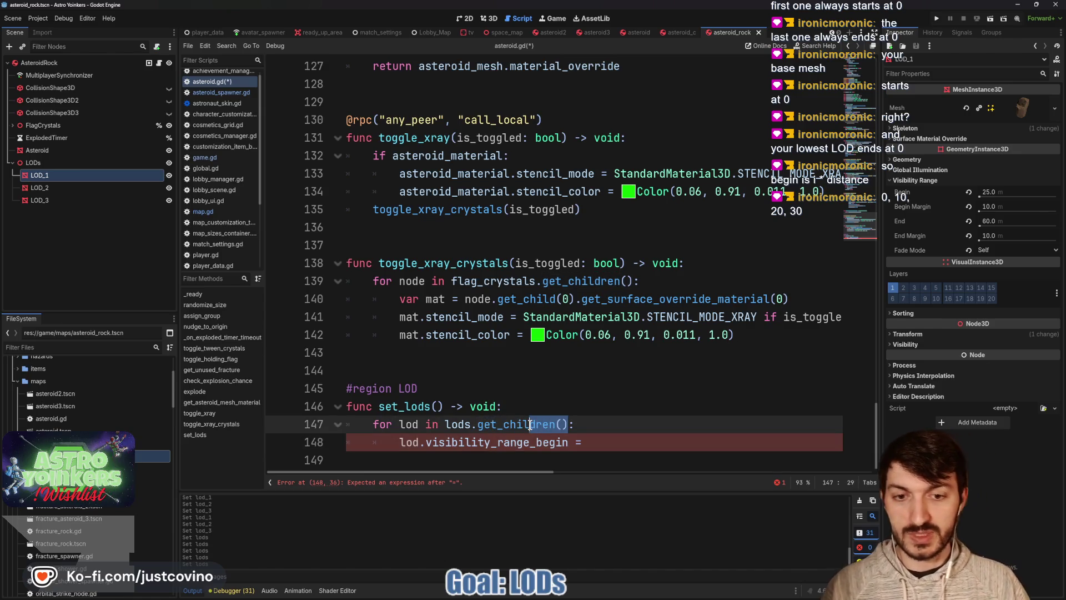
{"action": "type", "text": "d_count("}
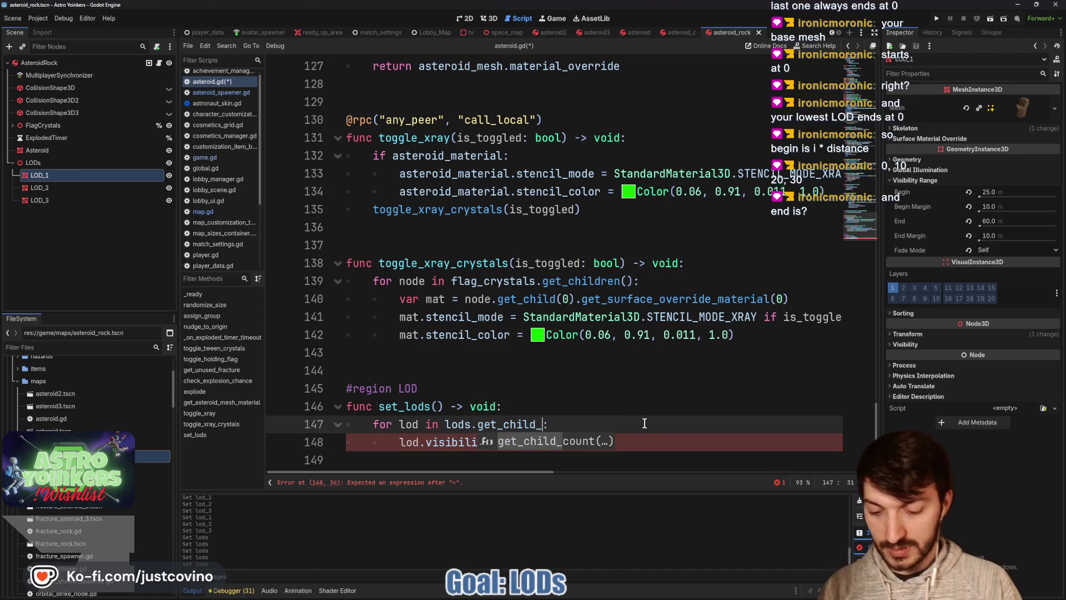
{"action": "double_click", "coordinate": [408, 424]}
{"action": "key", "text": "BackSpace"}
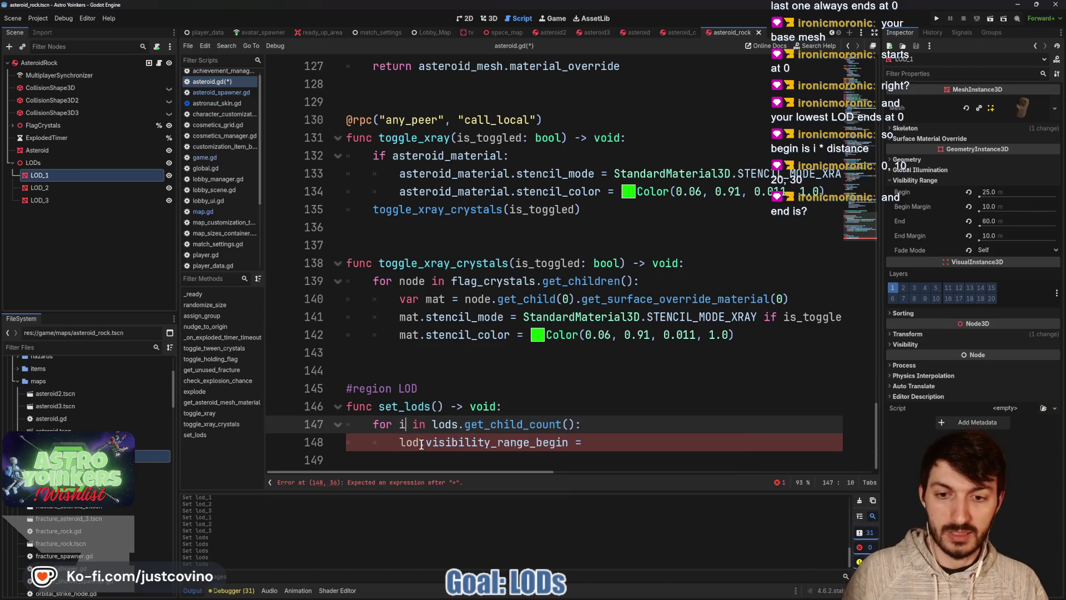
{"action": "left_click", "coordinate": [396, 442]}
{"action": "type", "text": "lods[i"}
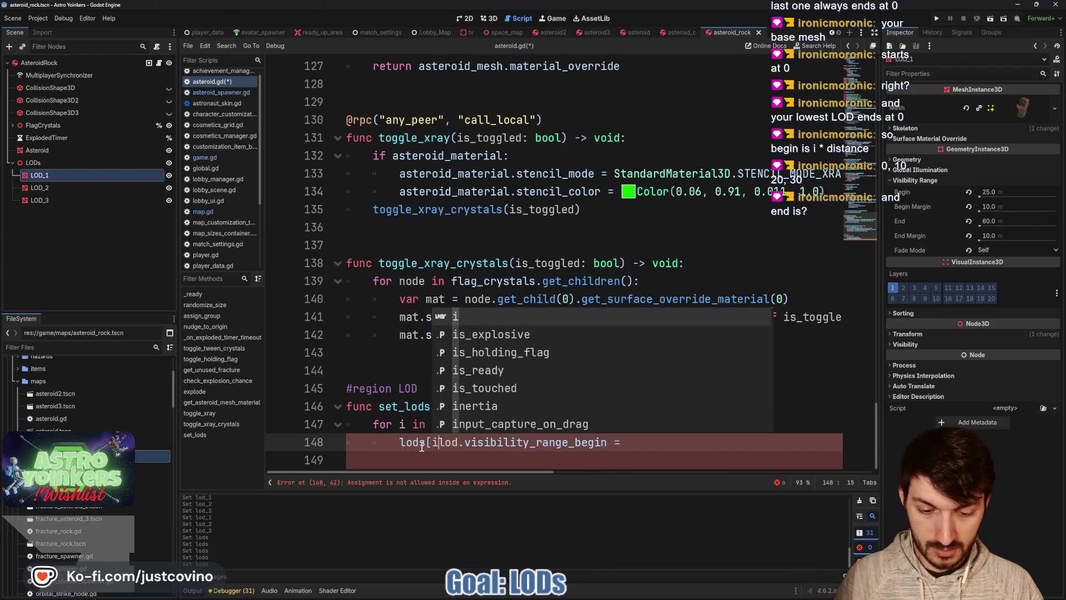
{"action": "type", "text": "]"}
{"action": "key", "text": "Delete"}
{"action": "key", "text": "Delete"}
{"action": "key", "text": "Delete"}
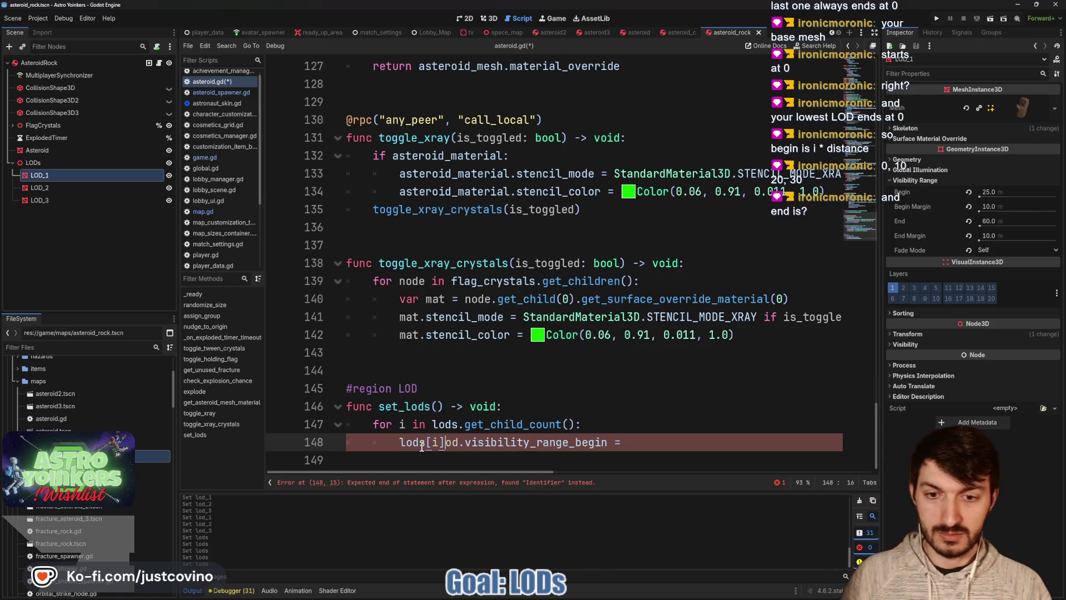
{"action": "left_click", "coordinate": [615, 442]}
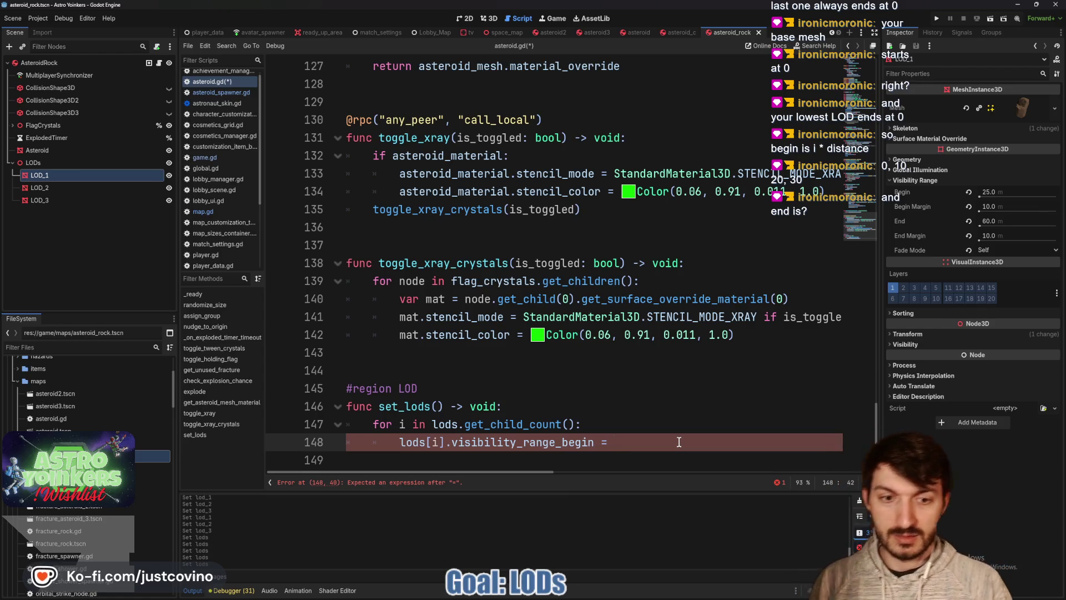
{"action": "type", "text": "i * "}
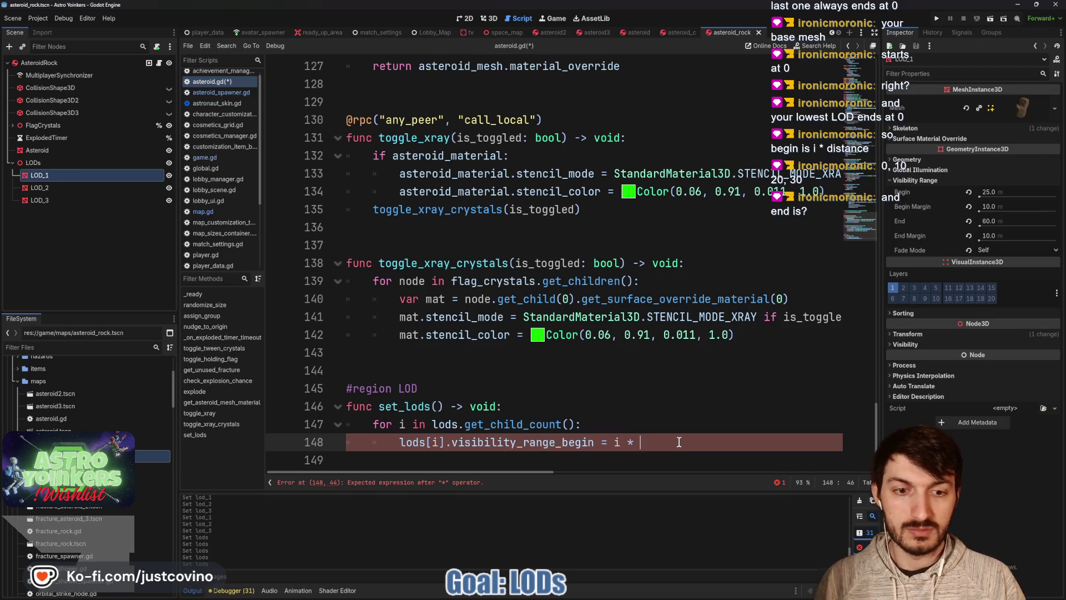
{"action": "type", "text": "1-"}
{"action": "key", "text": "BackSpace"}
{"action": "type", "text": "0"}
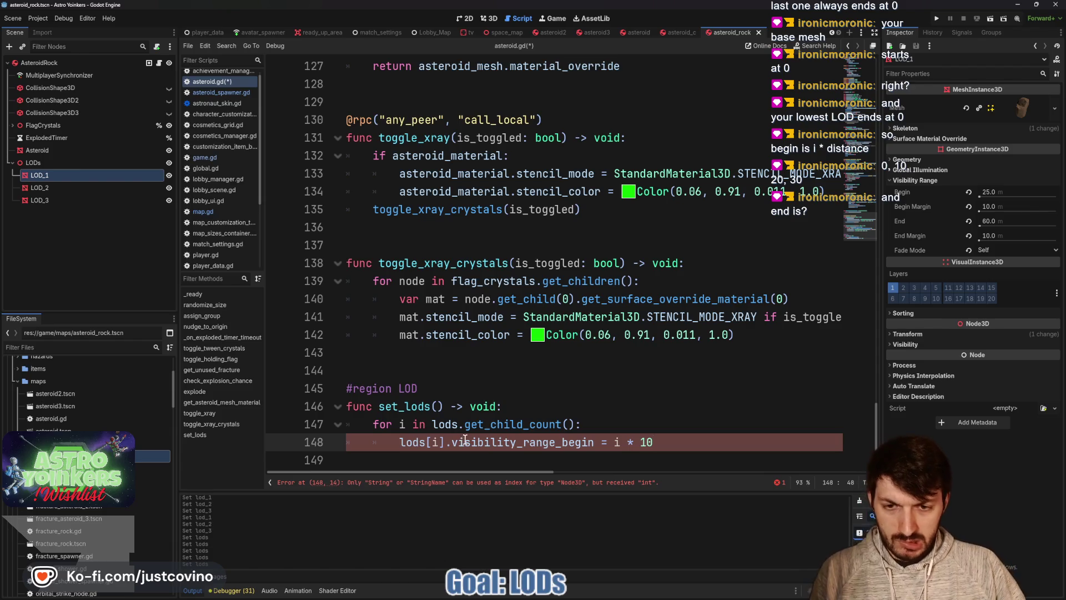
- Rewrite the target as lods.get_child(i).visibility_range_begin and save the script
{"action": "left_click", "coordinate": [445, 444]}
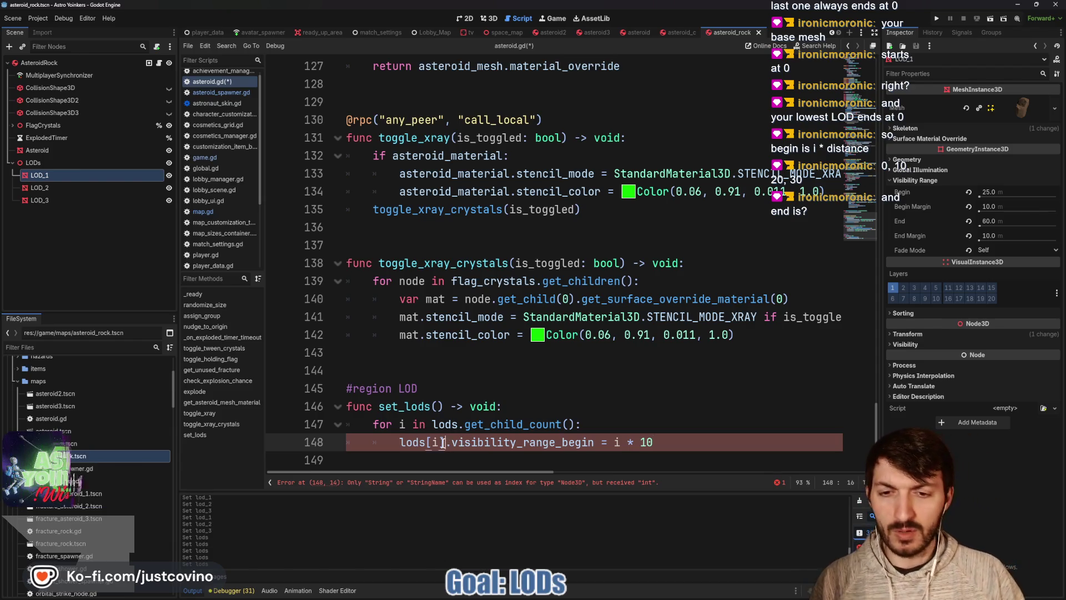
{"action": "key", "text": "BackSpace"}
{"action": "key", "text": "BackSpace"}
{"action": "key", "text": "BackSpace"}
{"action": "type", "text": ".get_ch"}
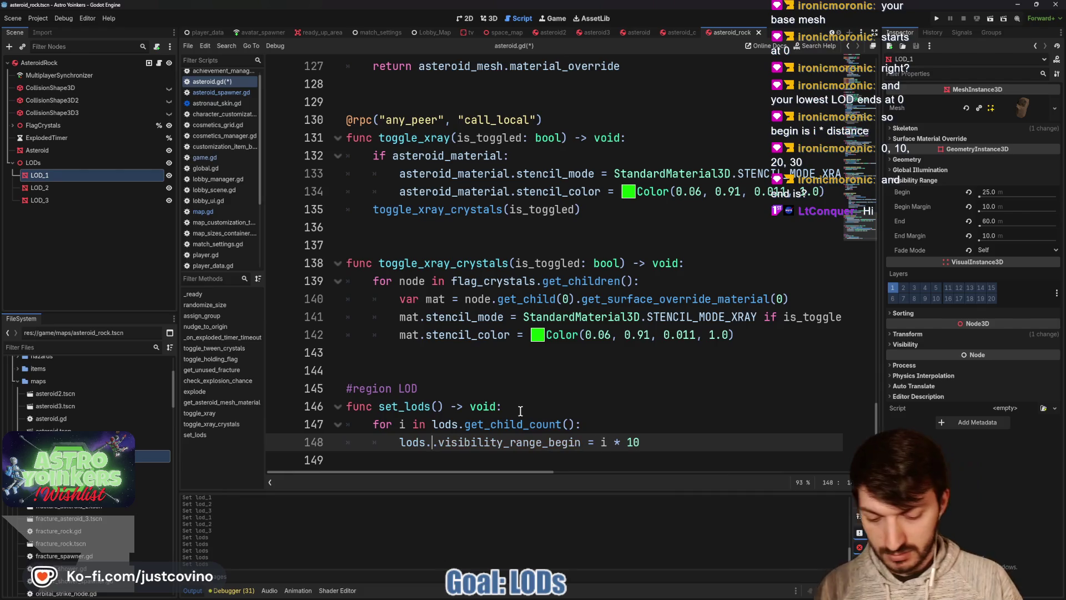
{"action": "type", "text": "ild"}
{"action": "key", "text": "Return"}
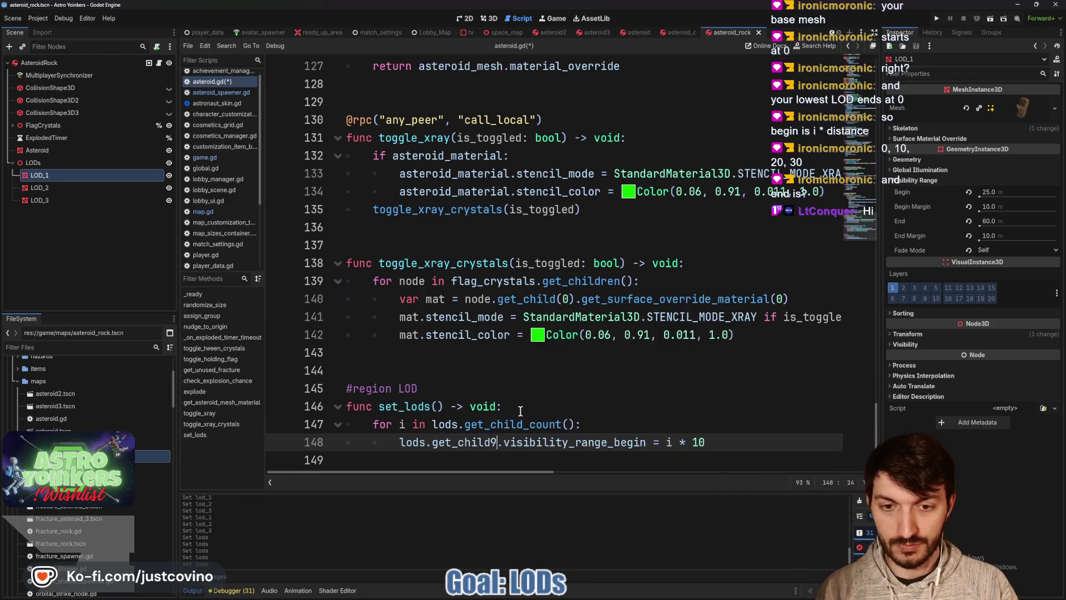
{"action": "type", "text": "i"}
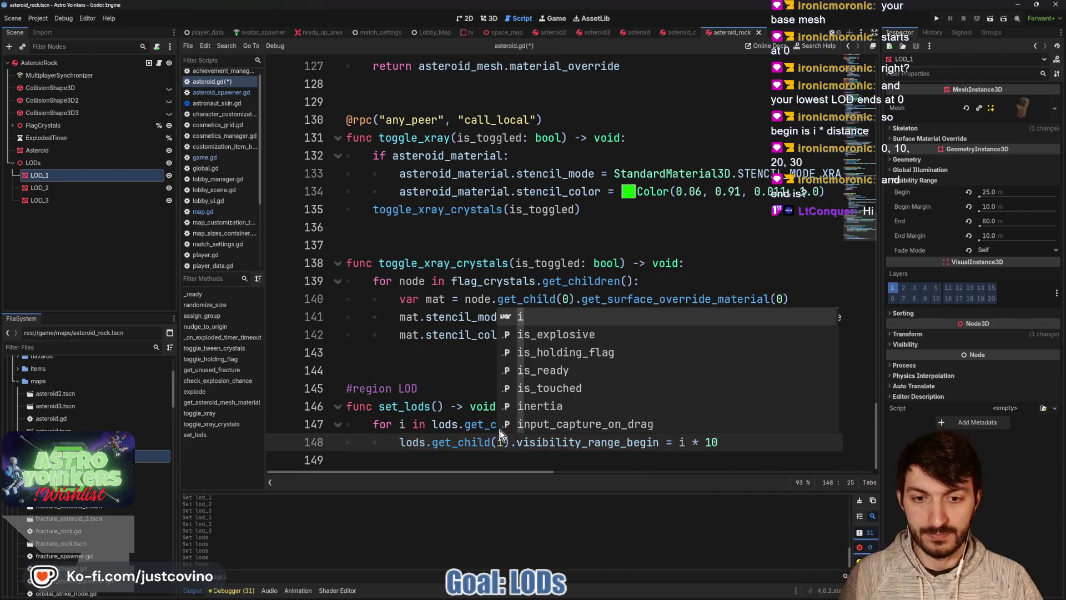
{"action": "left_click", "coordinate": [524, 442]}
{"action": "left_click", "coordinate": [745, 450]}
{"action": "key", "text": "ctrl+s"}
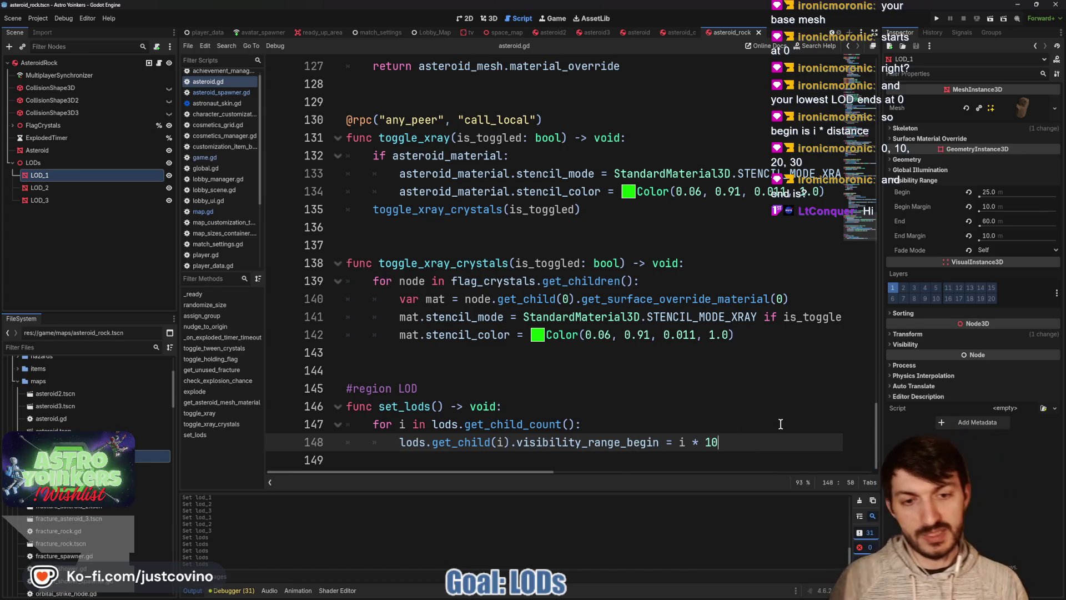
{"action": "key", "text": "Return"}
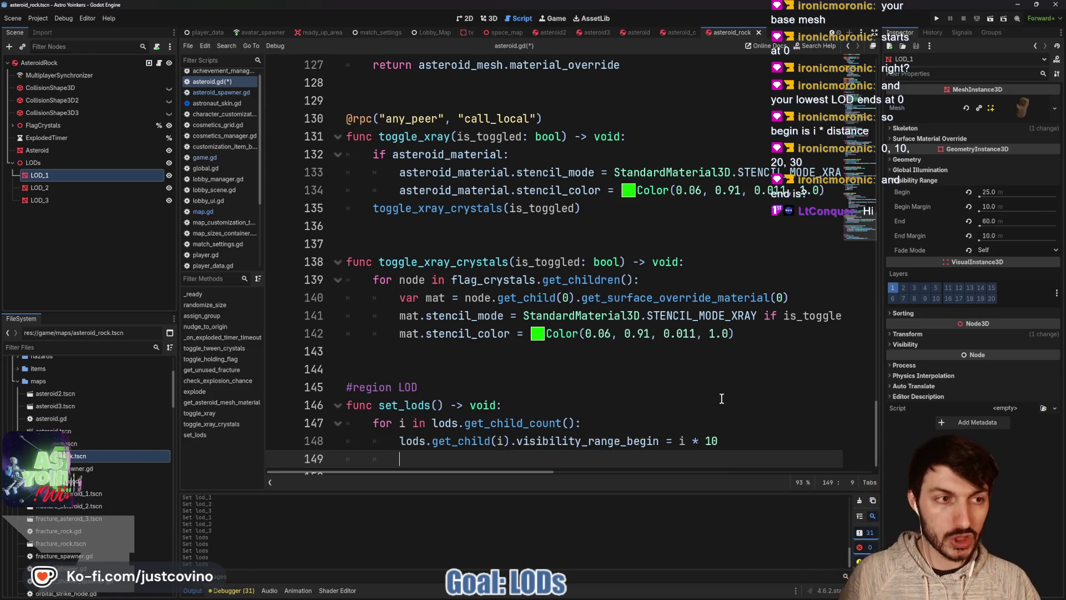
- Add 'lods.get_child(i).visibility_range_begin_margin = i' to set_lods after checking LOD_2 and LOD_3's ranges
{"action": "type", "text": "lods.get_child"}
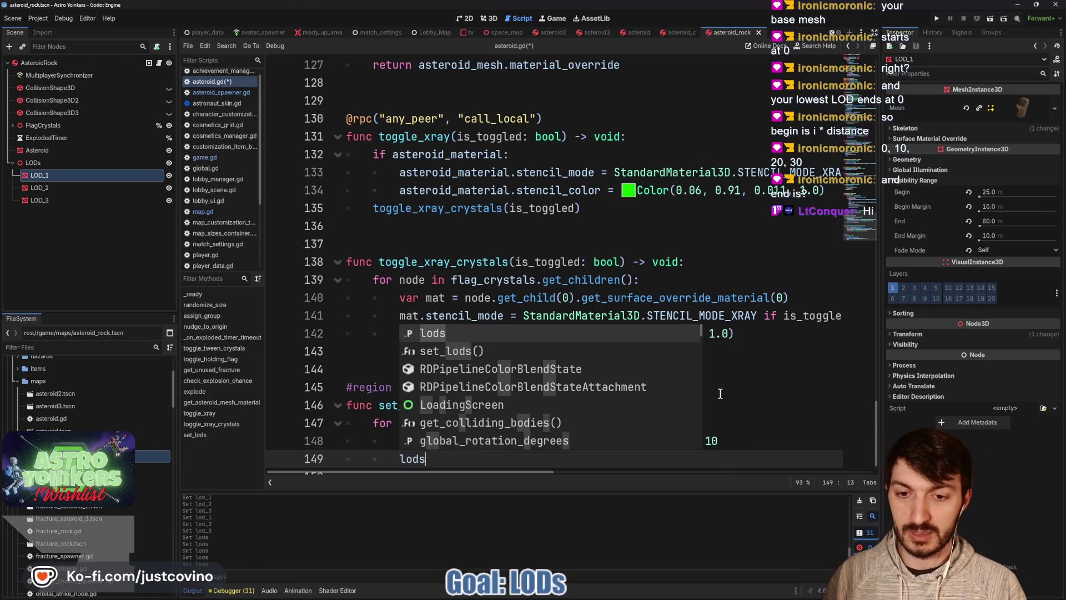
{"action": "type", "text": "(i"}
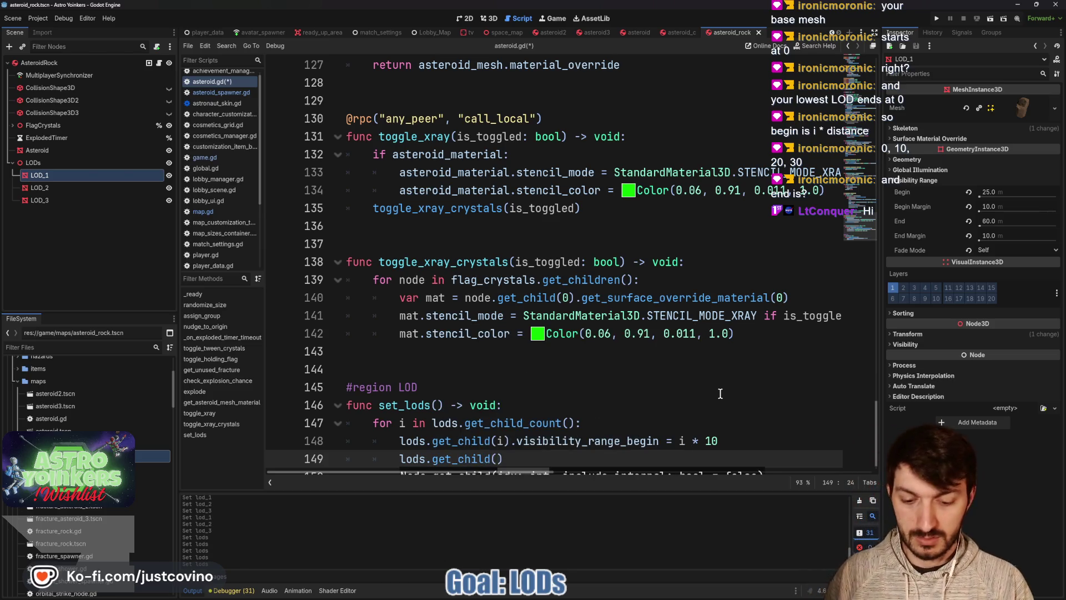
{"action": "type", "text": ")."}
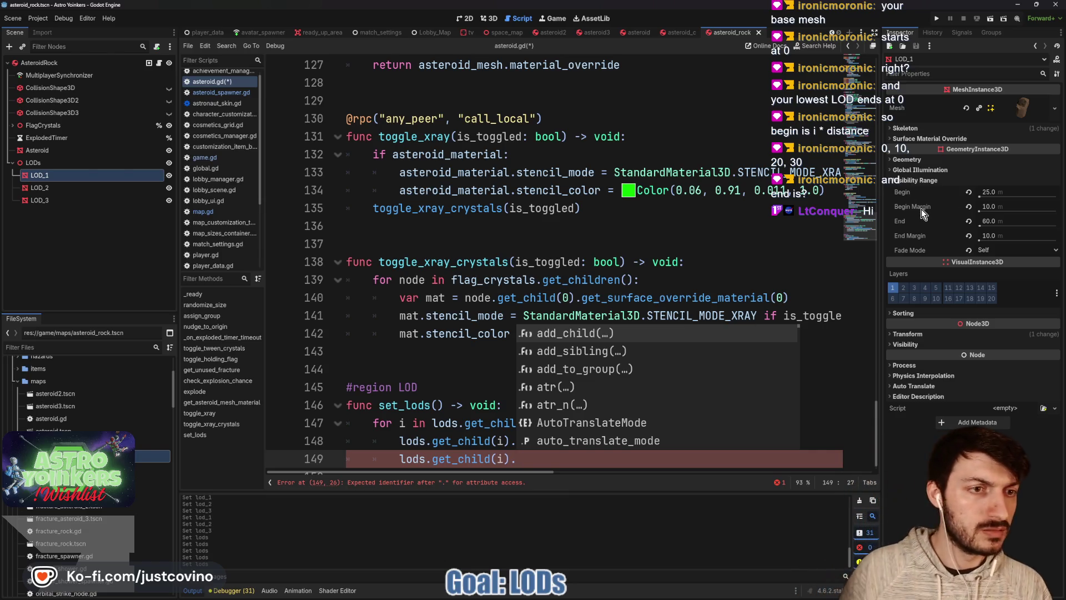
{"action": "mouse_move", "coordinate": [922, 214]}
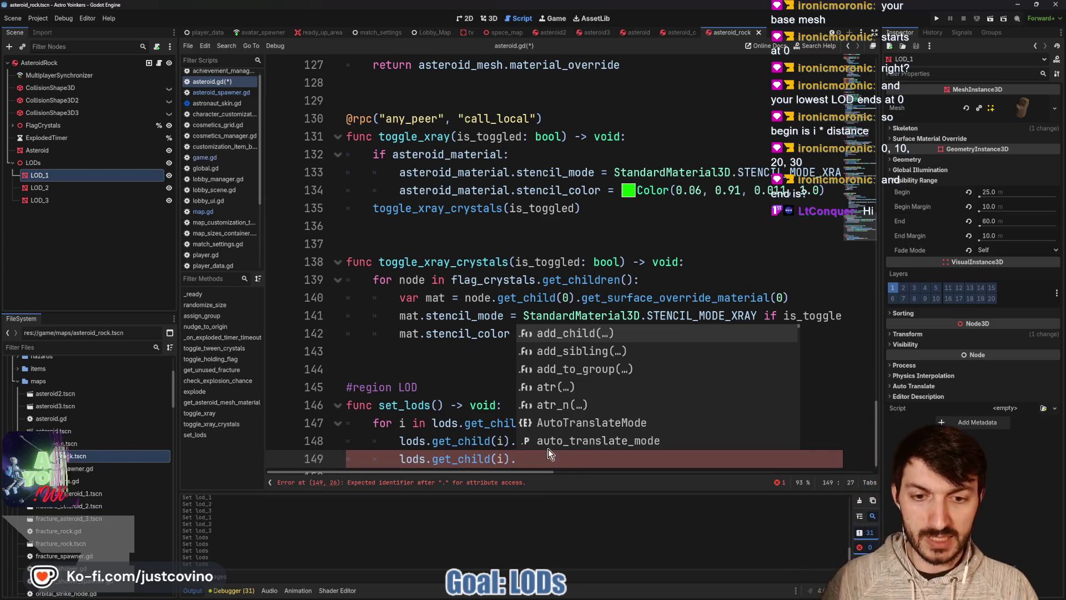
{"action": "type", "text": "visibili"}
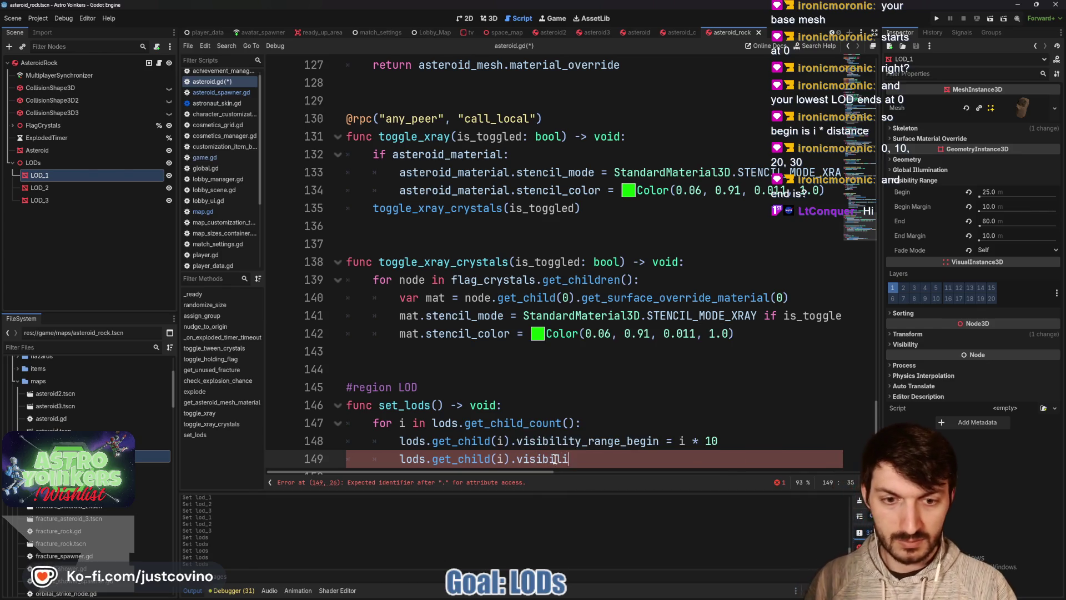
{"action": "type", "text": "ty_range_"}
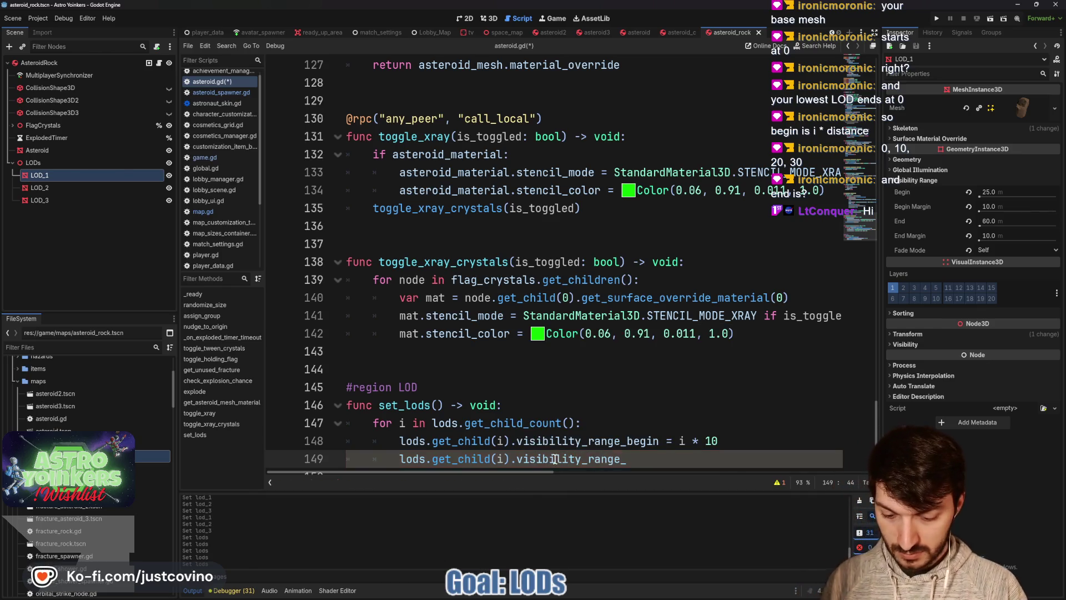
{"action": "type", "text": "begin_margin ="}
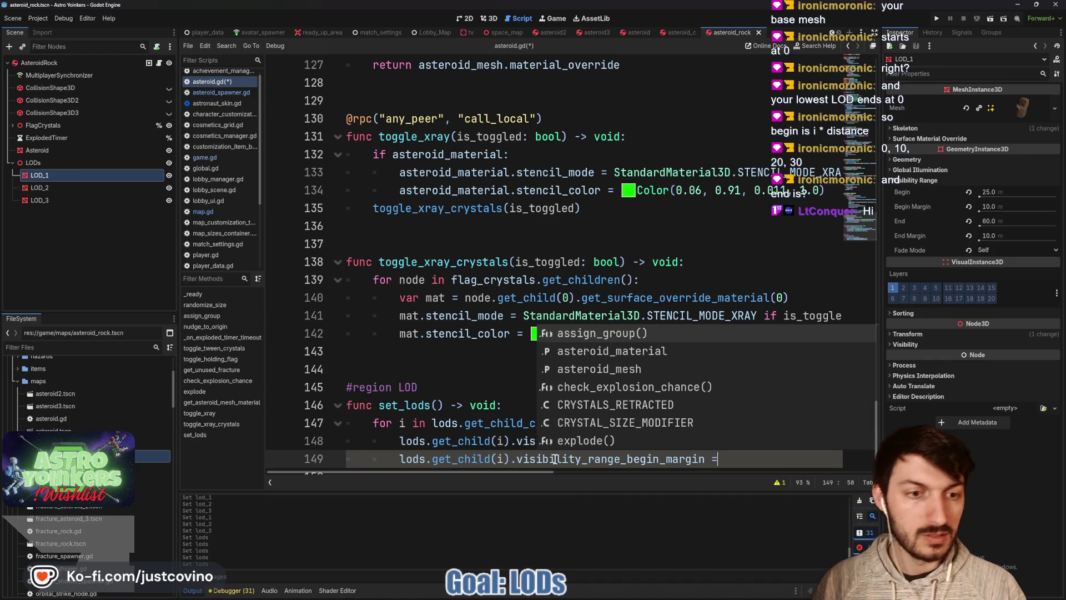
{"action": "left_click", "coordinate": [736, 459]}
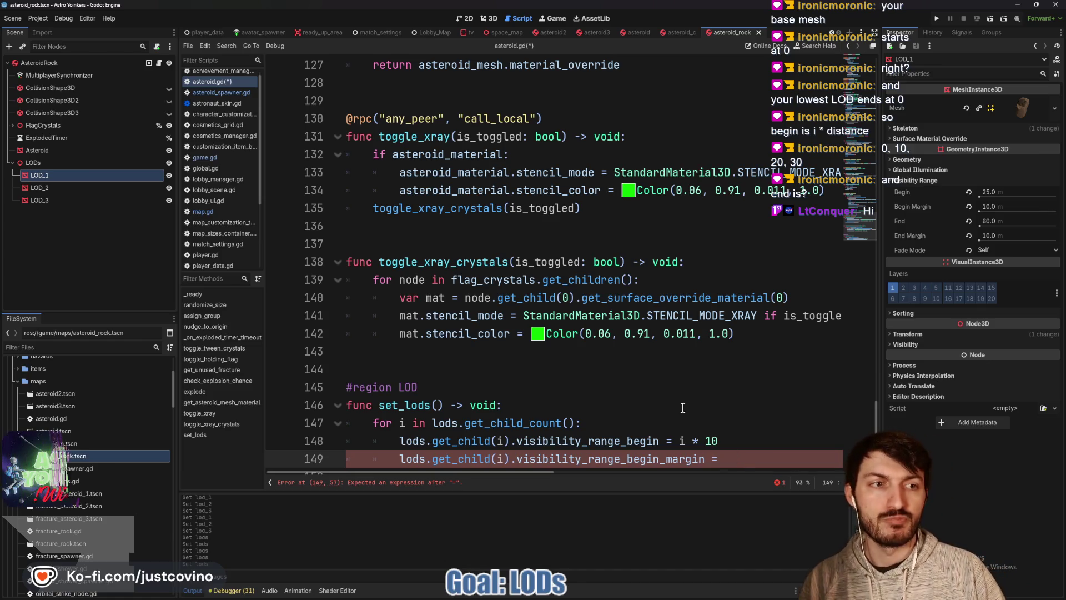
{"action": "left_click", "coordinate": [63, 188]}
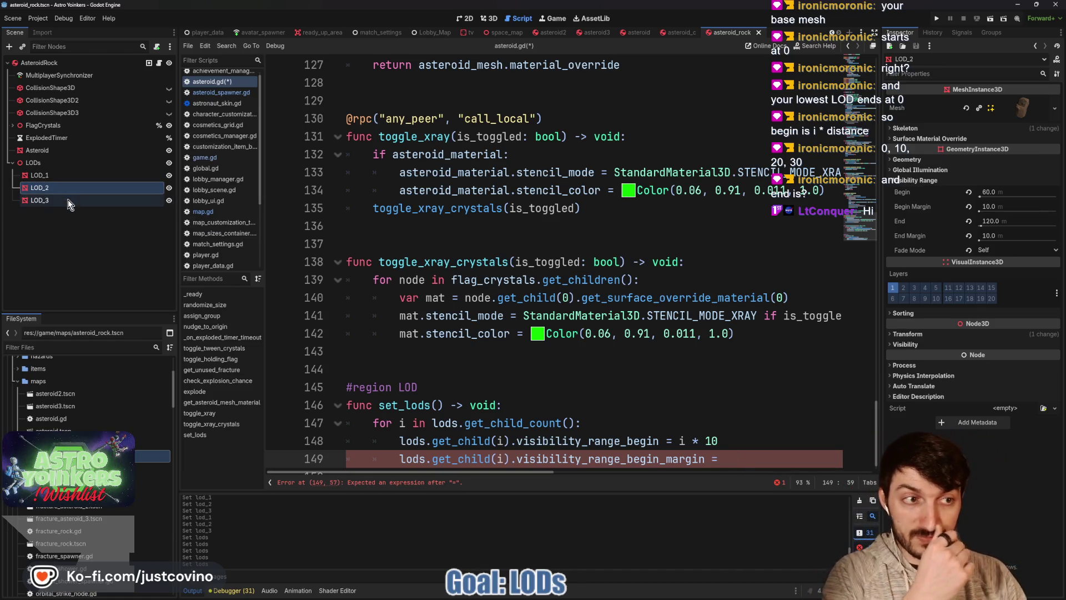
{"action": "left_click", "coordinate": [65, 200]}
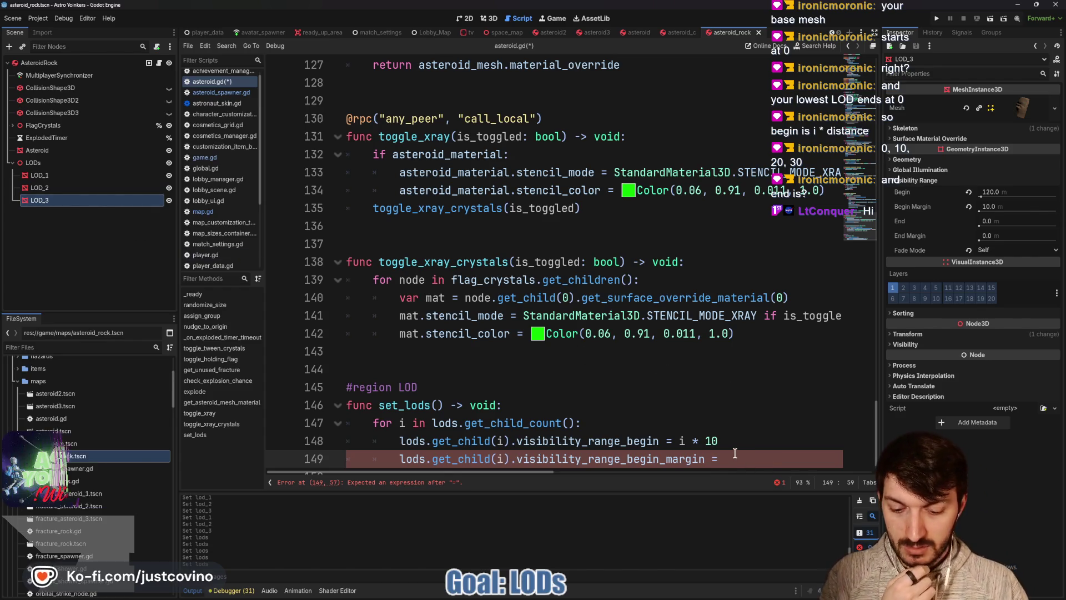
{"action": "type", "text": "i"}
{"action": "key", "text": "Return"}
{"action": "key", "text": "Return"}
{"action": "key", "text": "Return"}
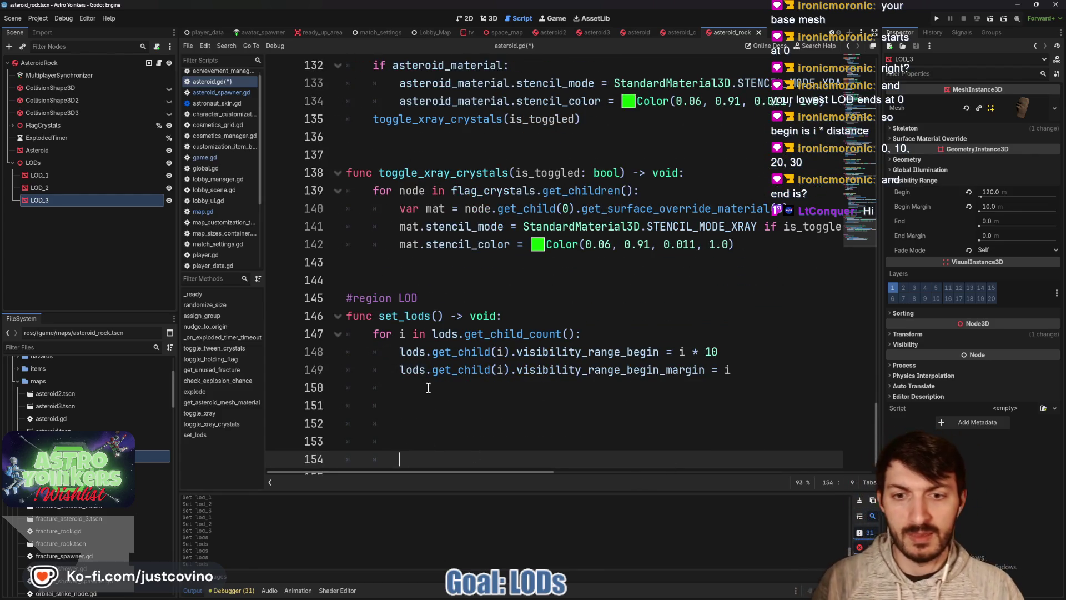
- Add a line setting each LOD child's visibility_range_end to i
{"action": "left_click", "coordinate": [426, 387]}
{"action": "type", "text": "losd"}
{"action": "key", "text": "BackSpace"}
{"action": "key", "text": "BackSpace"}
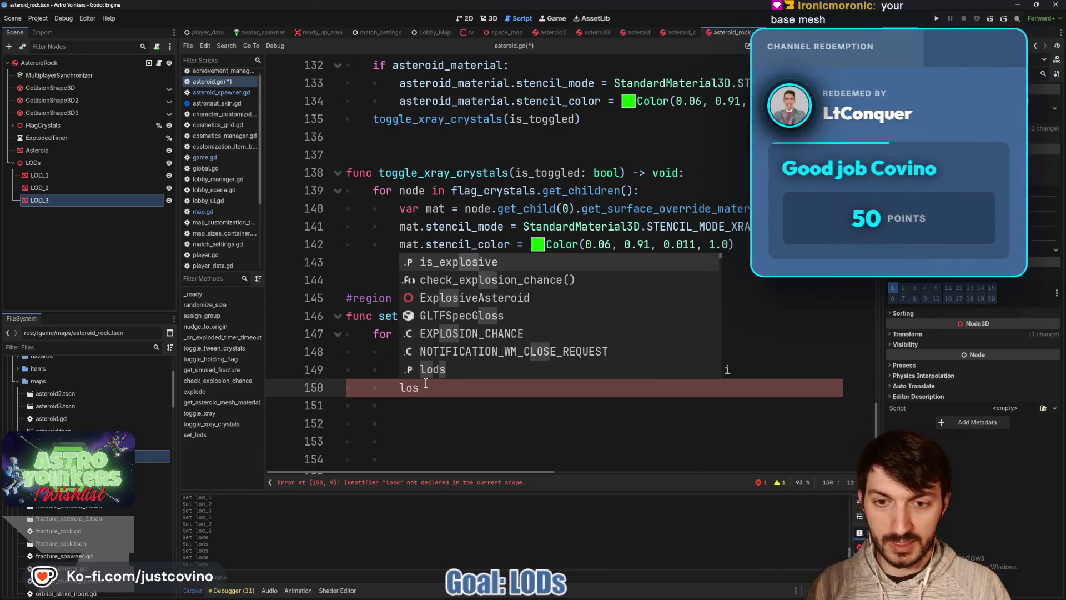
{"action": "type", "text": "ds"}
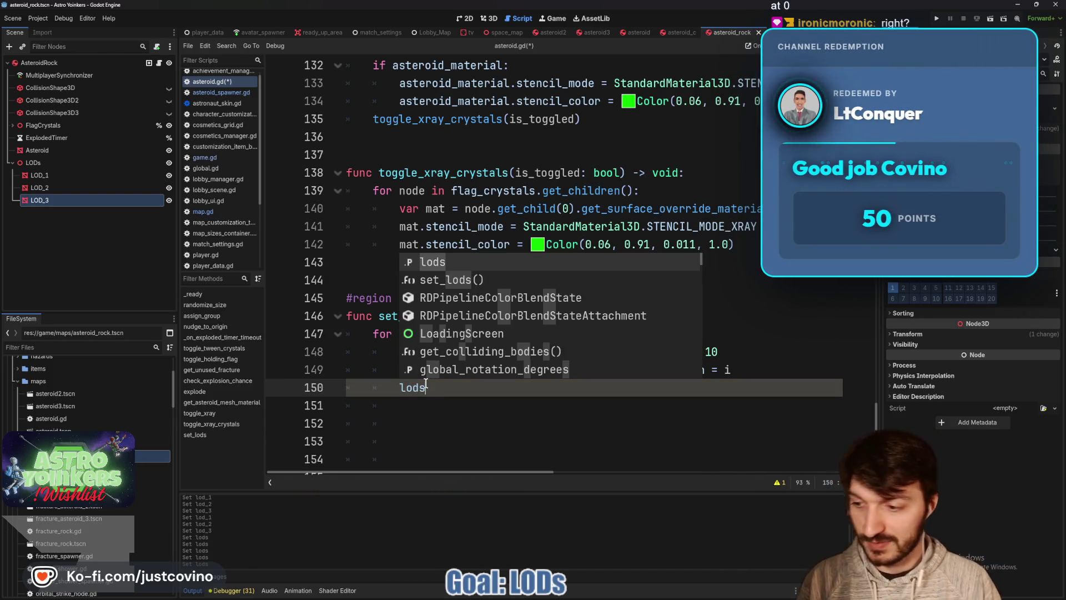
{"action": "type", "text": ".get"}
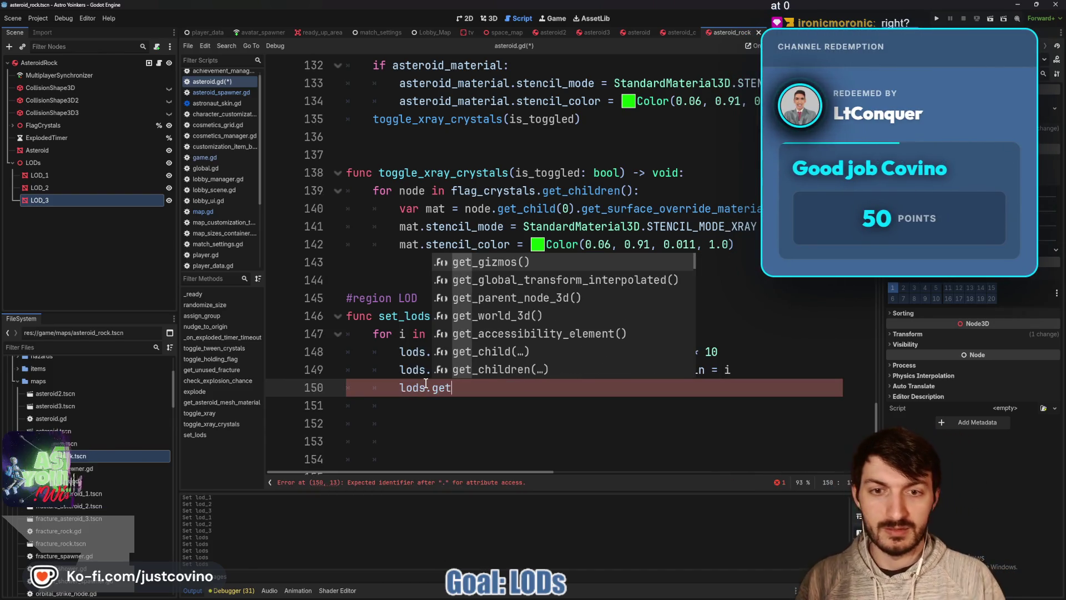
{"action": "type", "text": "_child"}
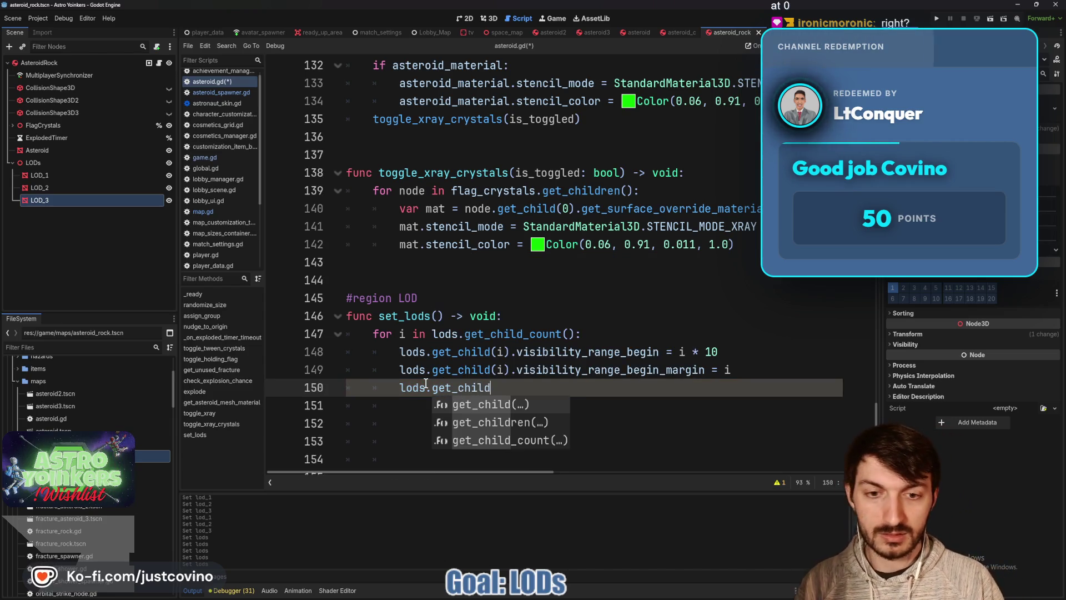
{"action": "type", "text": "(i)"}
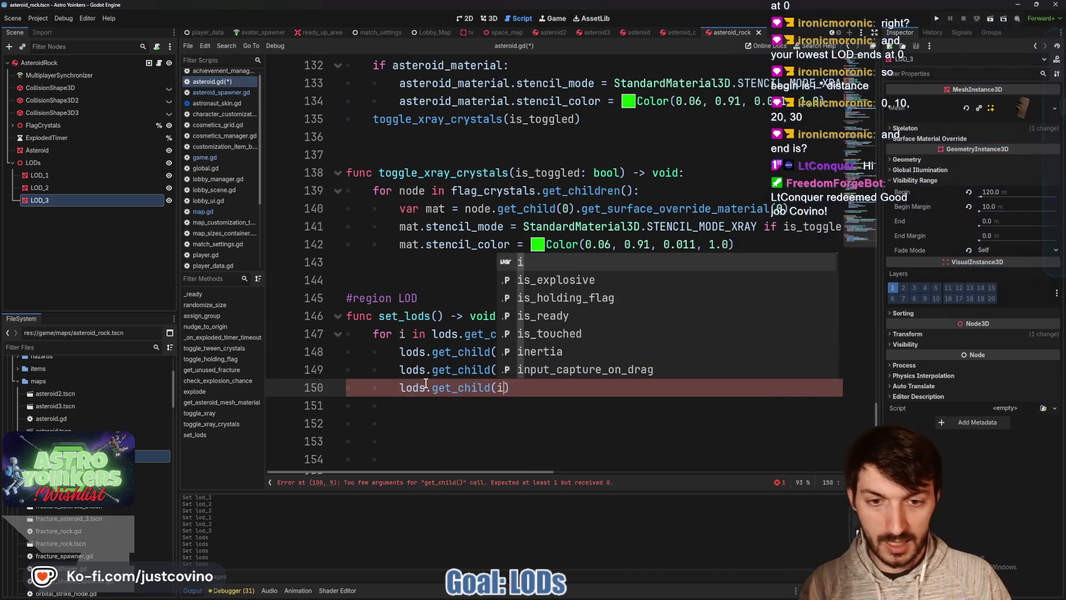
{"action": "type", "text": ".visi"}
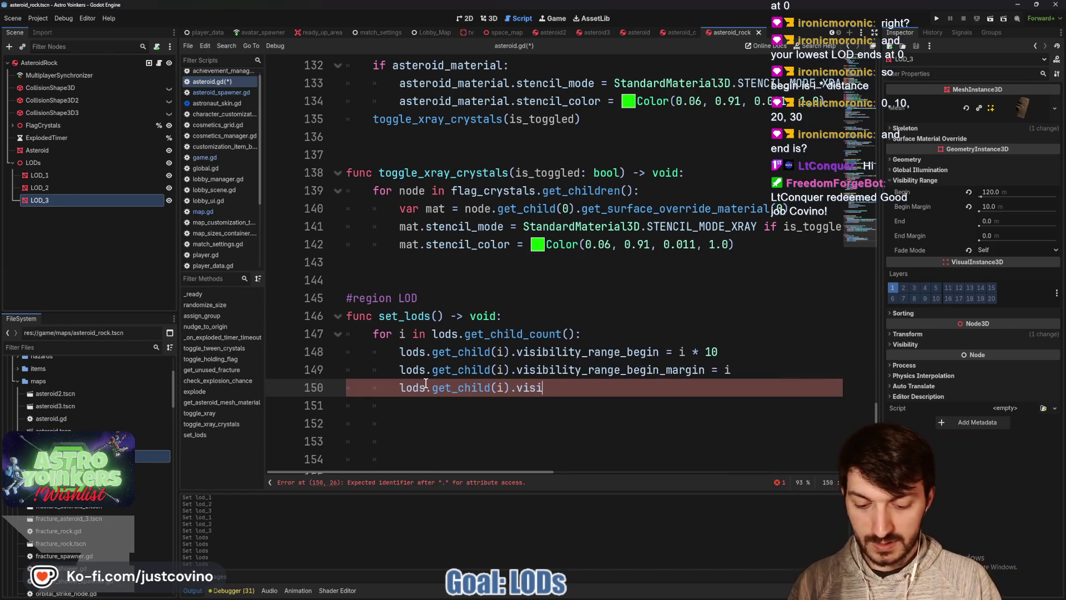
{"action": "type", "text": "bility_rang"}
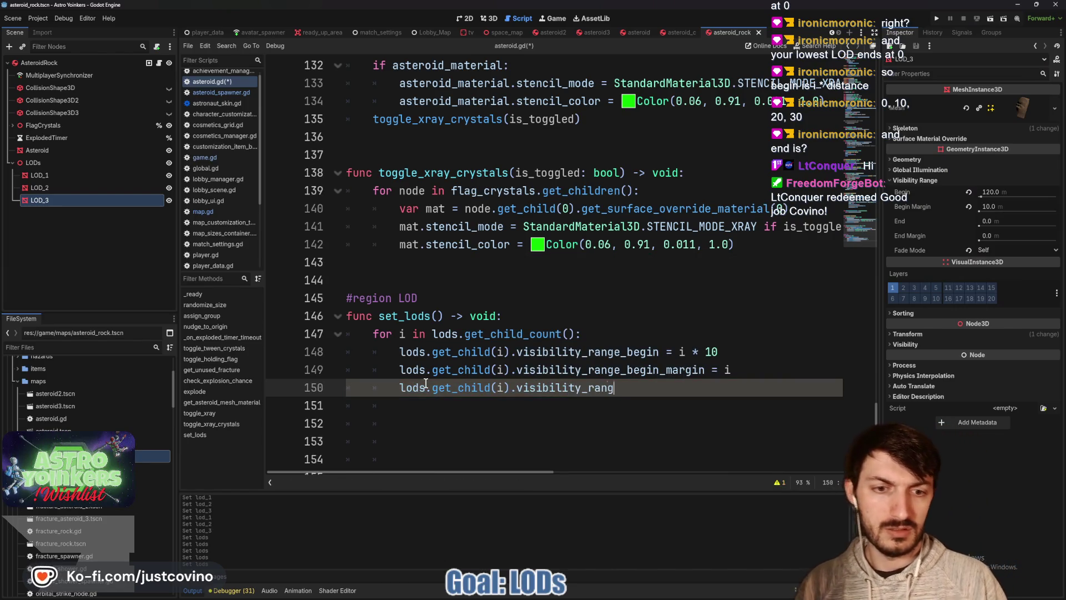
{"action": "type", "text": "e-e"}
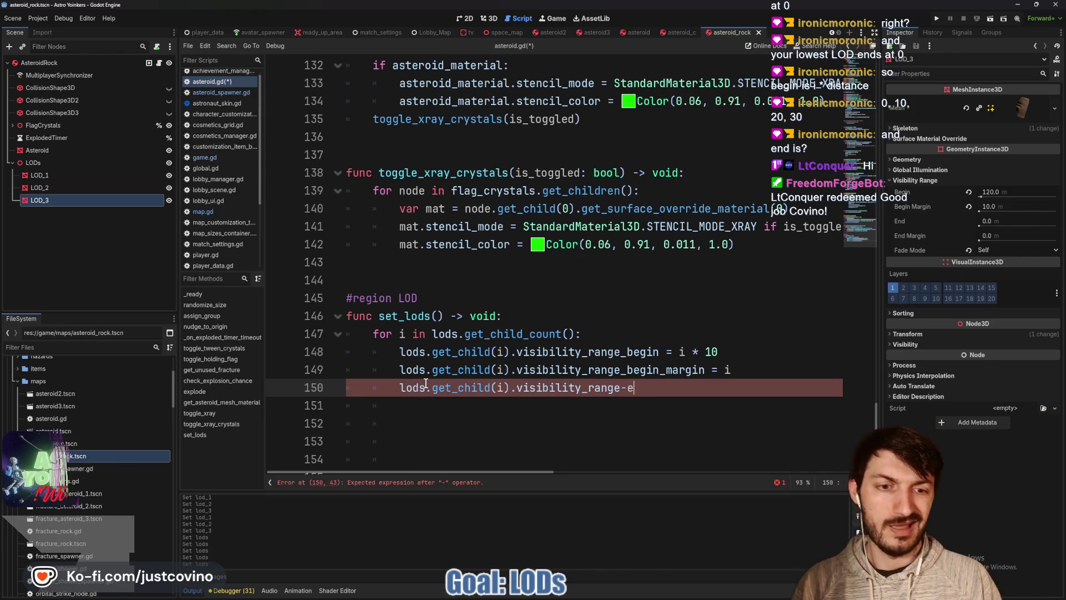
{"action": "key", "text": "BackSpace"}
{"action": "key", "text": "BackSpace"}
{"action": "type", "text": "_e"}
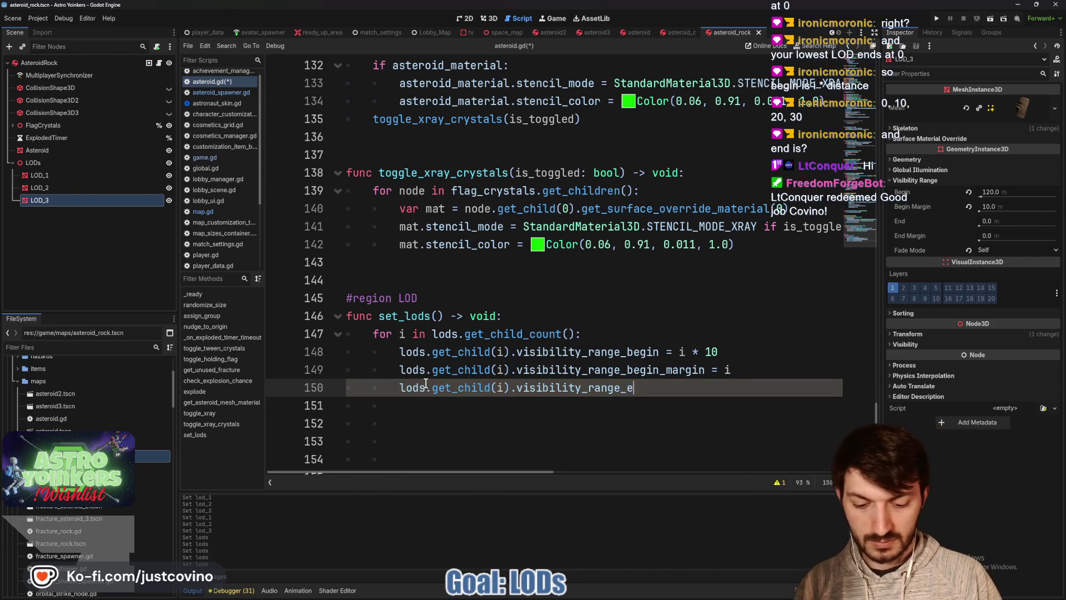
{"action": "type", "text": "nd = i"}
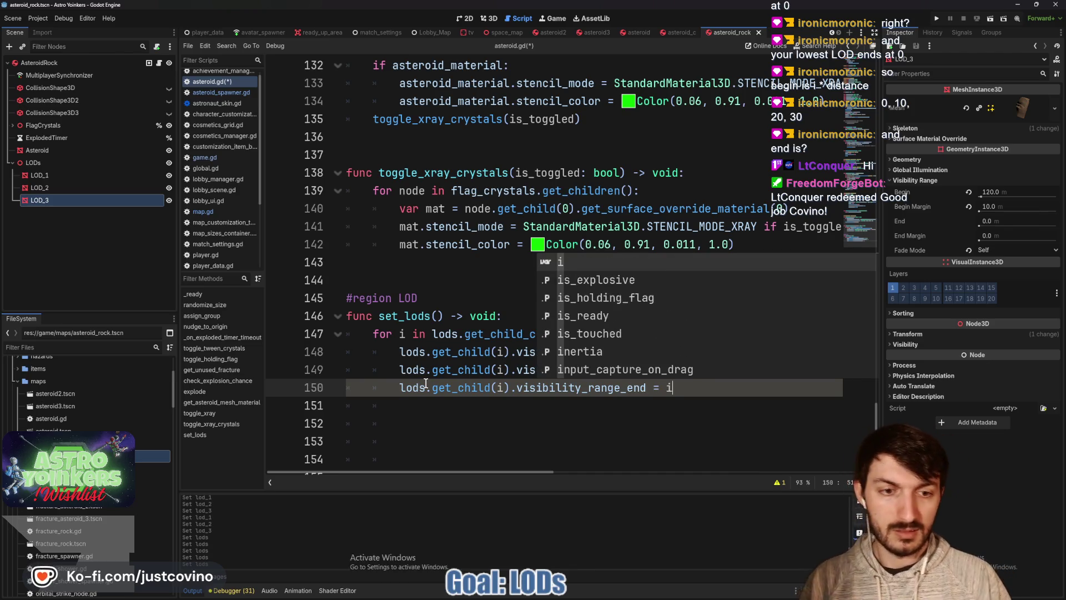
{"action": "key", "text": "Escape"}
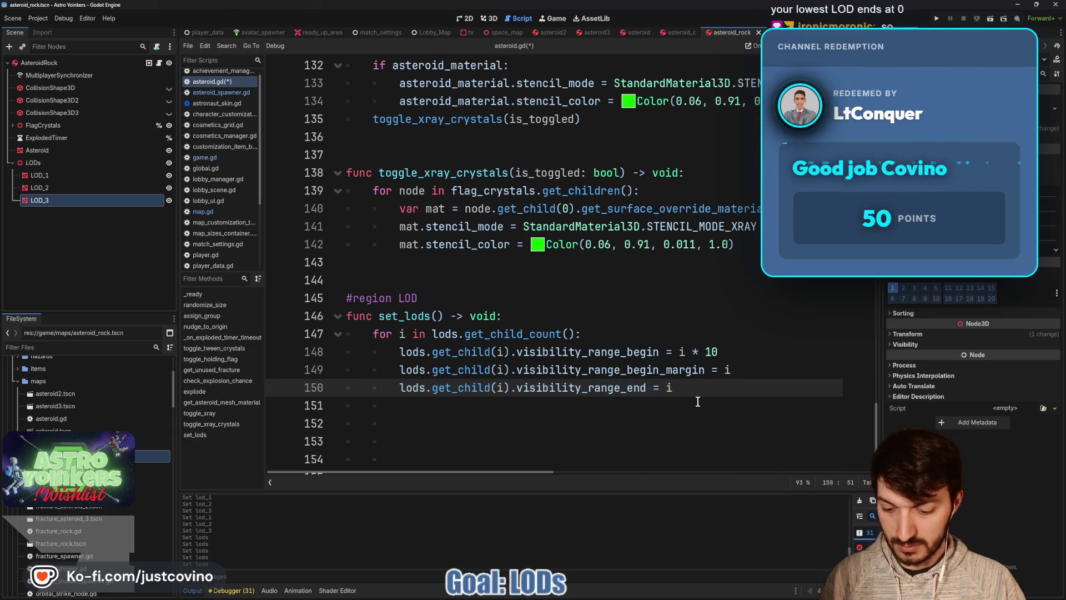
- Duplicate that line as visibility_range_end_margin = i and start a new line
{"action": "key", "text": "ctrl+shift+d"}
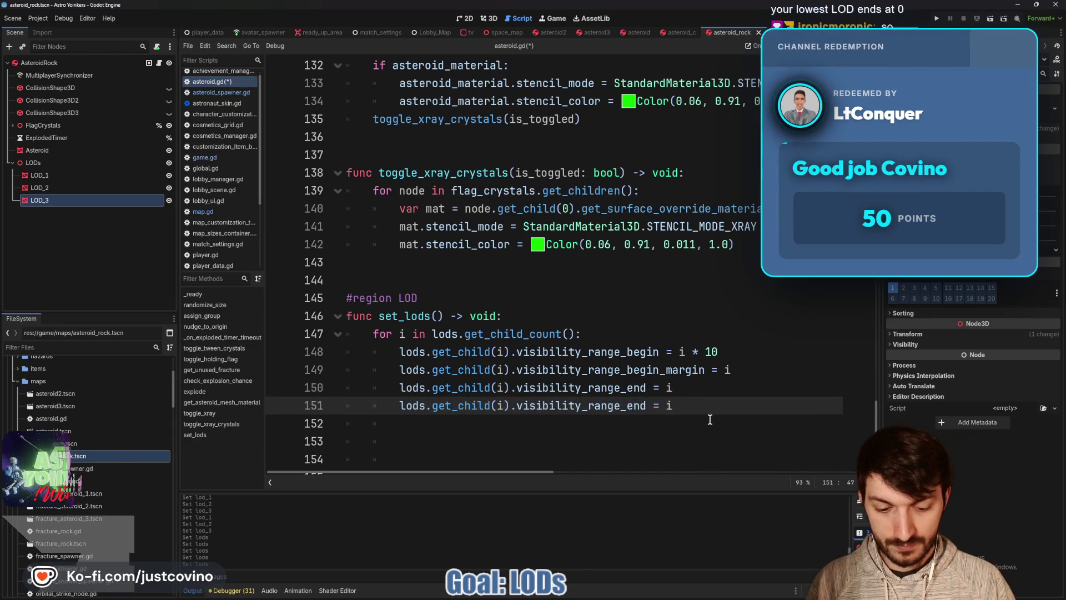
{"action": "type", "text": "_margin"}
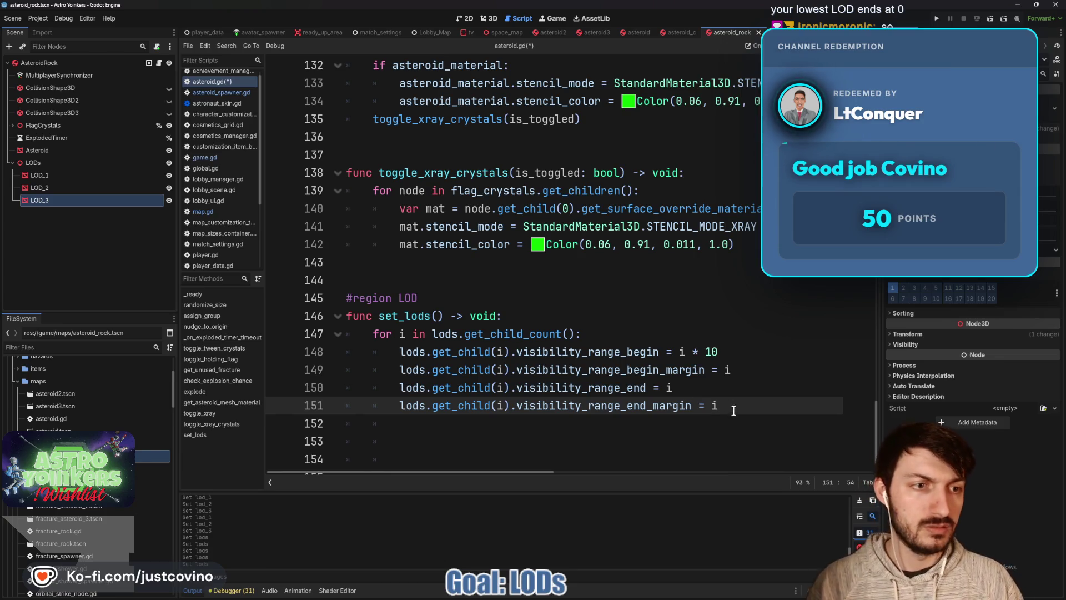
{"action": "key", "text": "Return"}
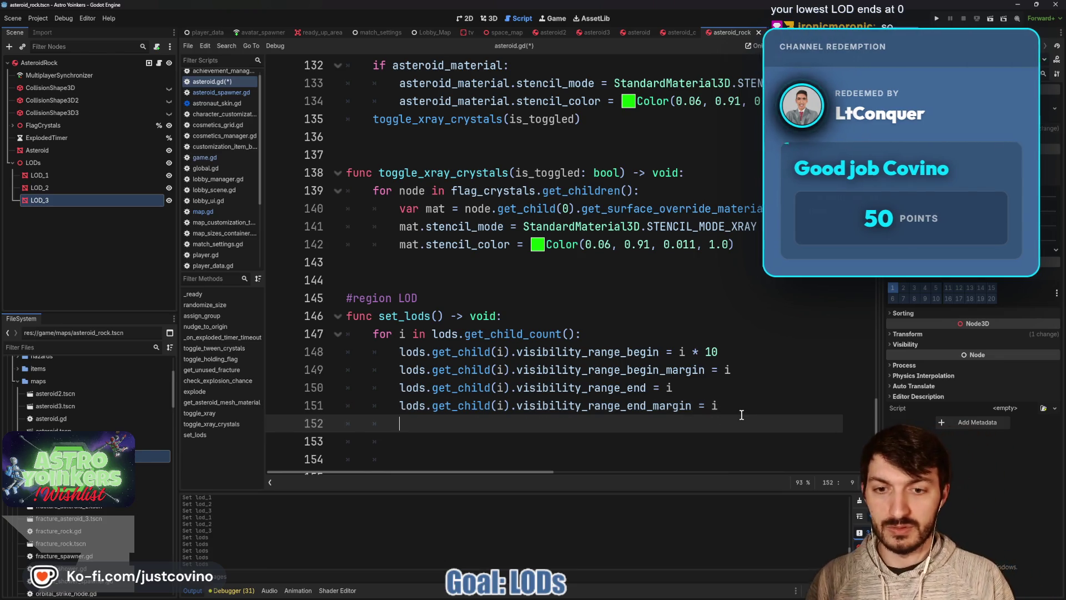
- Start a line assigning lods.get_child(i).visibility_range_fade_mode using autocomplete
{"action": "type", "text": "lods.get_chi"}
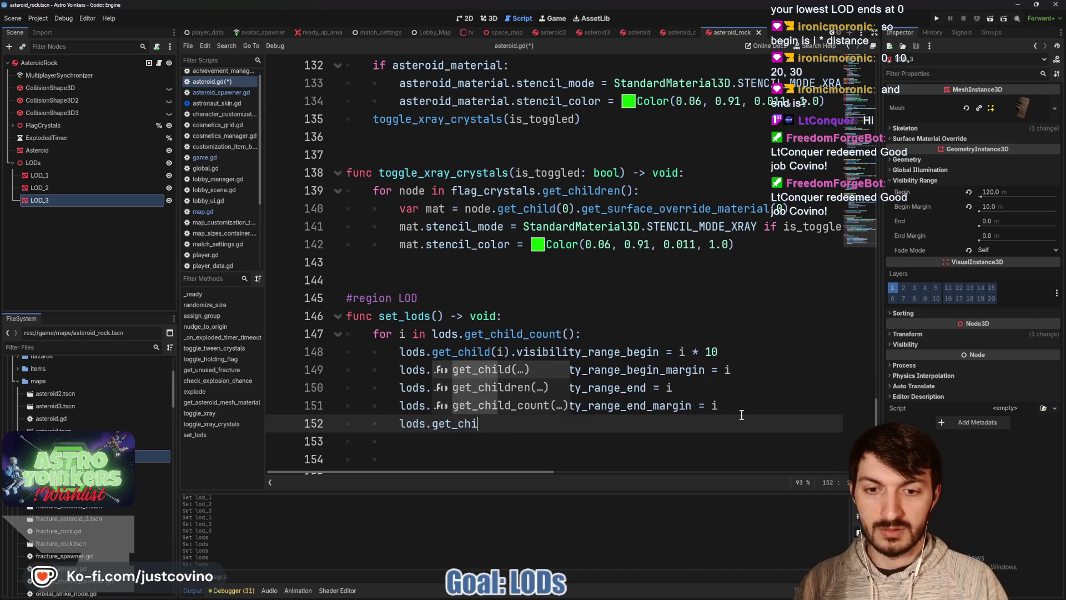
{"action": "key", "text": "Return"}
{"action": "type", "text": "i)"}
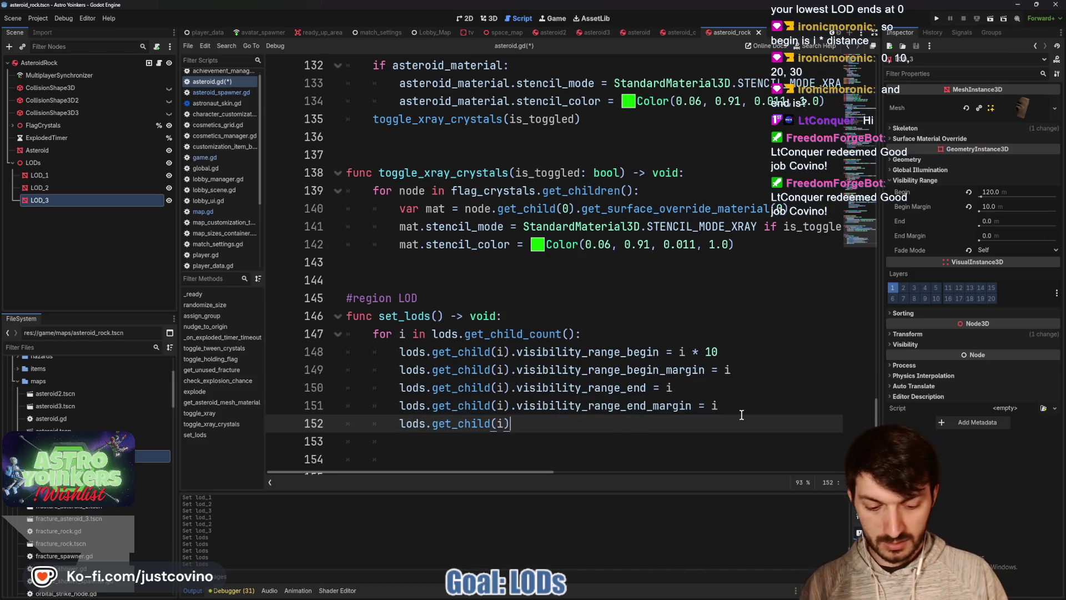
{"action": "type", "text": "."}
{"action": "mouse_move", "coordinate": [906, 258]}
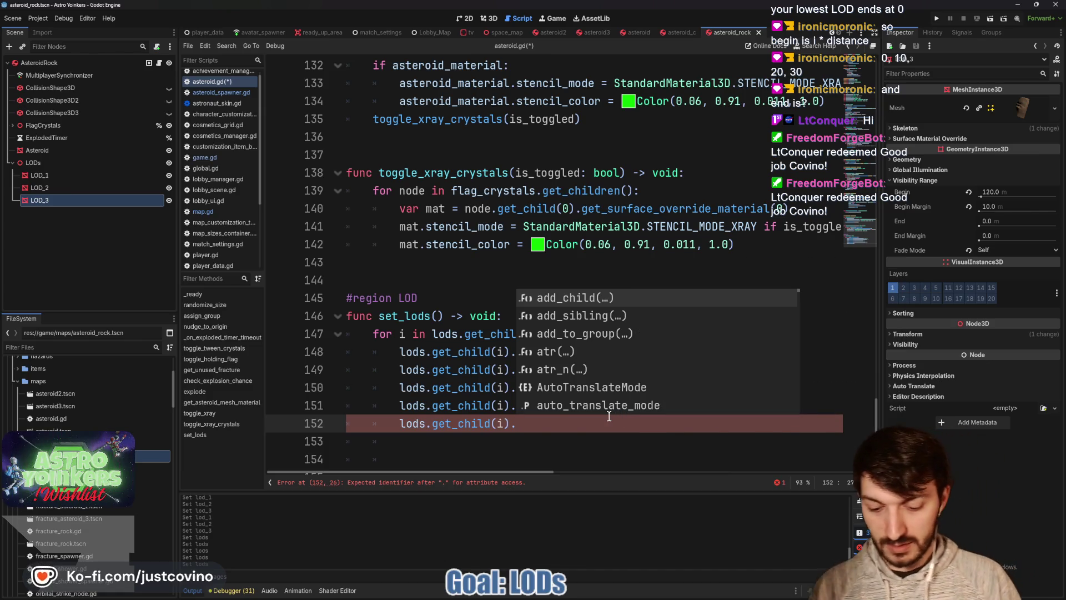
{"action": "type", "text": "visibility_ran"}
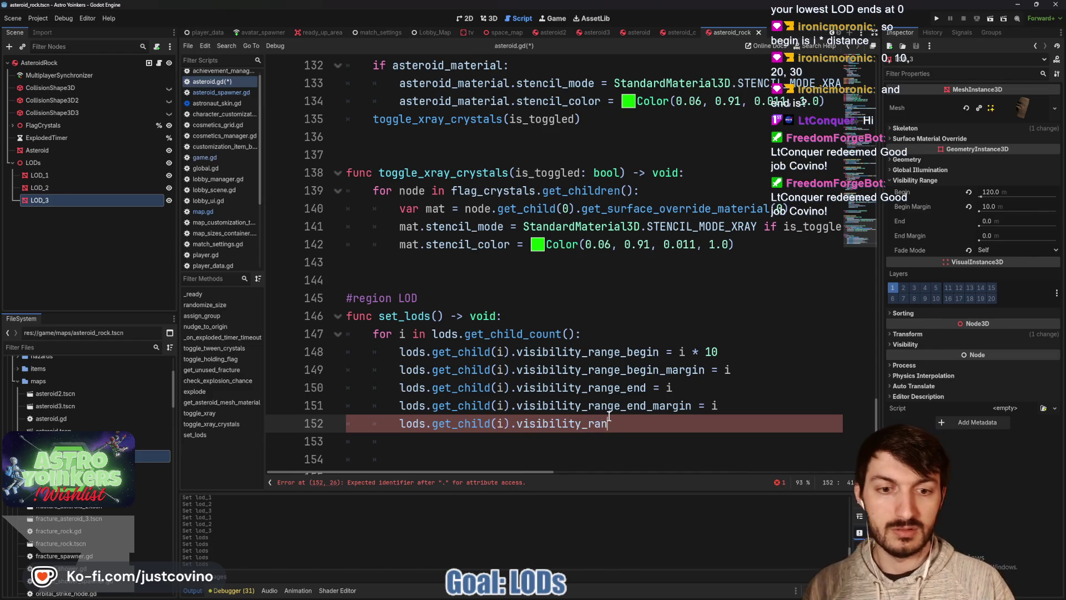
{"action": "type", "text": "ge_fade_mode"}
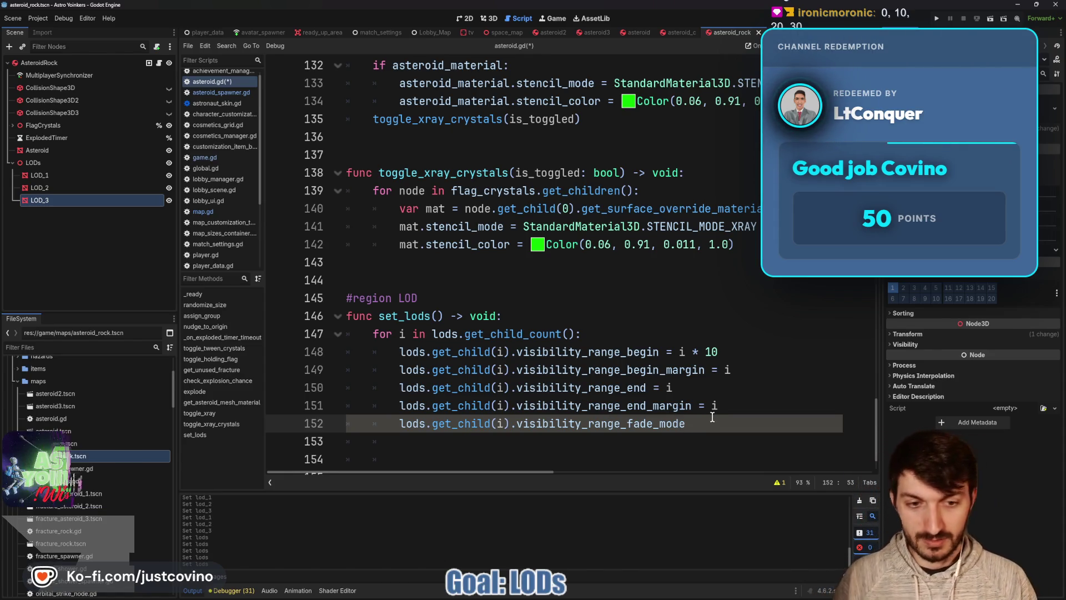
{"action": "type", "text": " ="}
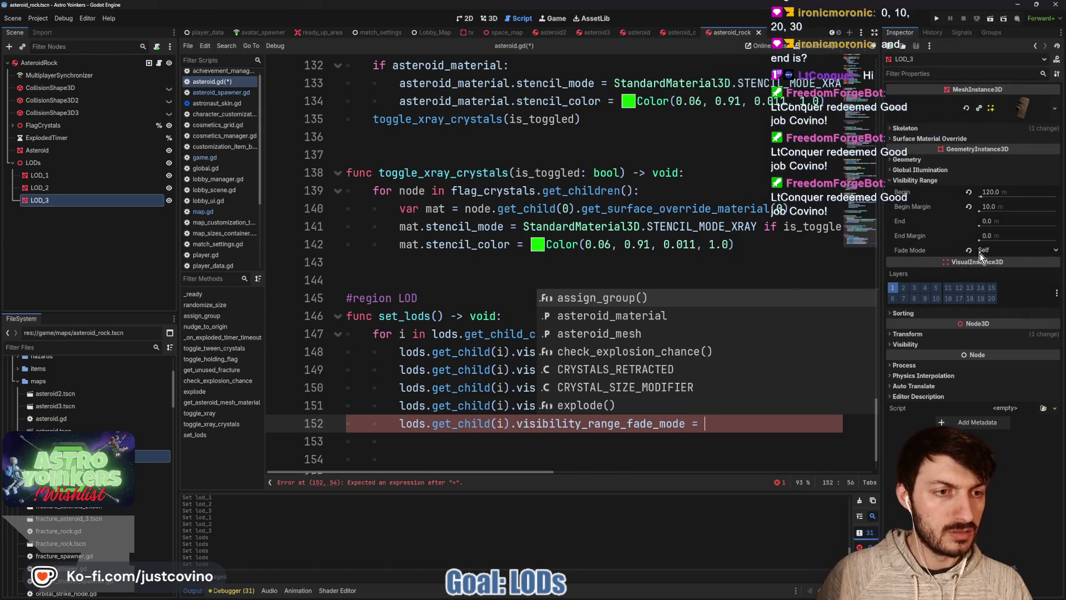
{"action": "mouse_move", "coordinate": [910, 249]}
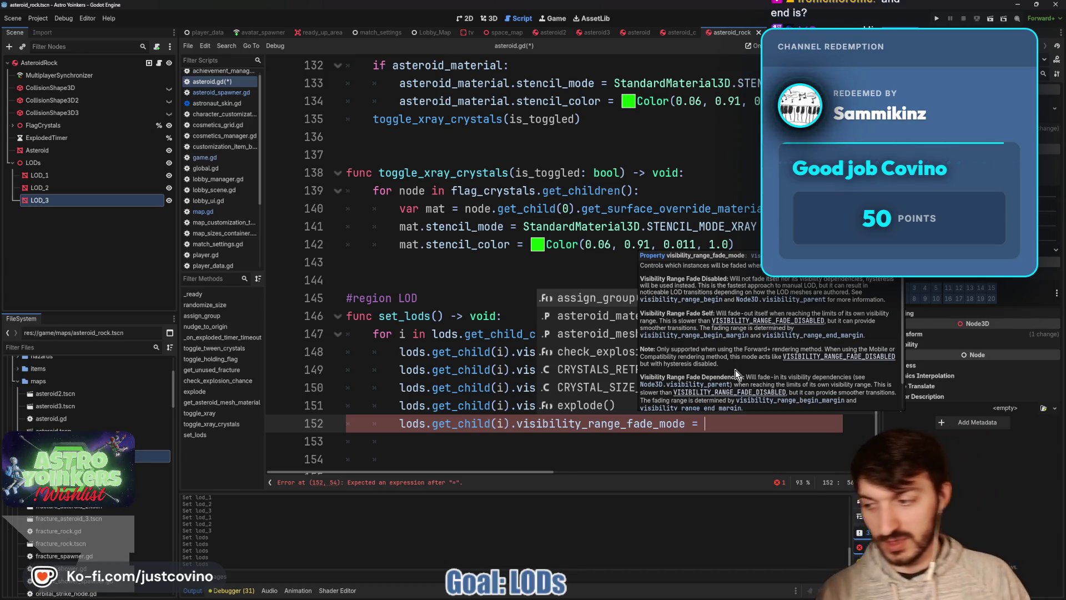
- Assign it VISIBILITY_RANGE_FADE_SELF, then check the Inspector's fade mode options
{"action": "type", "text": "VISIB"}
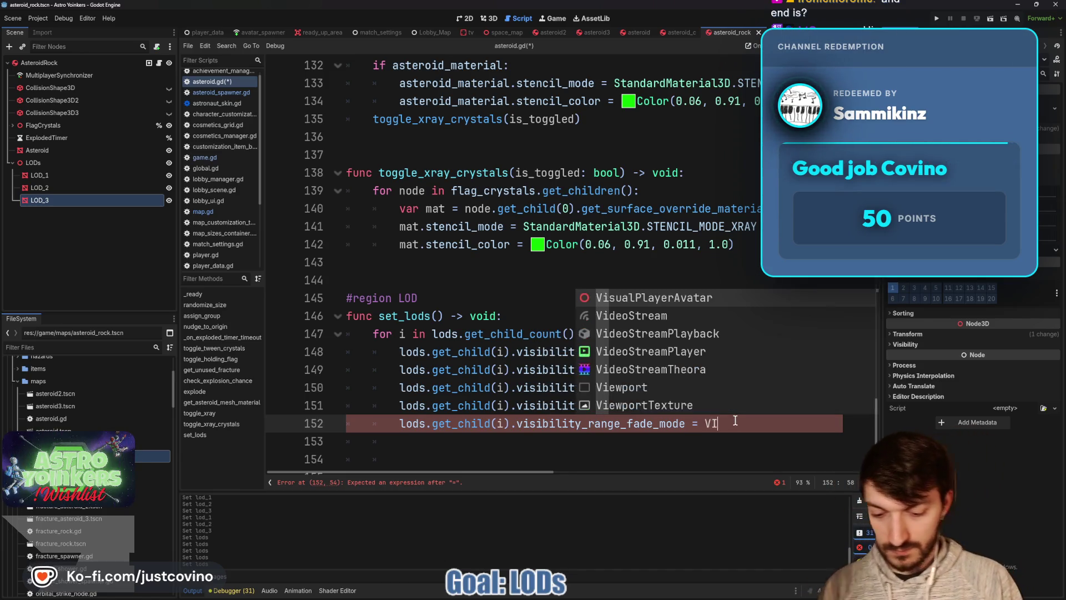
{"action": "type", "text": "ILI"}
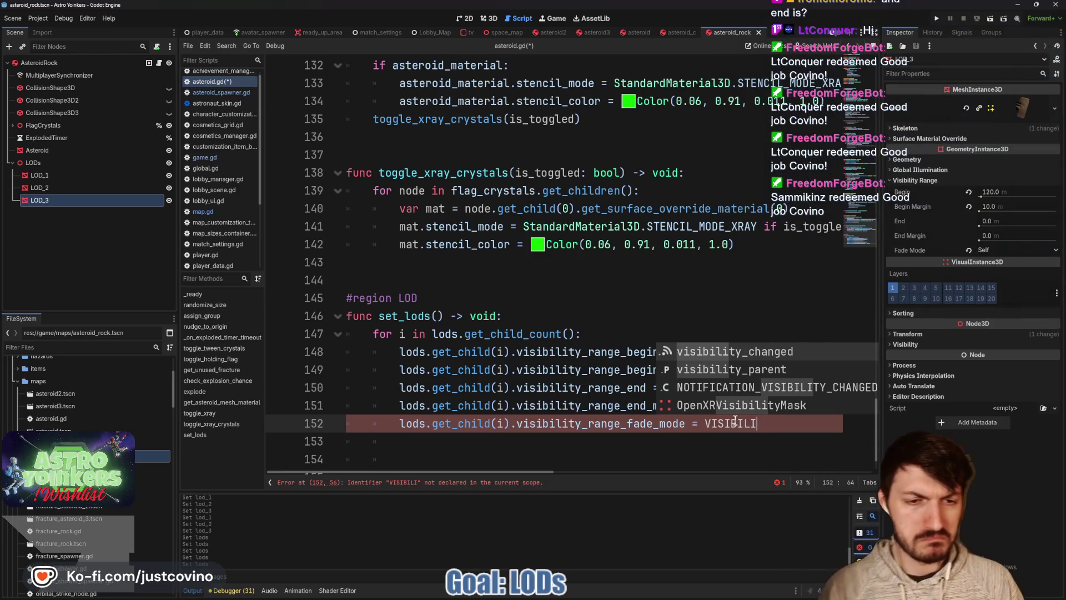
{"action": "key", "text": "BackSpace"}
{"action": "key", "text": "BackSpace"}
{"action": "key", "text": "BackSpace"}
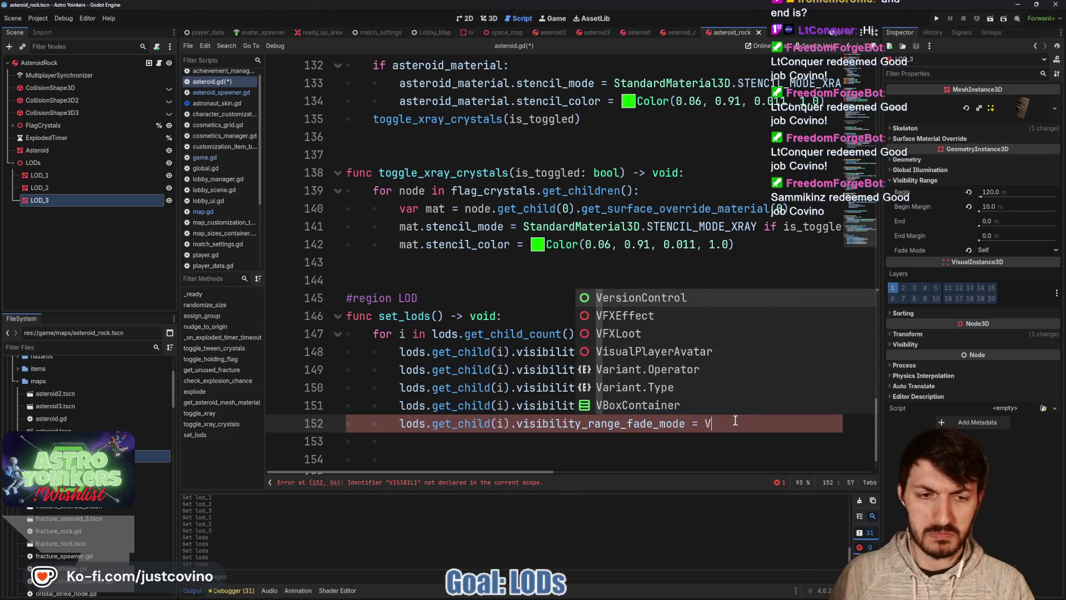
{"action": "type", "text": "VISIBILI"}
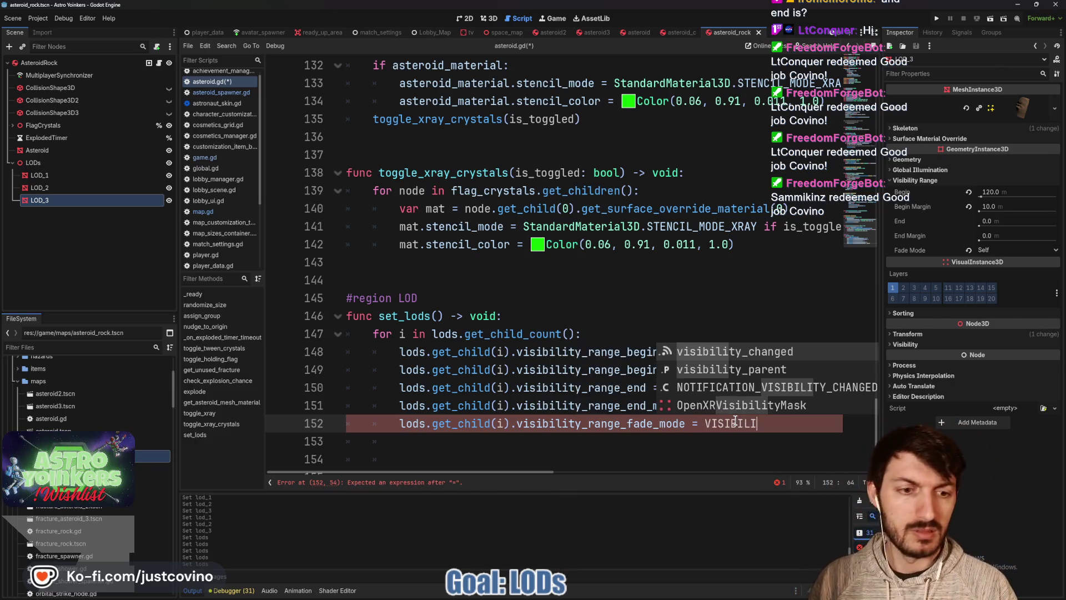
{"action": "type", "text": "TY_RANGE"}
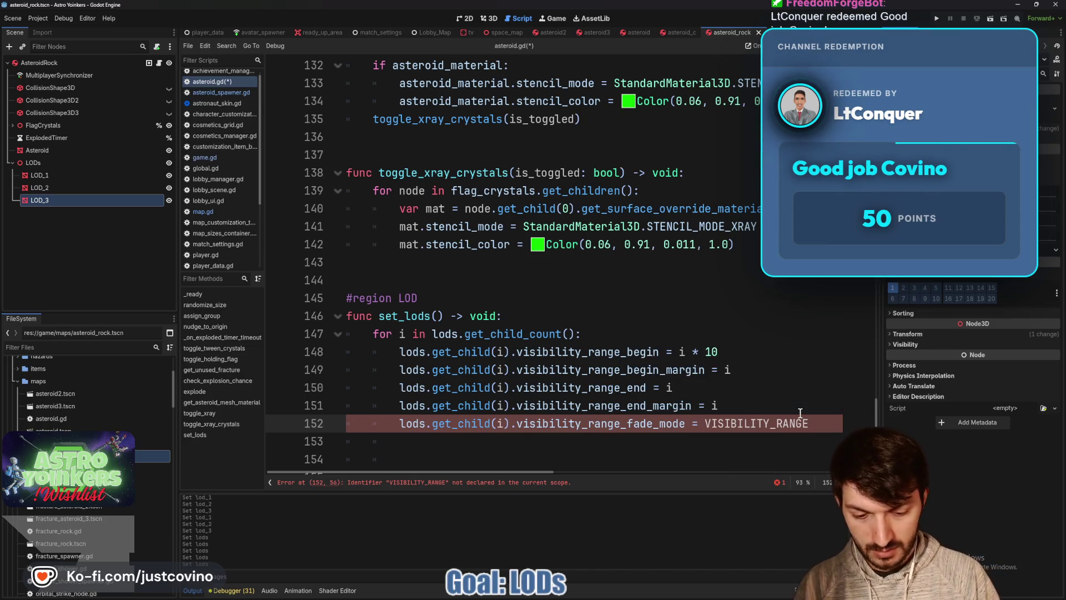
{"action": "type", "text": "_FADE_SELF"}
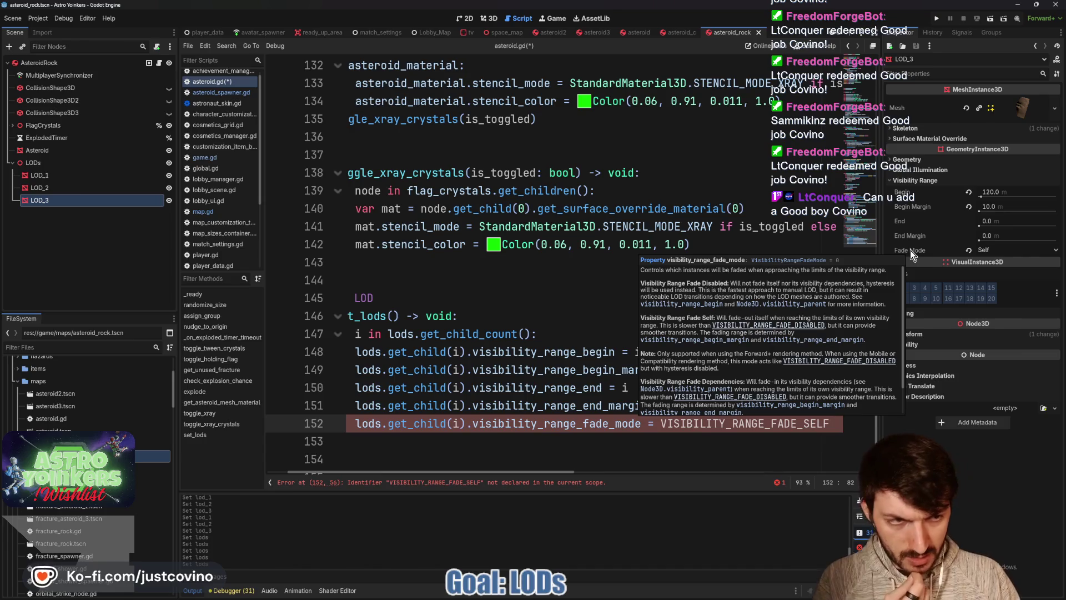
{"action": "left_click", "coordinate": [995, 253]}
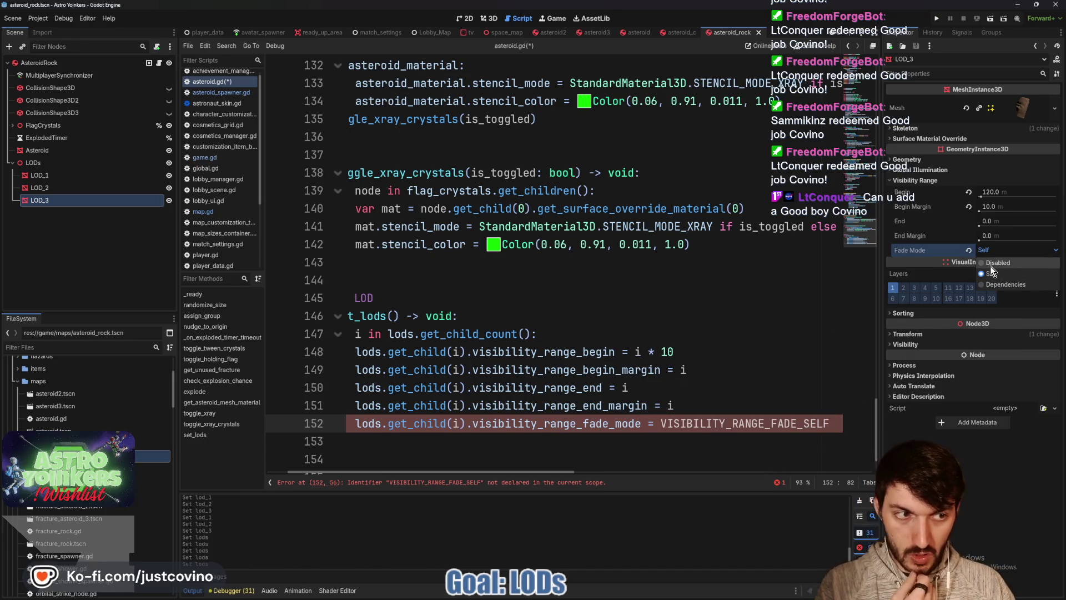
- Replace VISIBILITY_RANGE_FADE_SELF on line 152 with 1 and save the script
{"action": "left_click", "coordinate": [990, 266]}
{"action": "left_click_drag", "start_coordinate": [831, 425], "coordinate": [658, 417]}
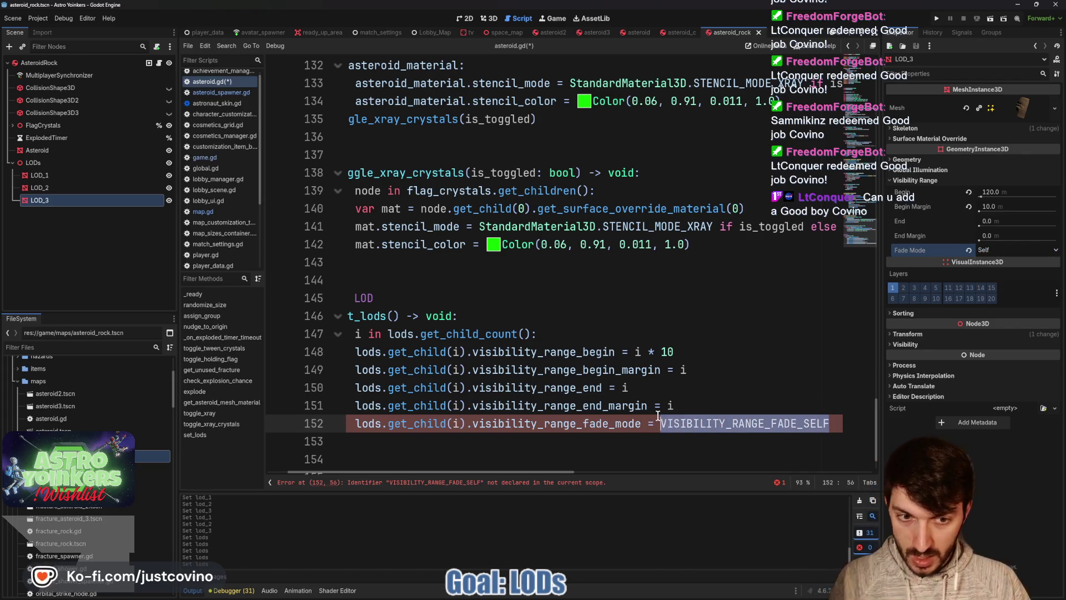
{"action": "type", "text": "1"}
{"action": "key", "text": "ctrl+s"}
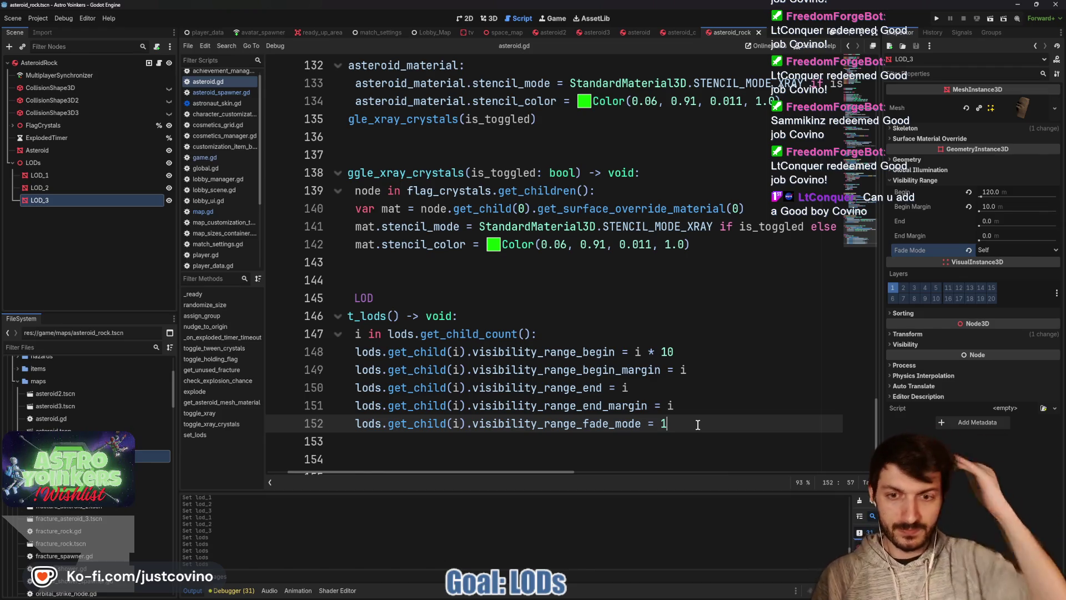
{"action": "scroll", "coordinate": [659, 414], "scroll_direction": "left", "scroll_amount": 2}
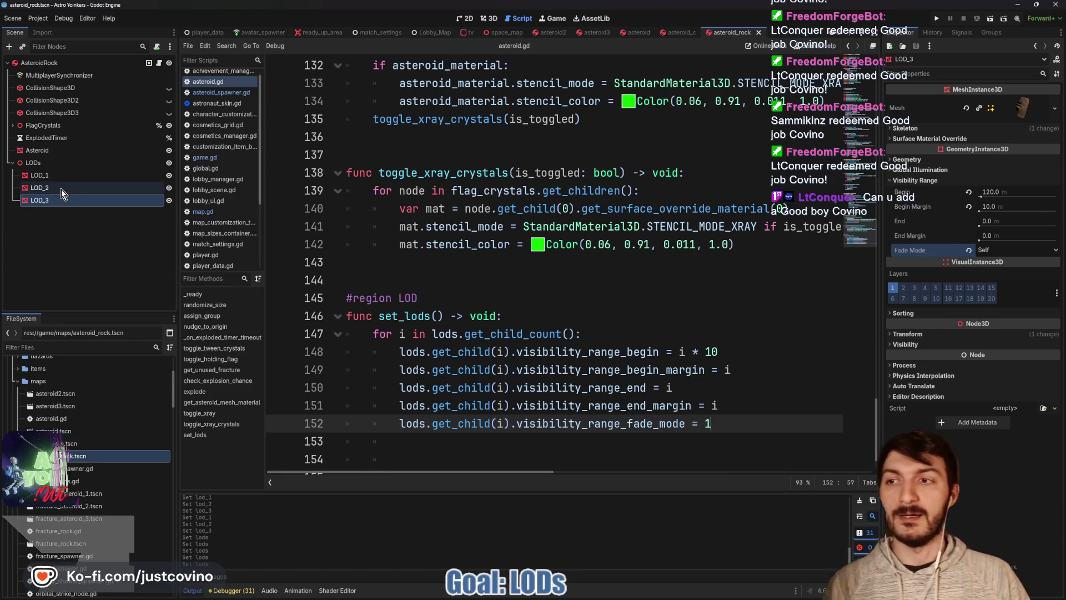
- Compare the Visibility Range values of LOD_1, Asteroid and LOD_2 in the Inspector
{"action": "left_click", "coordinate": [50, 175]}
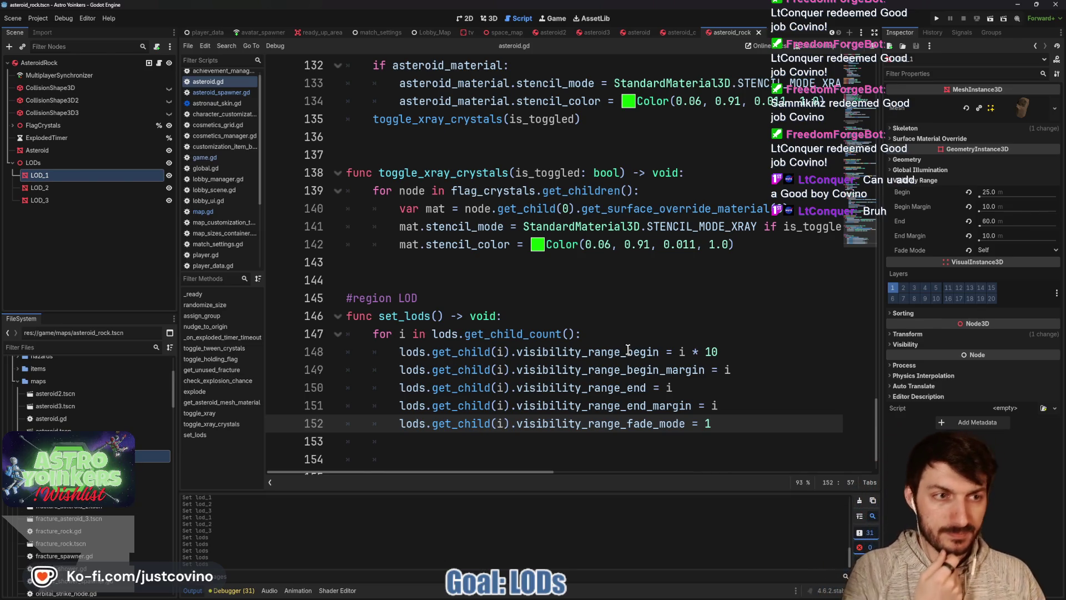
{"action": "left_click", "coordinate": [57, 154]}
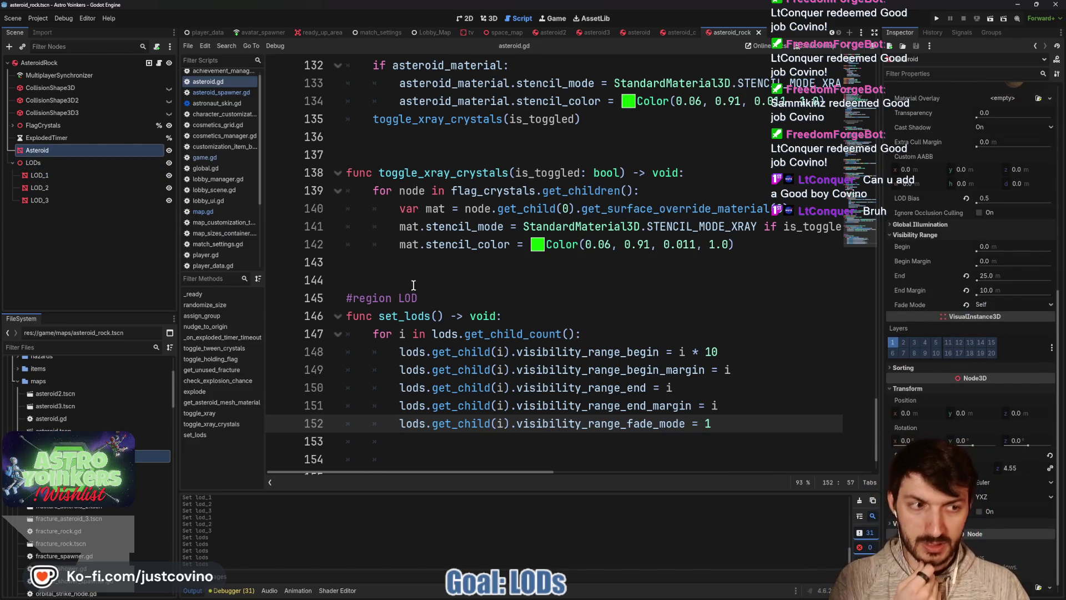
{"action": "left_click", "coordinate": [46, 178]}
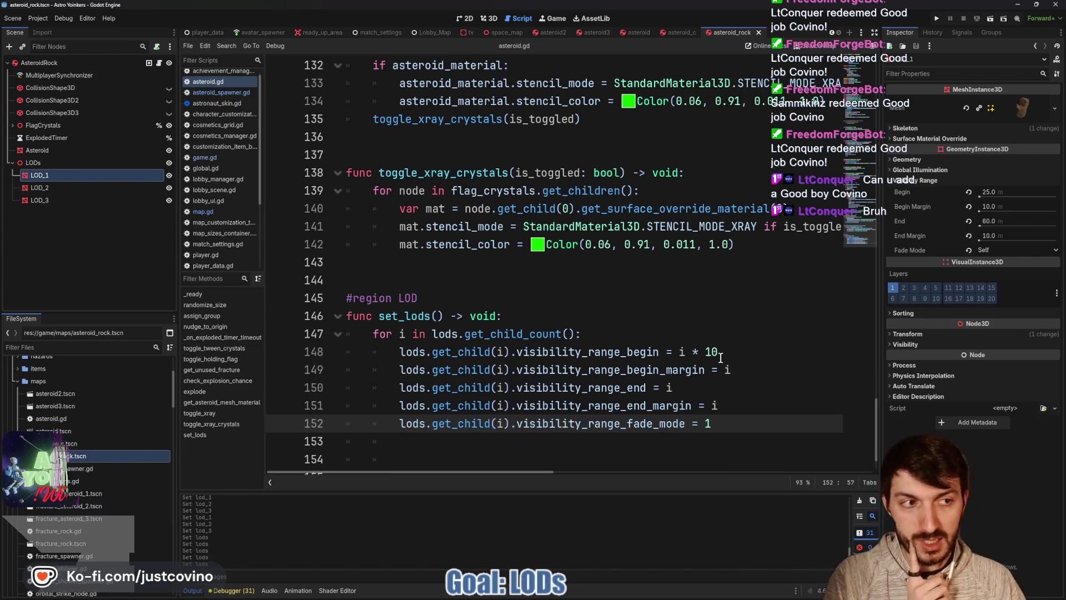
{"action": "mouse_move", "coordinate": [690, 346]}
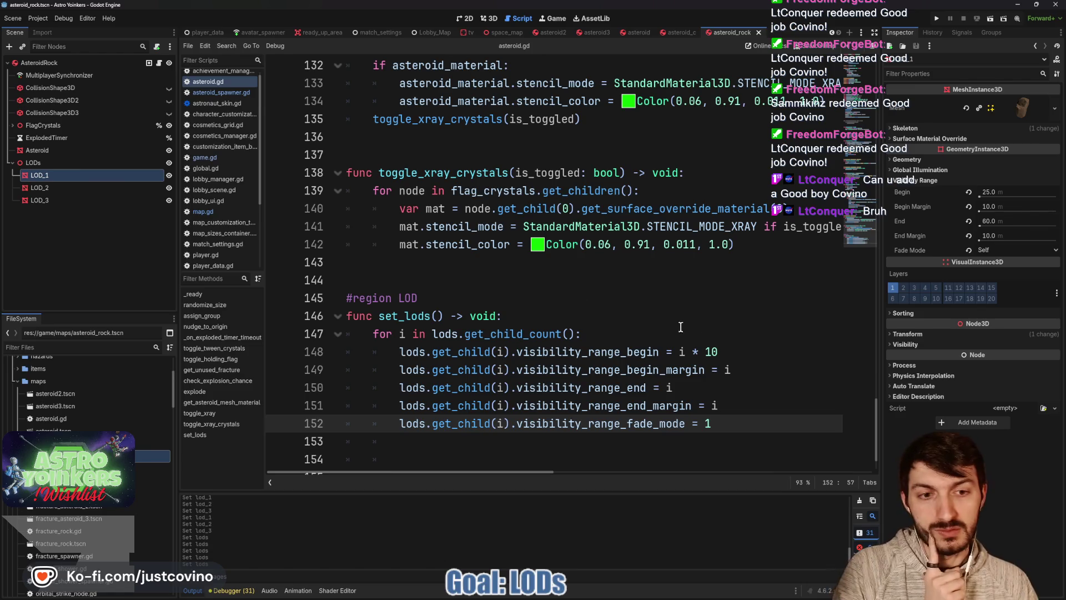
{"action": "left_click", "coordinate": [50, 186]}
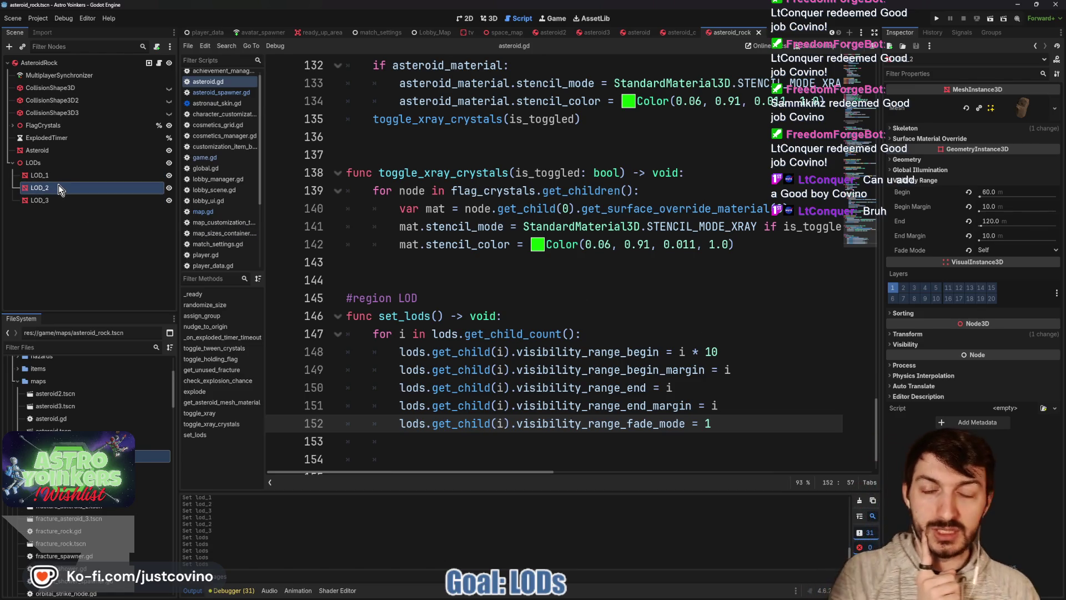
{"action": "left_click", "coordinate": [57, 174]}
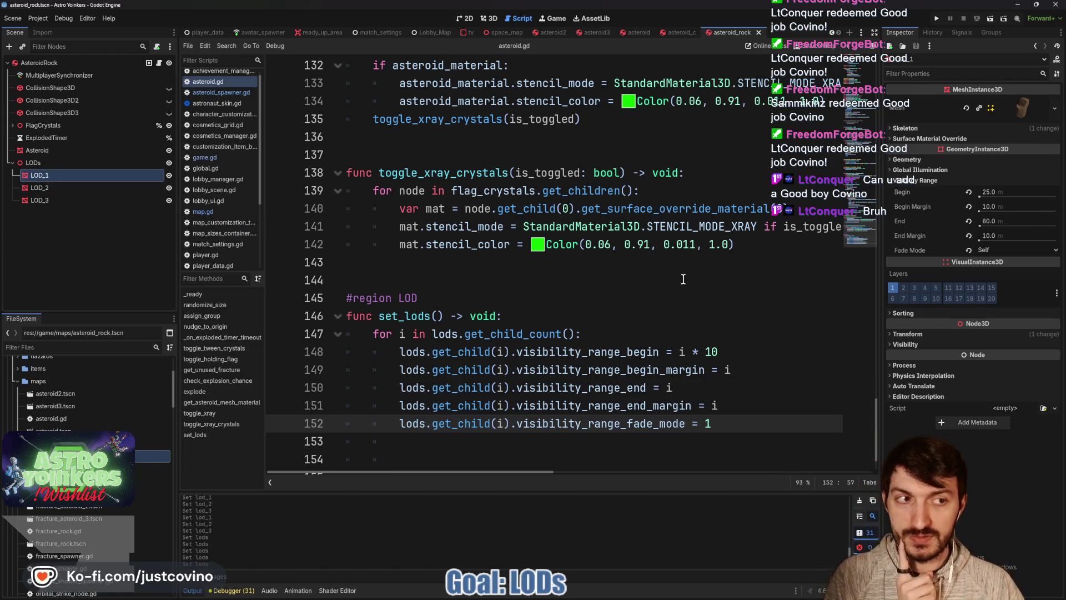
{"action": "left_click", "coordinate": [711, 351]}
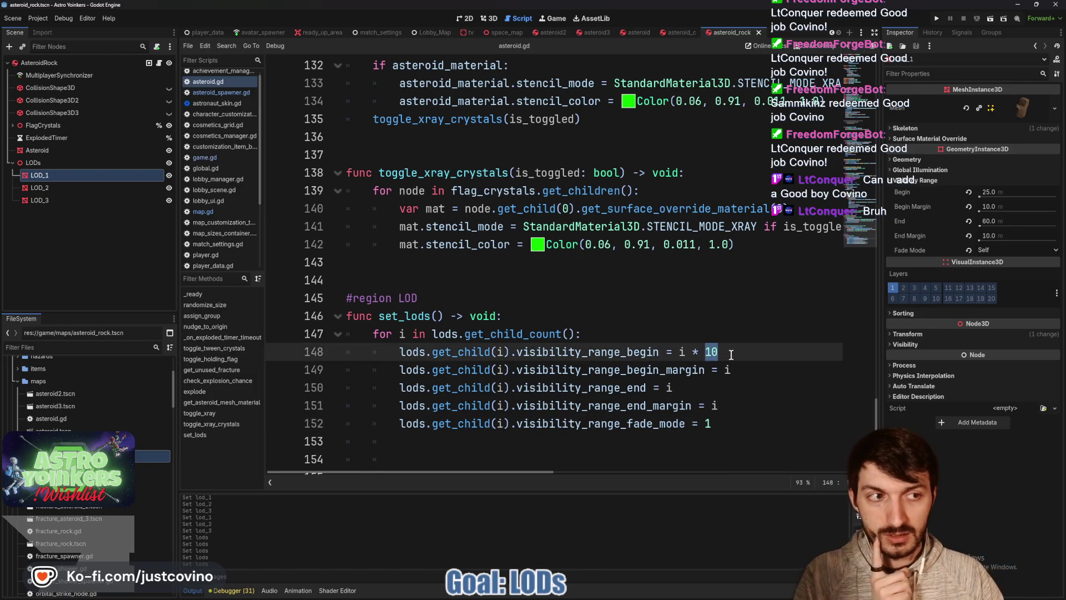
- Change the begin multiplier on line 148 from i * 10 to i * 25 and save
{"action": "type", "text": "25"}
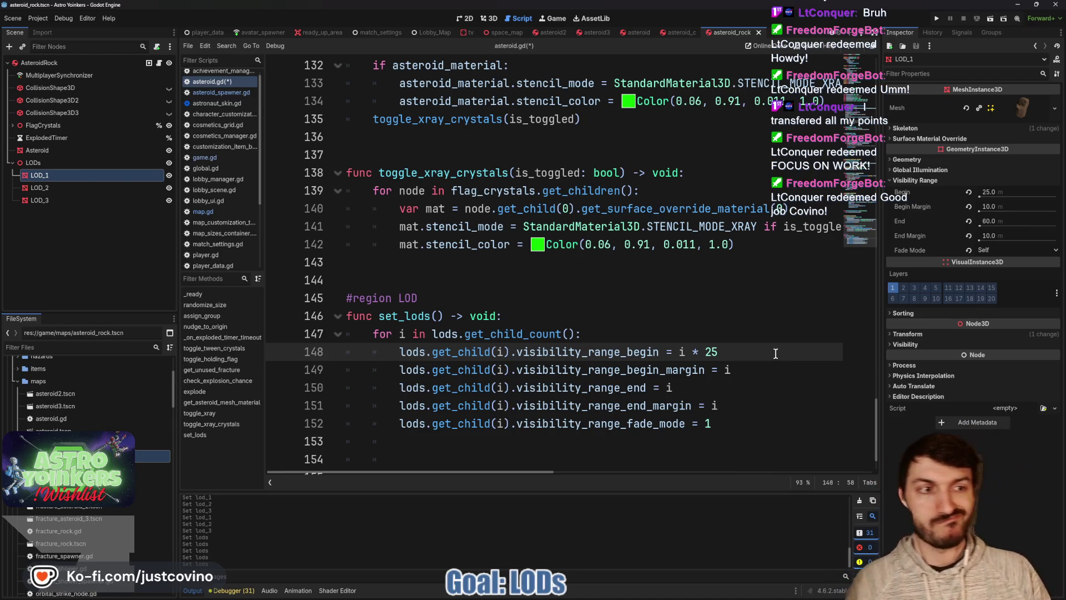
{"action": "key", "text": "ctrl+s"}
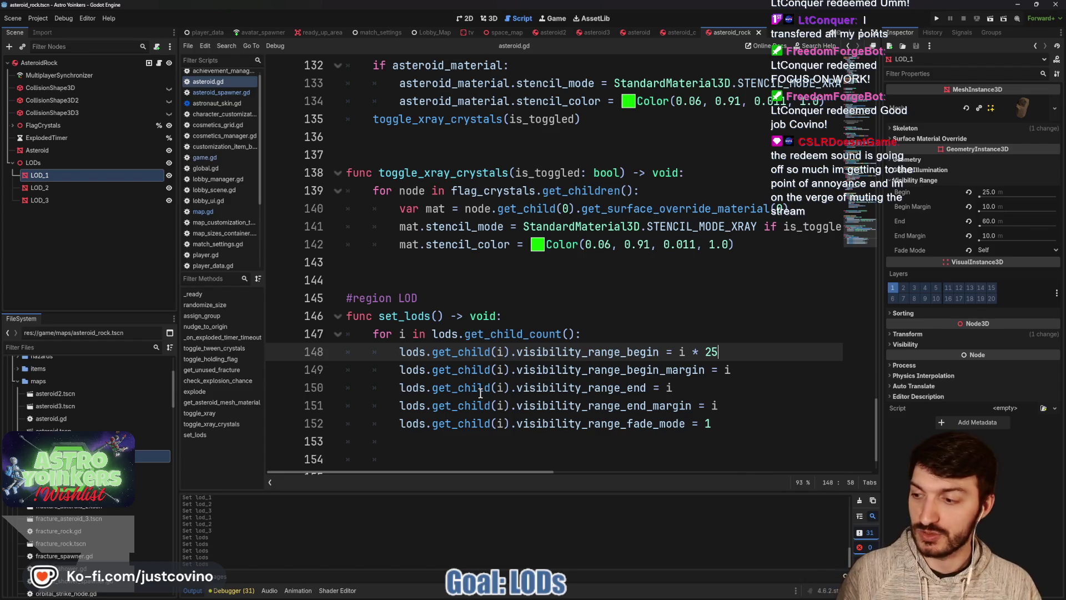
{"action": "mouse_move", "coordinate": [481, 393]}
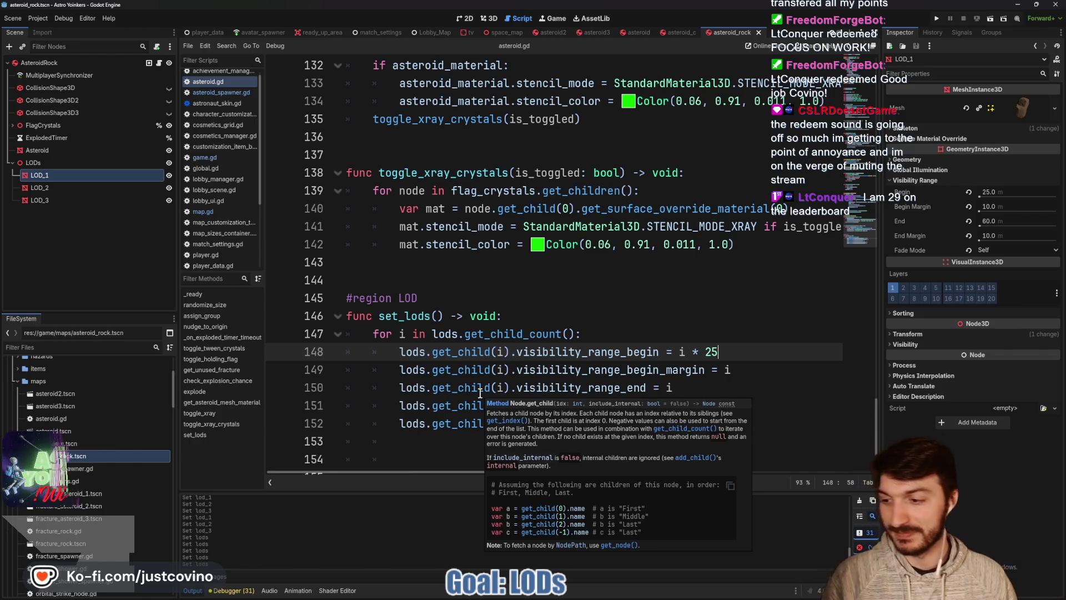
{"action": "left_click", "coordinate": [691, 351]}
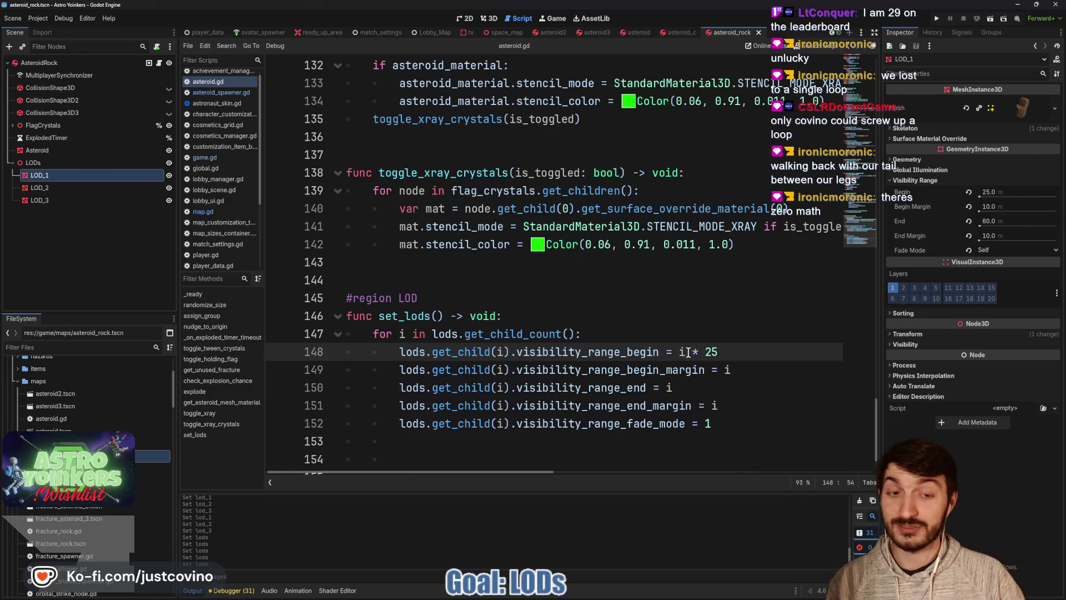
{"action": "mouse_move", "coordinate": [680, 348]}
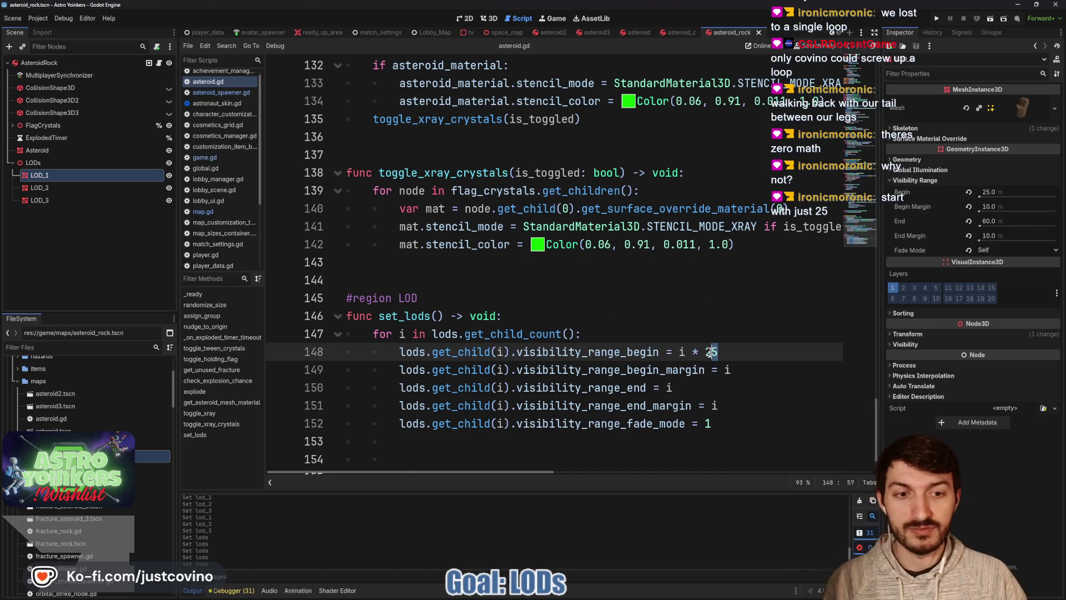
- Replace index-based values with fixed ones: begin 25, begin margin 10, end 60, end margin 10
{"action": "left_click_drag", "start_coordinate": [716, 352], "coordinate": [678, 352]}
{"action": "type", "text": "25"}
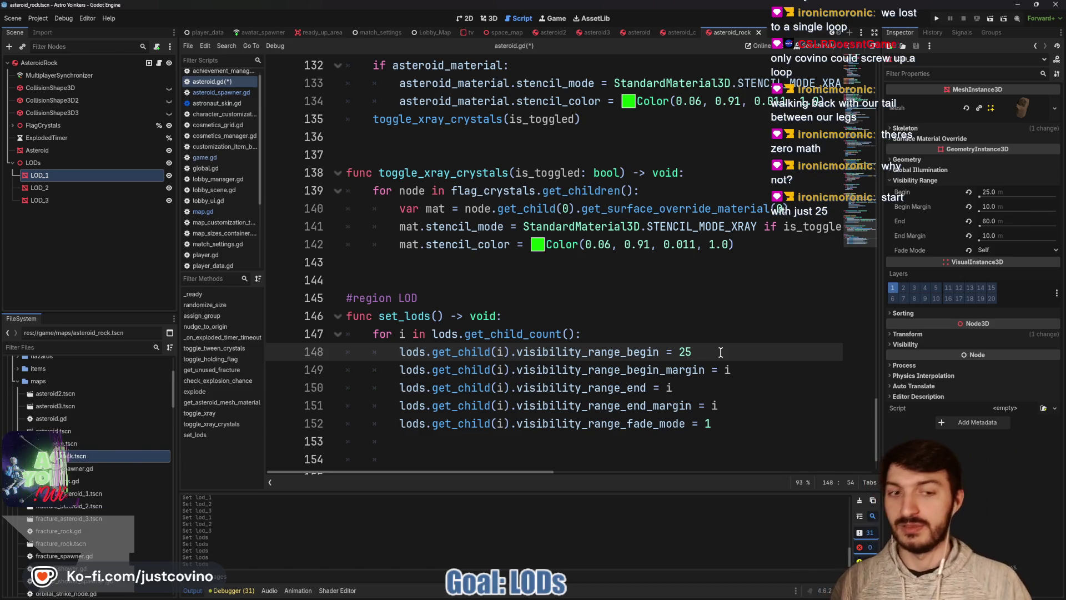
{"action": "left_click", "coordinate": [750, 368]}
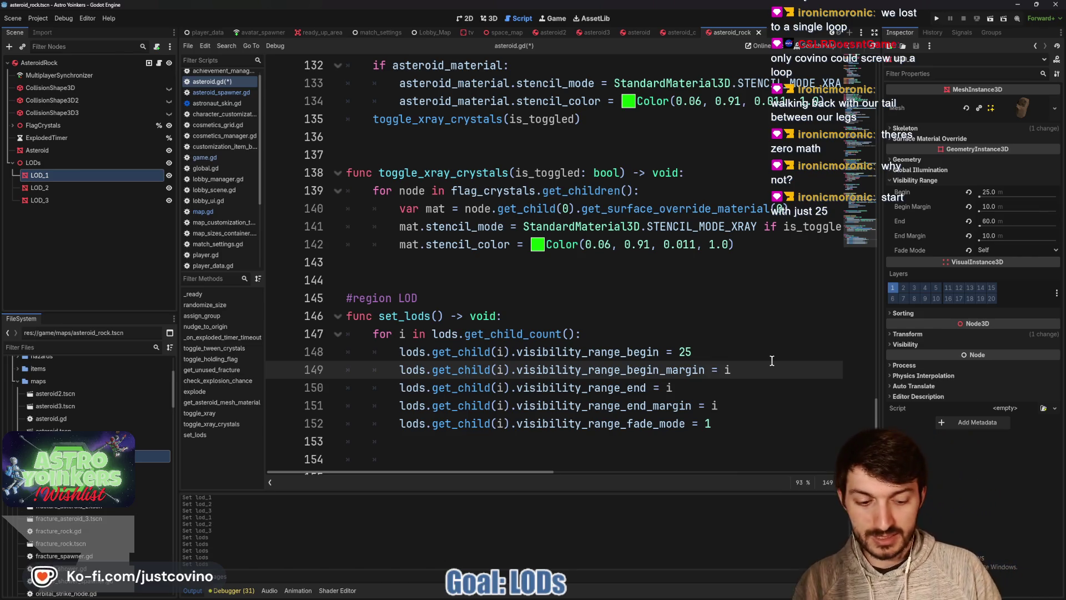
{"action": "key", "text": "BackSpace"}
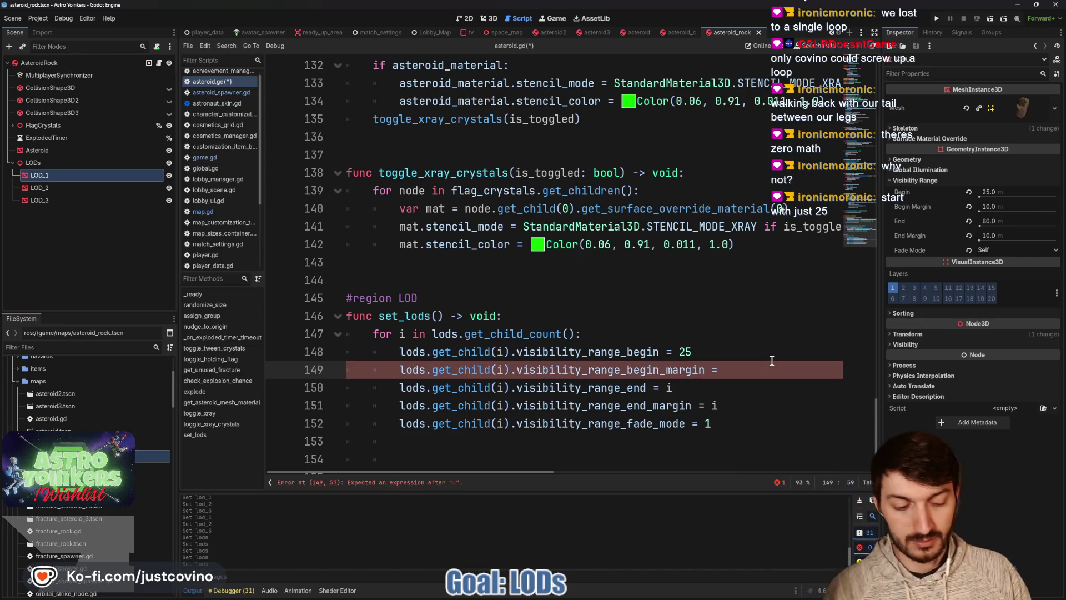
{"action": "type", "text": "10"}
{"action": "left_click", "coordinate": [694, 391]}
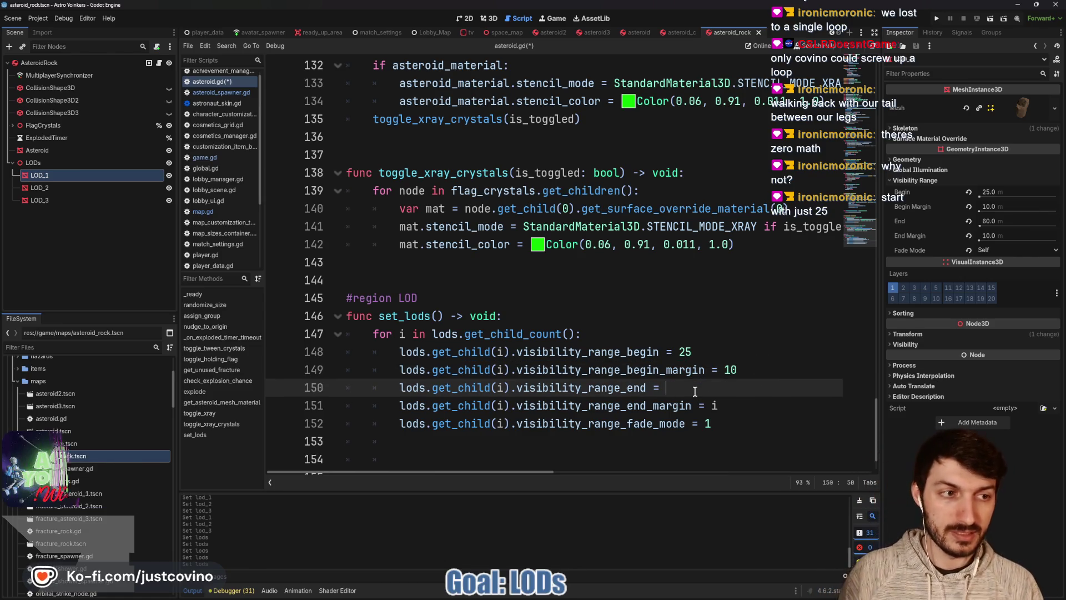
{"action": "key", "text": "BackSpace"}
{"action": "type", "text": "60"}
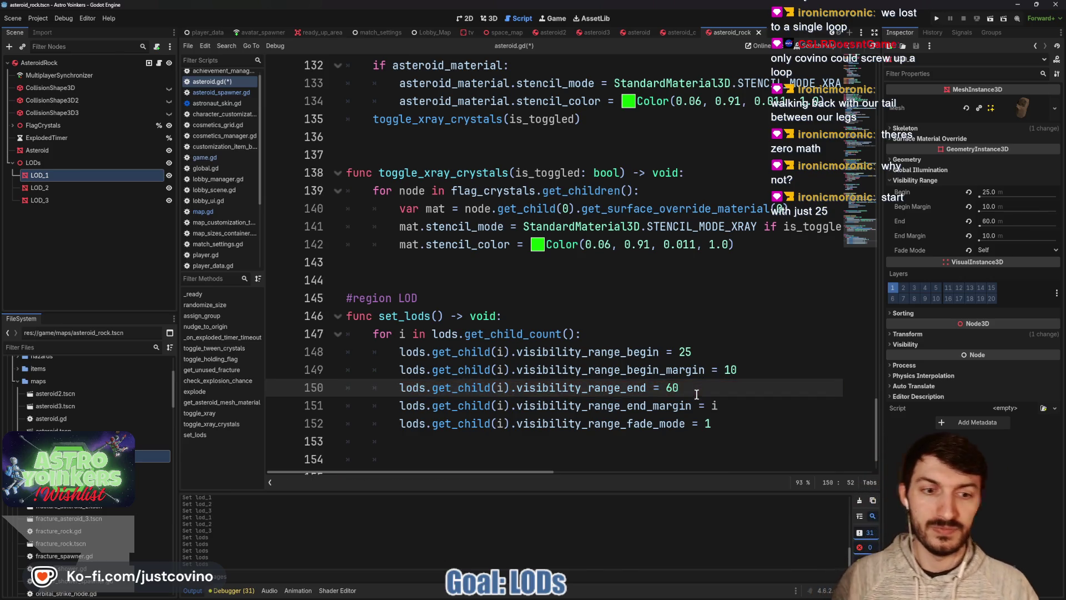
{"action": "left_click", "coordinate": [720, 407]}
{"action": "type", "text": "10"}
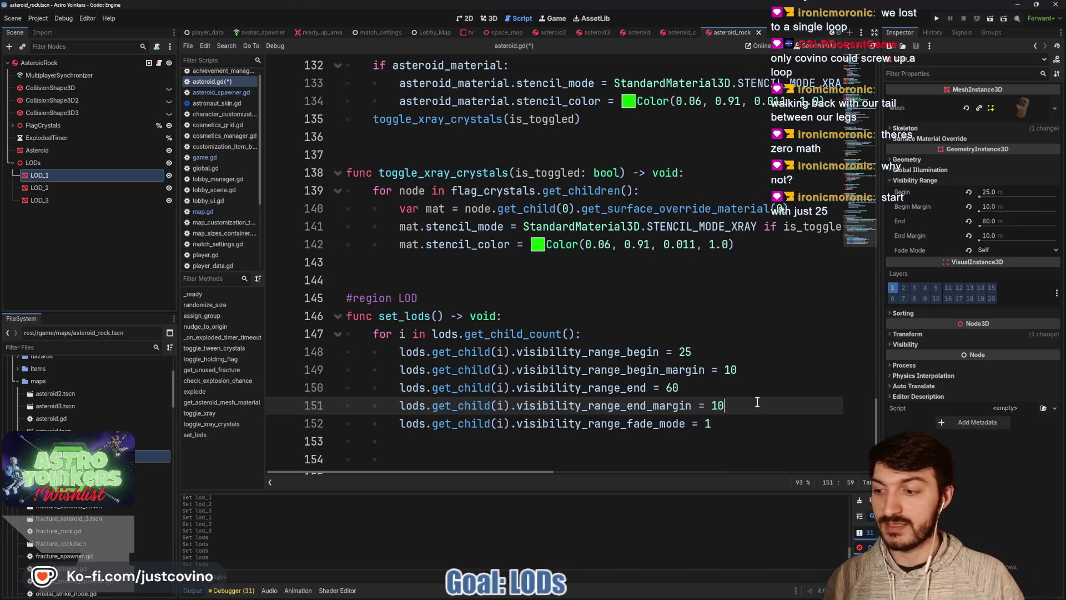
- Save the script and check LOD_2 and the LODs parent node in the Inspector
{"action": "left_click", "coordinate": [743, 422]}
{"action": "key", "text": "ctrl+s"}
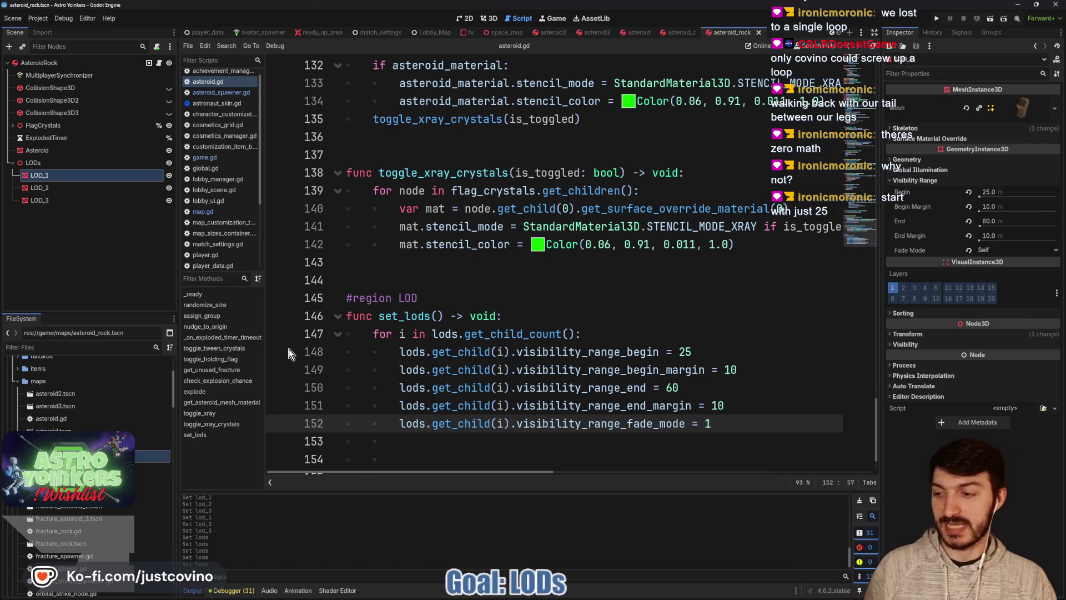
{"action": "left_click", "coordinate": [64, 186]}
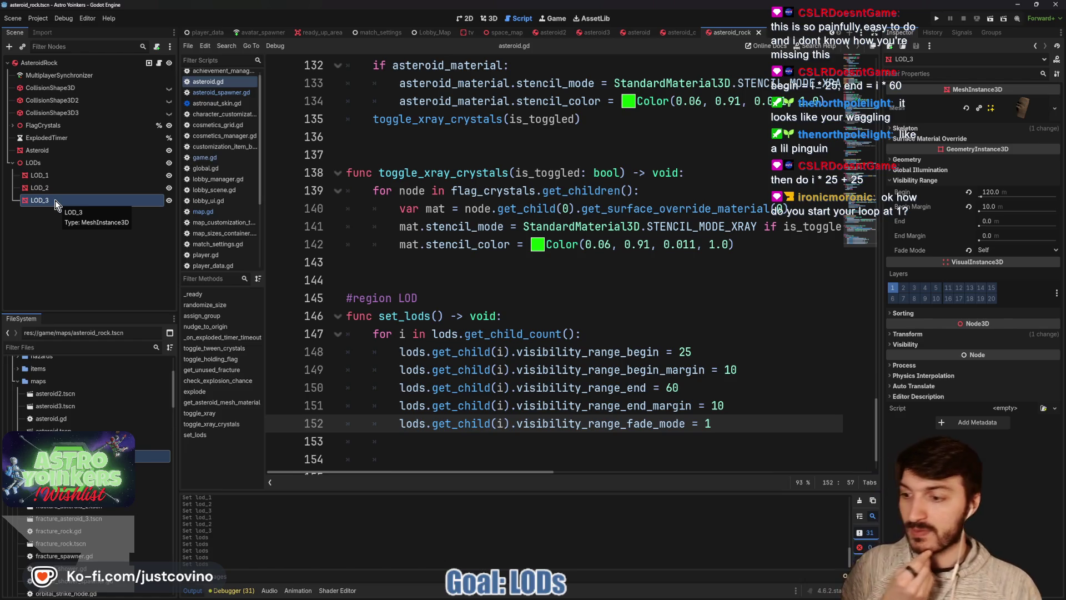
{"action": "left_click", "coordinate": [47, 163]}
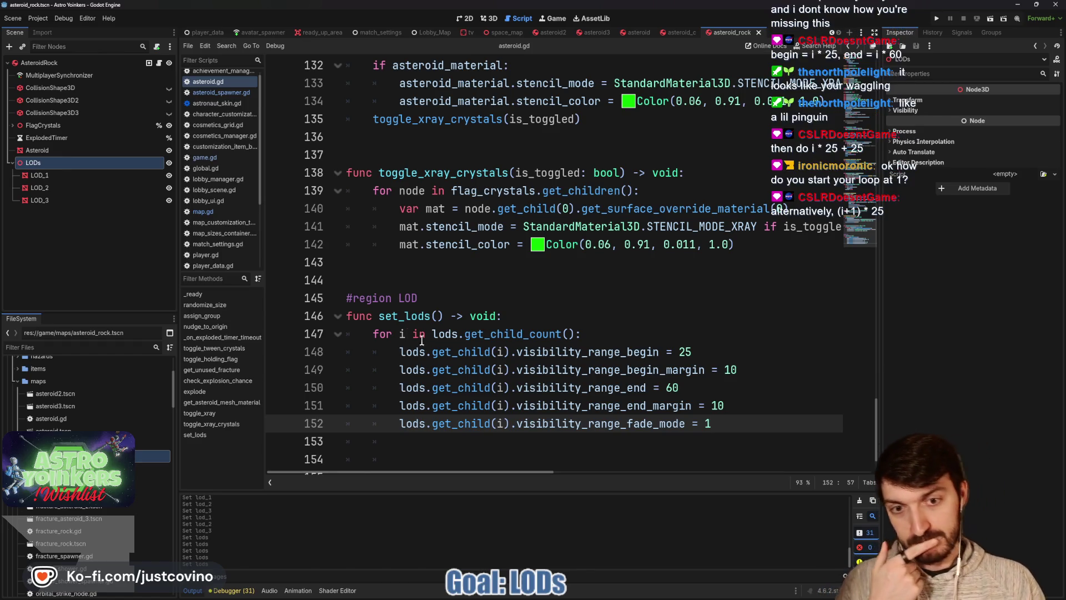
- Review line 148's begin value and the Asteroid mesh's own range: begin 0, end 25, fade Self
{"action": "left_click", "coordinate": [502, 354]}
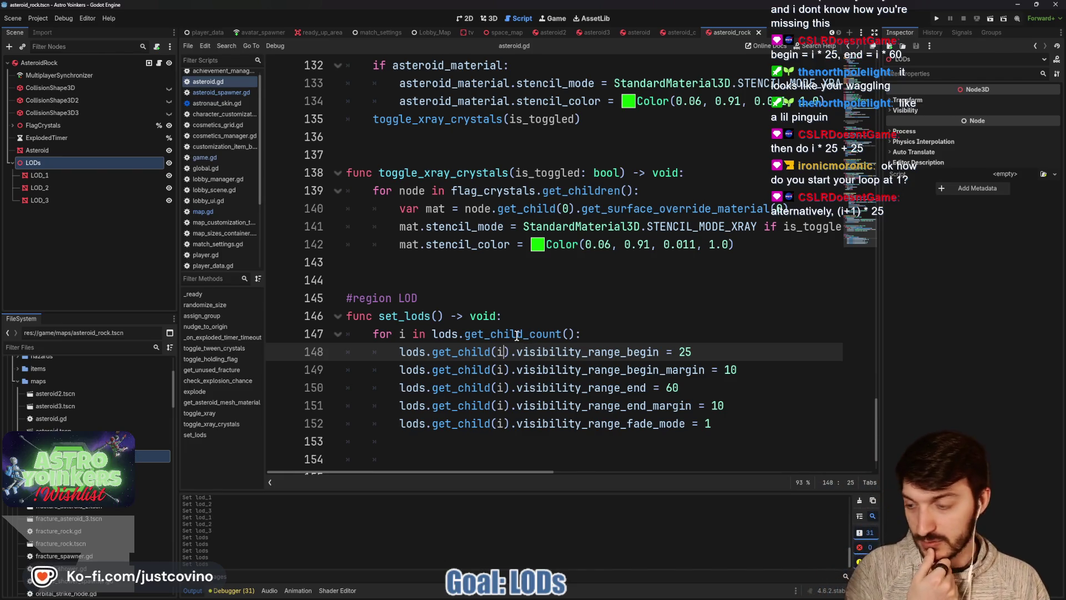
{"action": "mouse_move", "coordinate": [515, 334]}
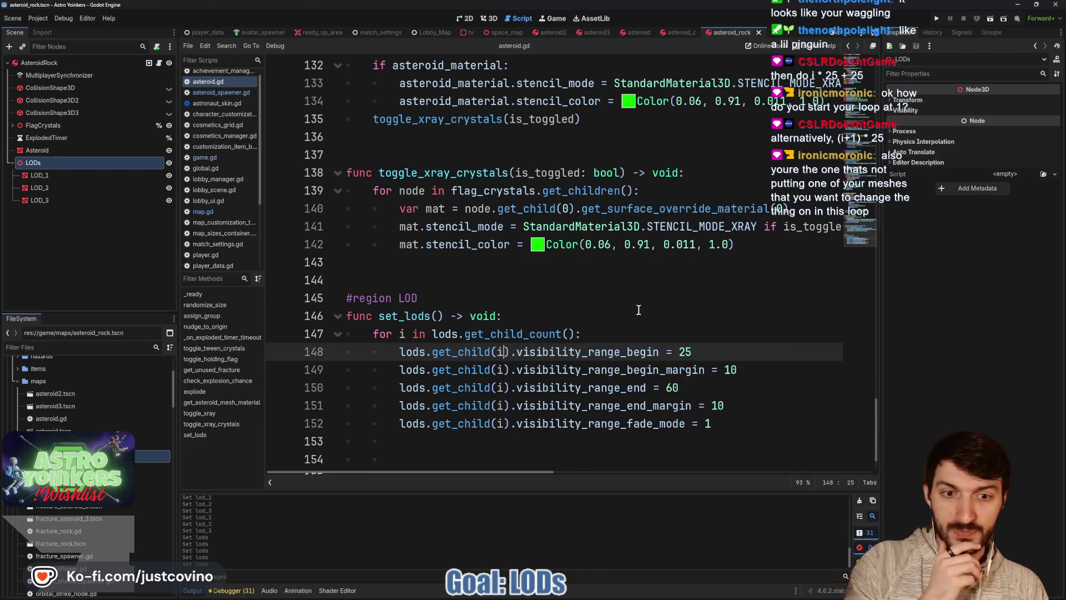
{"action": "left_click", "coordinate": [710, 347]}
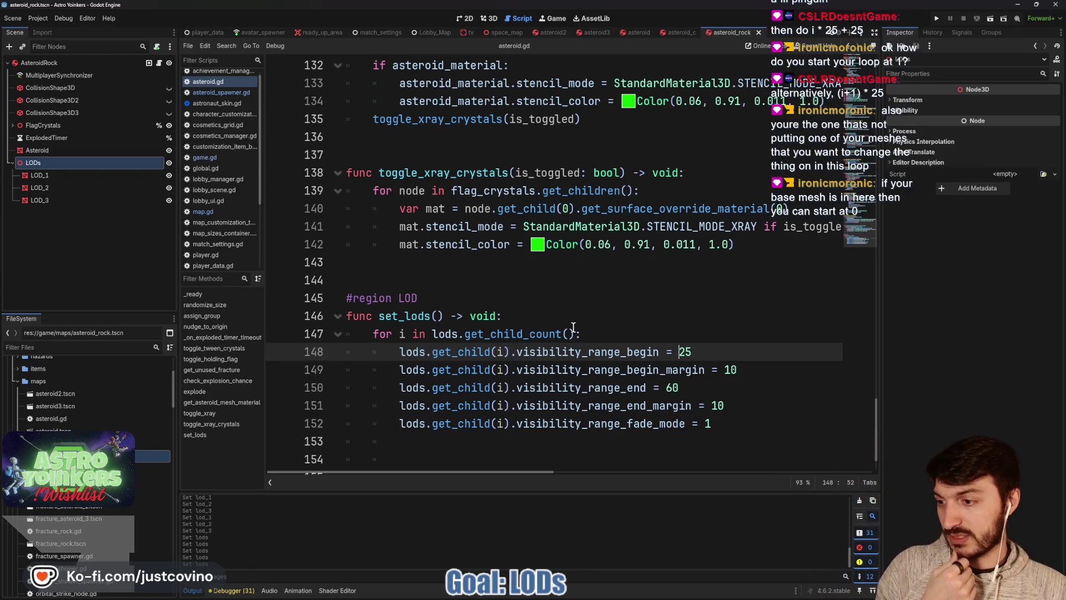
{"action": "mouse_move", "coordinate": [524, 327]}
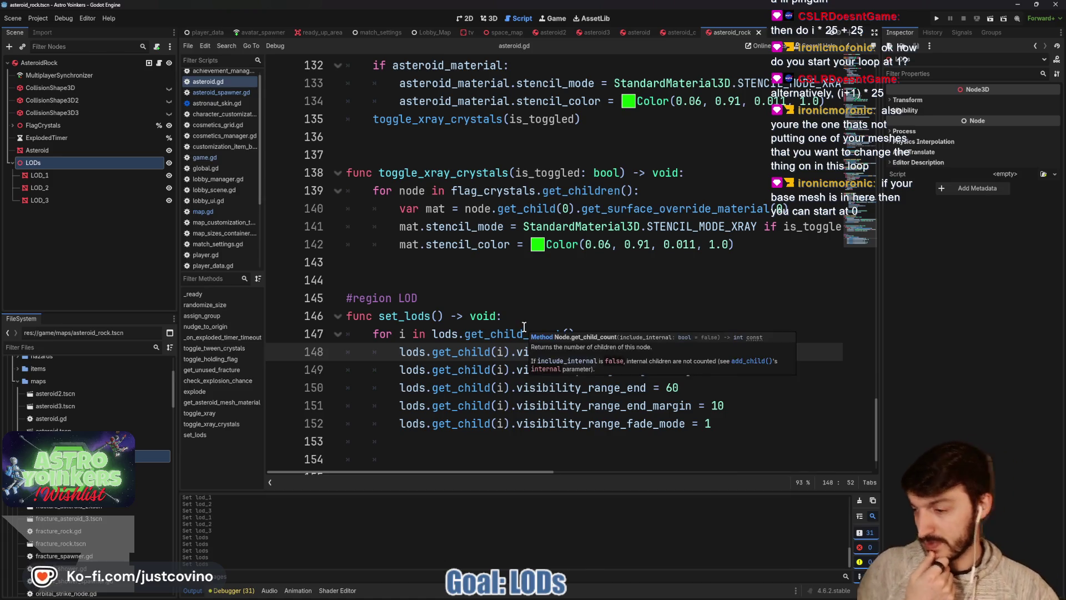
{"action": "left_click", "coordinate": [65, 150]}
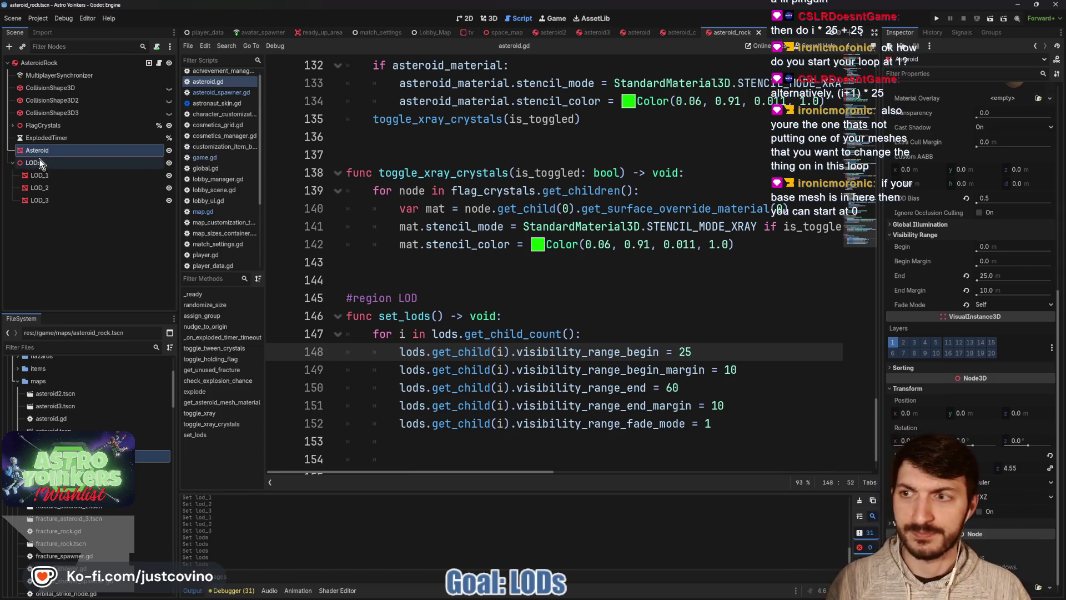
- Make the Asteroid mesh the first child of LODs, save the scene, and inspect it
{"action": "left_click_drag", "start_coordinate": [33, 154], "coordinate": [33, 162]}
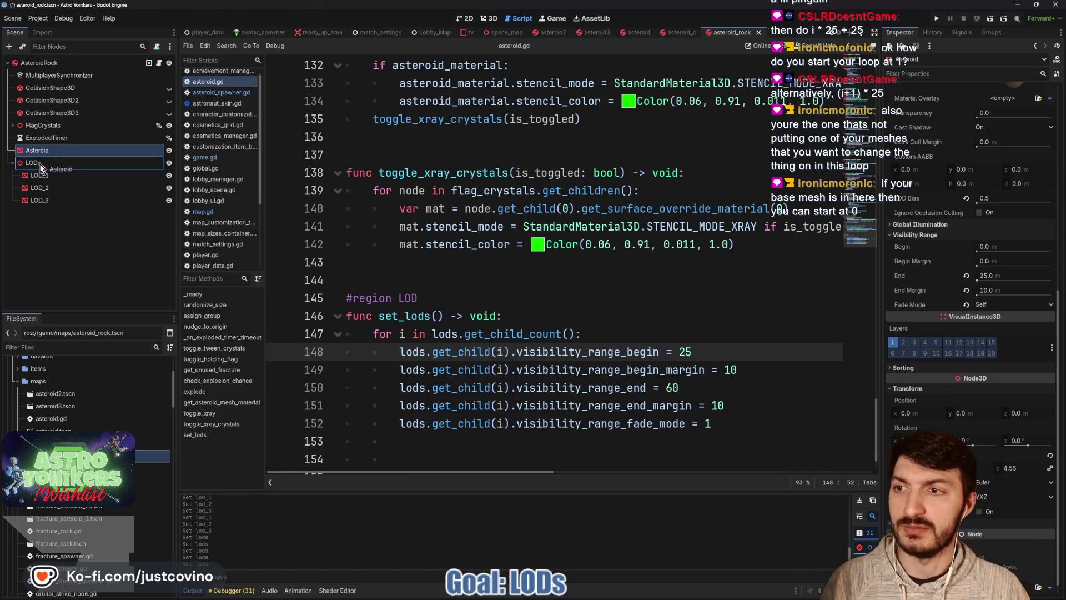
{"action": "left_click_drag", "start_coordinate": [35, 201], "coordinate": [24, 158]}
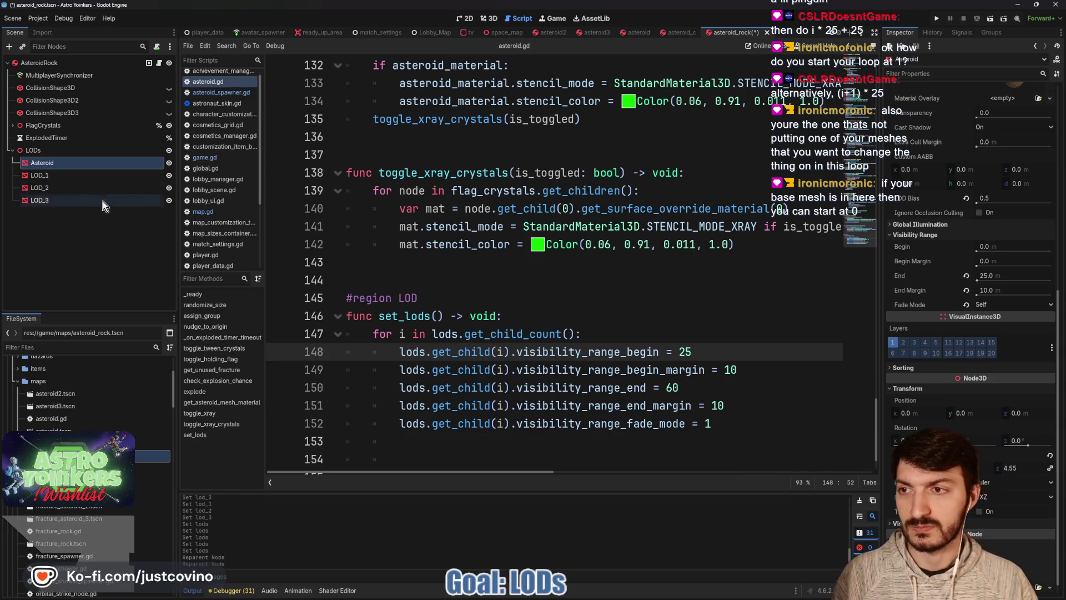
{"action": "key", "text": "ctrl+s"}
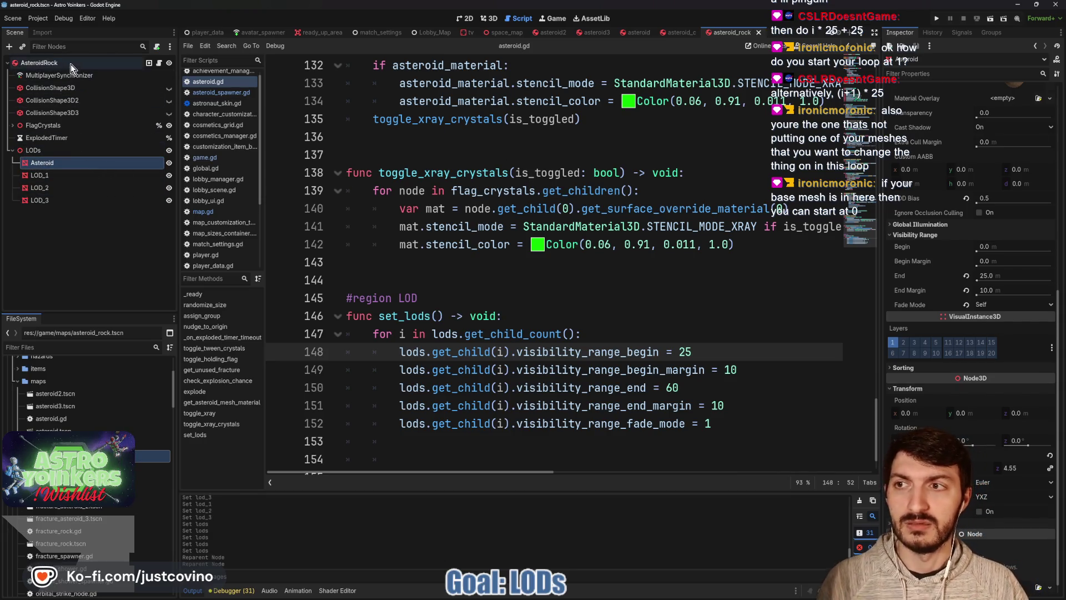
{"action": "left_click", "coordinate": [71, 64]}
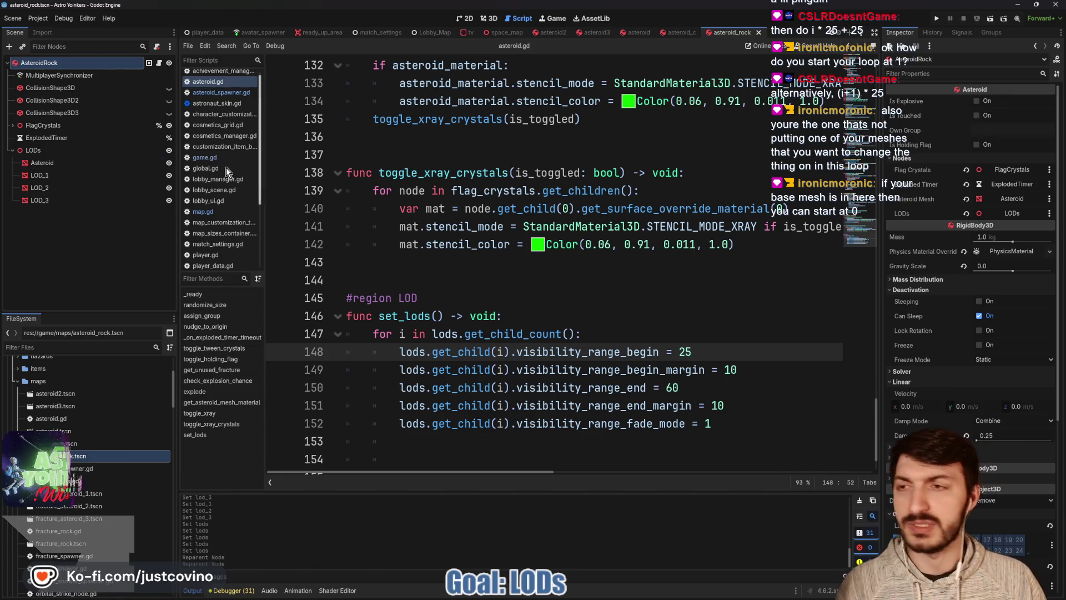
{"action": "left_click", "coordinate": [67, 165]}
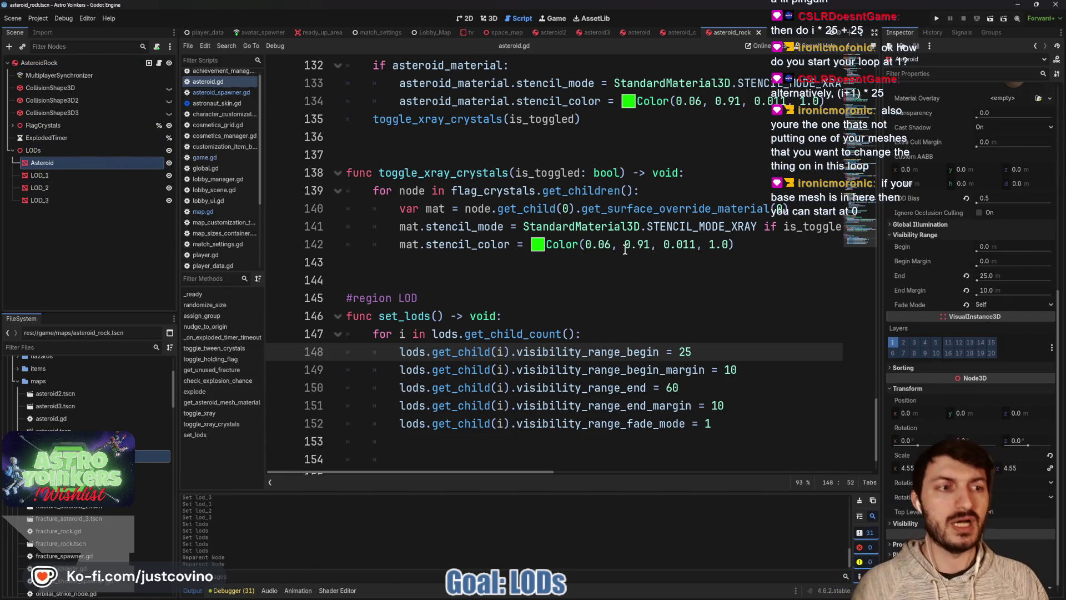
{"action": "scroll", "coordinate": [627, 248], "scroll_direction": "down", "scroll_amount": 1}
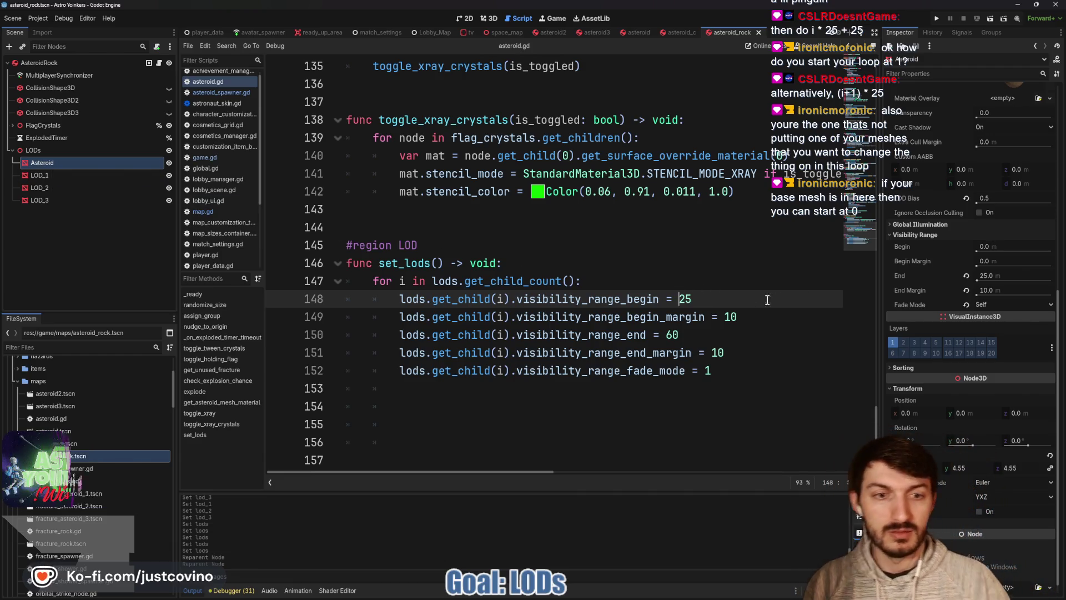
- Set begin to i * 25, begin margin 0 and end 25 in set_lods, then save
{"action": "left_click", "coordinate": [706, 299]}
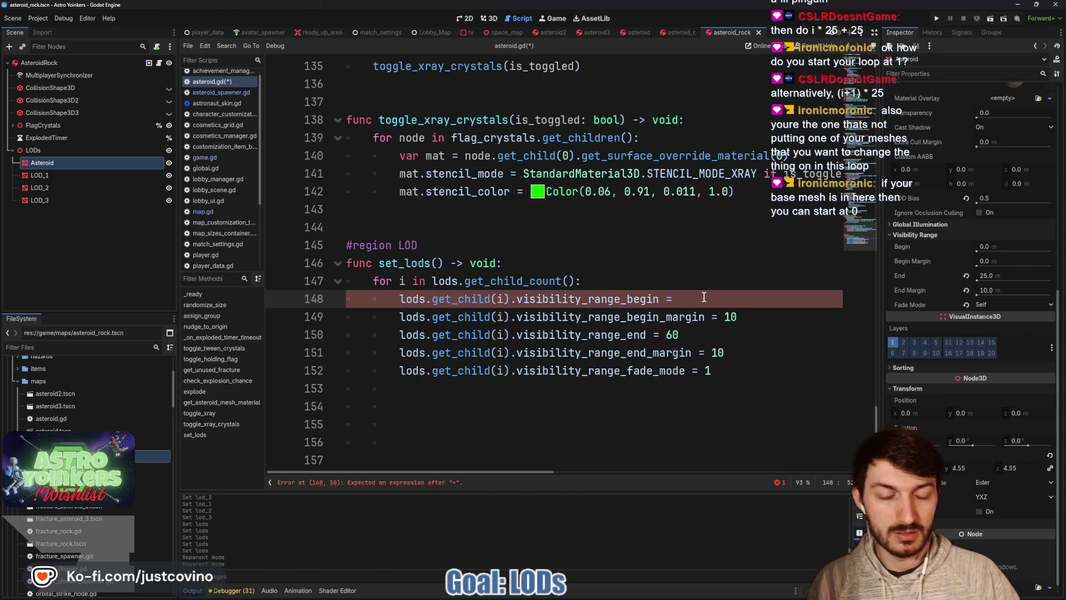
{"action": "type", "text": "0"}
{"action": "double_click", "coordinate": [731, 317]}
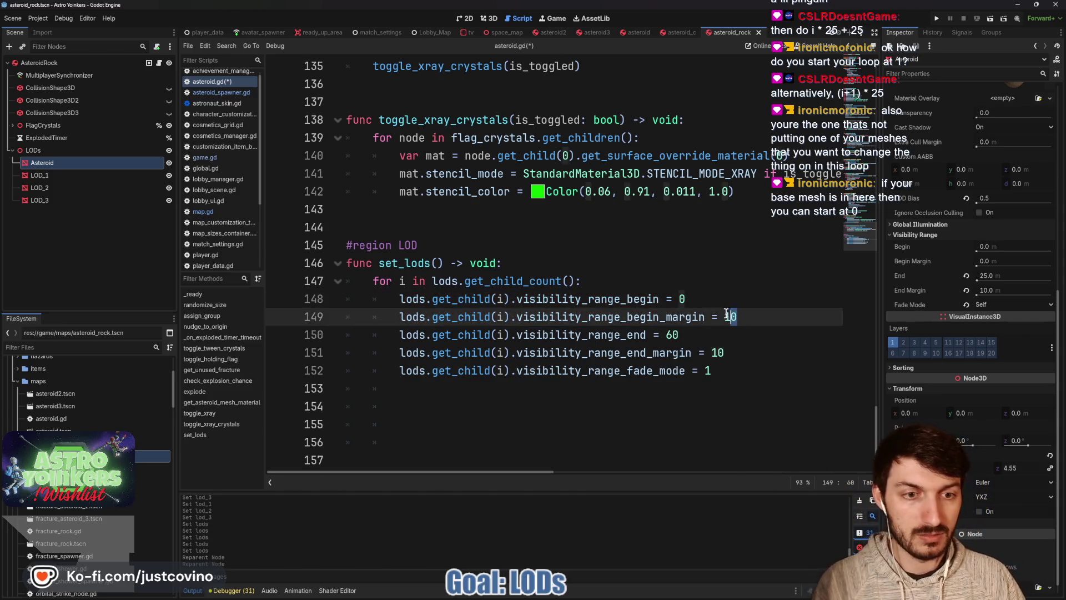
{"action": "type", "text": "0"}
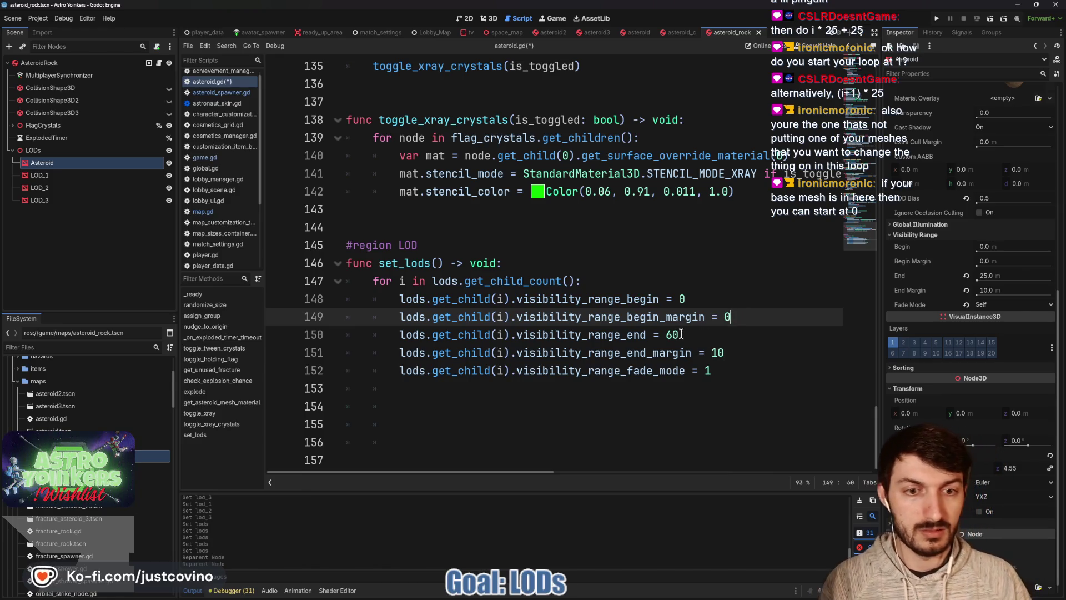
{"action": "left_click", "coordinate": [671, 333]}
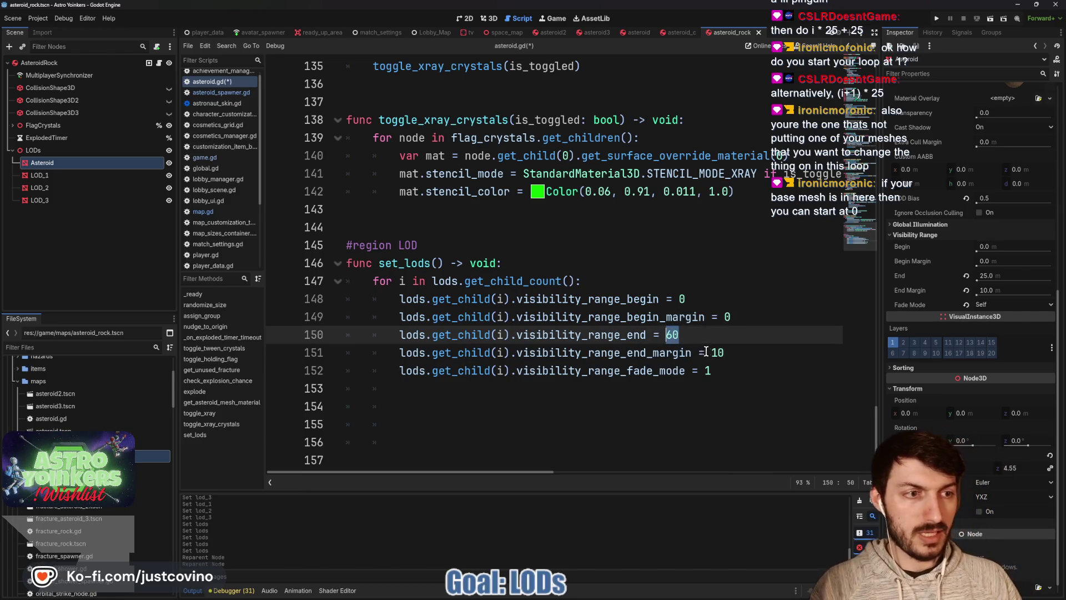
{"action": "type", "text": "25"}
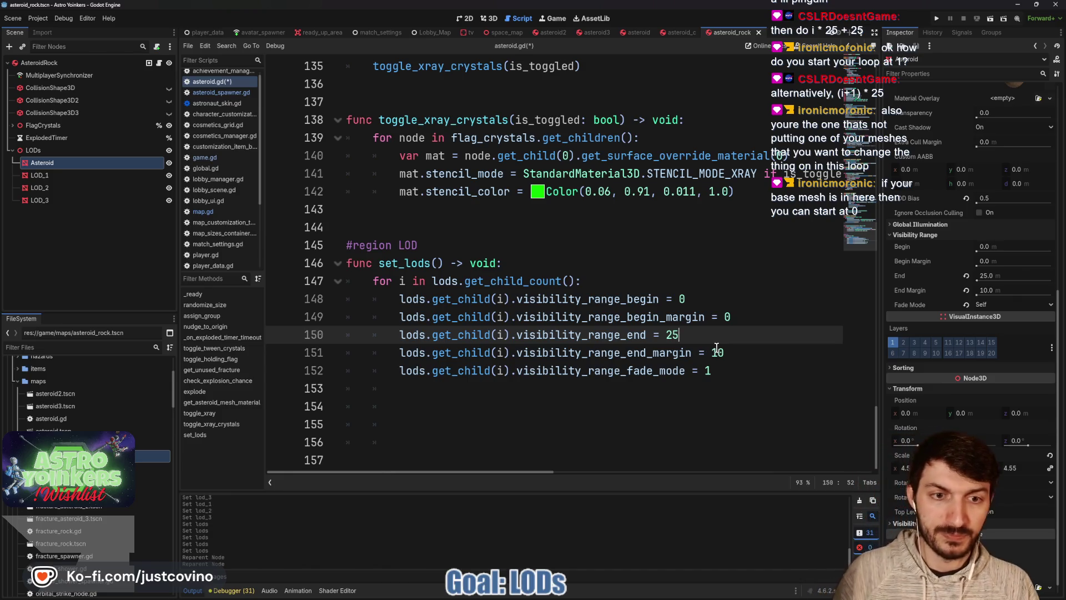
{"action": "left_click", "coordinate": [695, 299]}
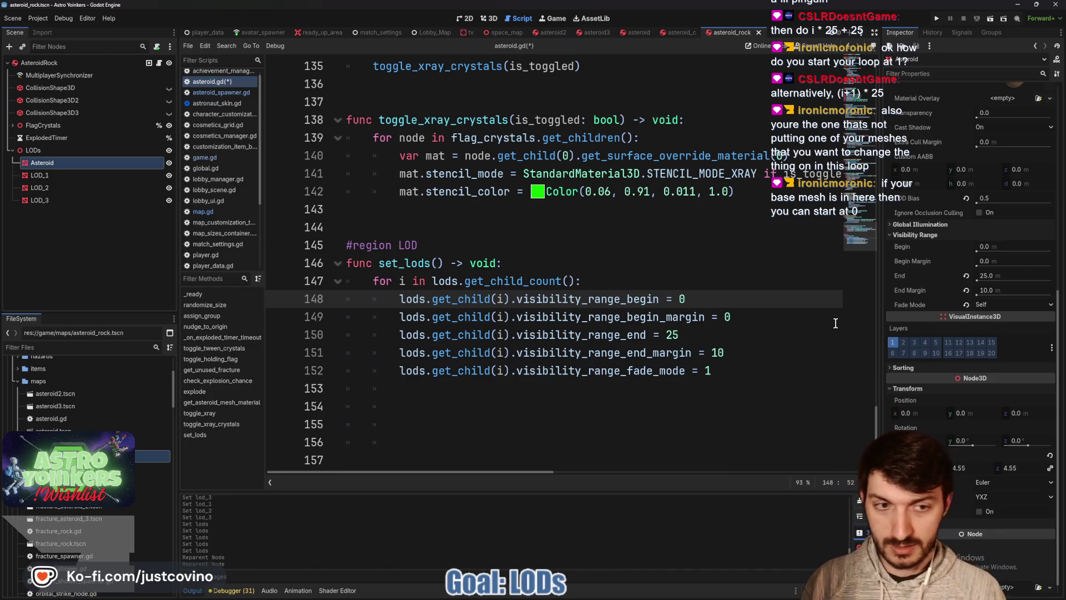
{"action": "type", "text": "i * 25"}
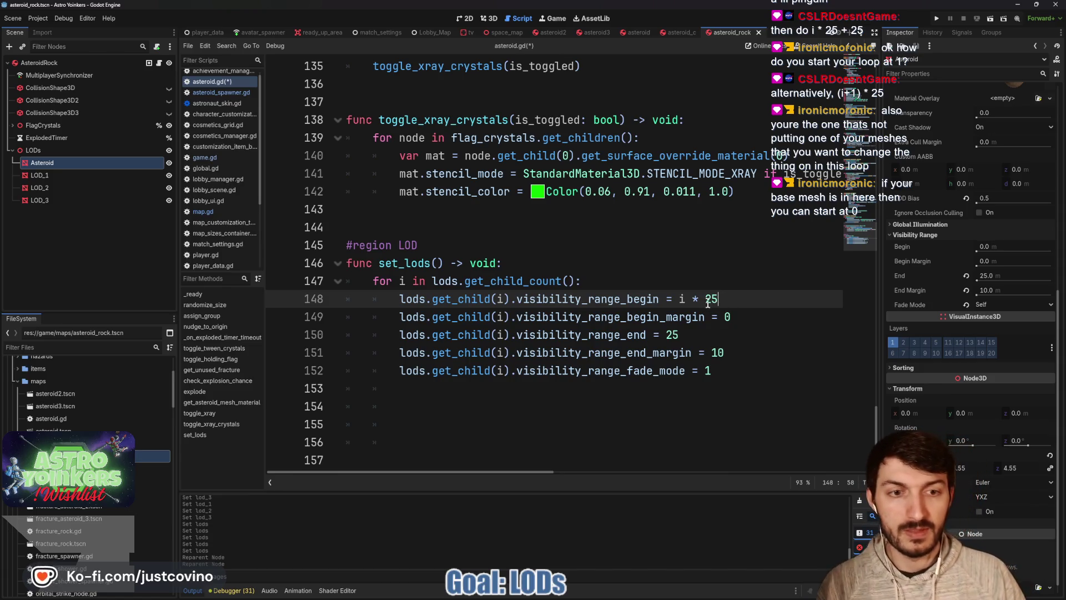
{"action": "key", "text": "ctrl+s"}
{"action": "left_click", "coordinate": [723, 317]}
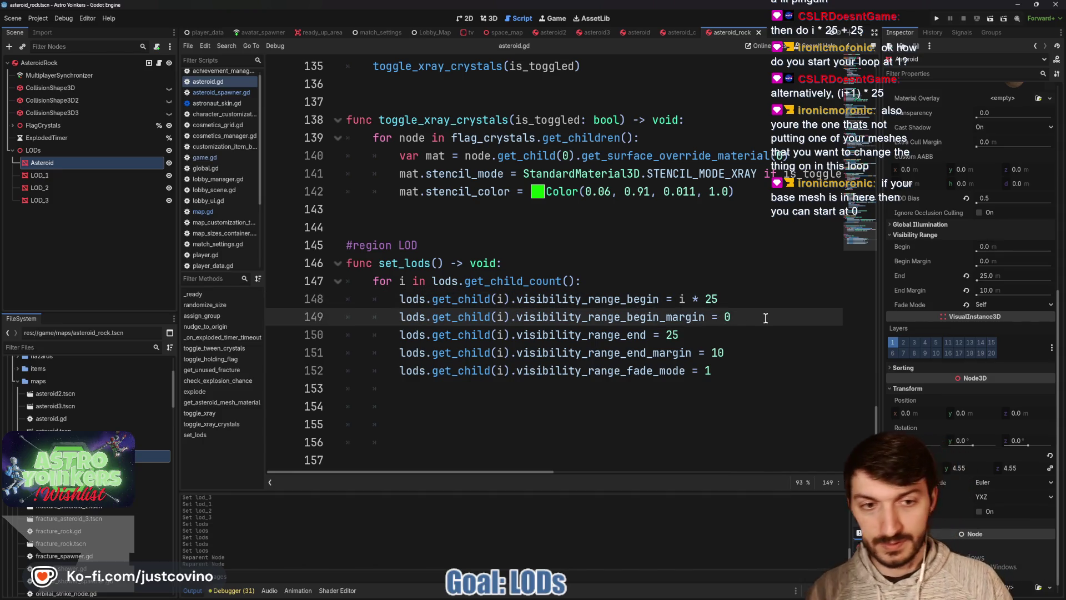
- Change line 149's begin margin to i *0 and check the Asteroid's Begin Margin of 10
{"action": "type", "text": "i *"}
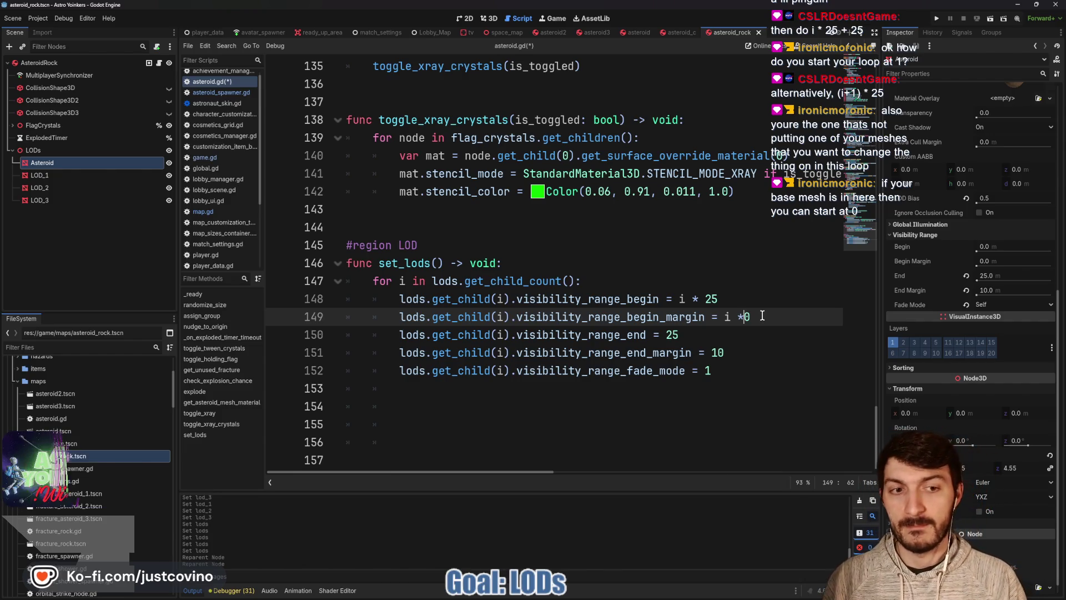
{"action": "key", "text": "Left"}
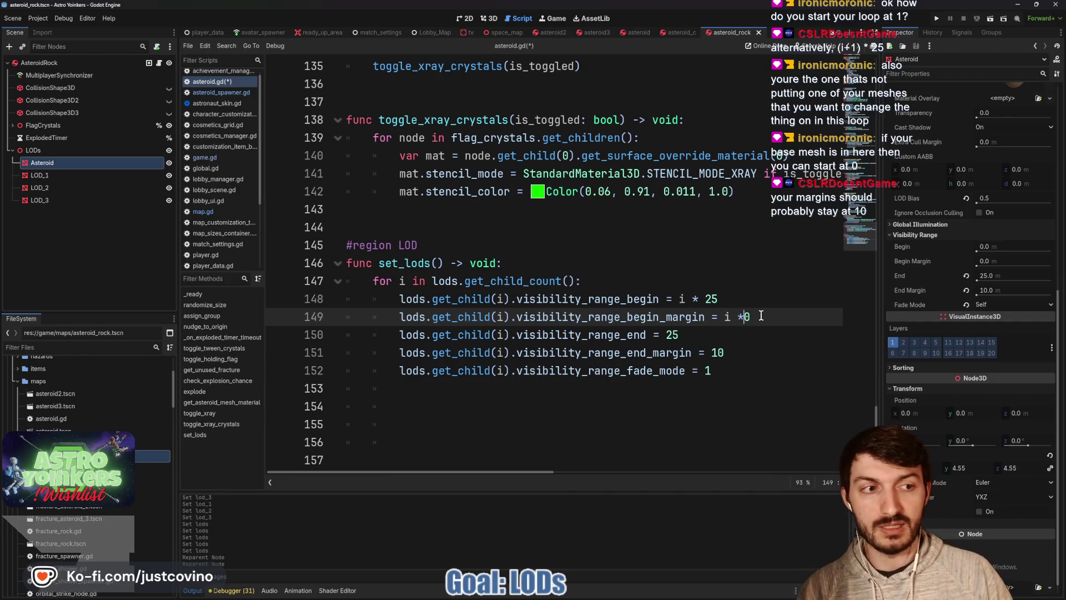
{"action": "mouse_move", "coordinate": [901, 263]}
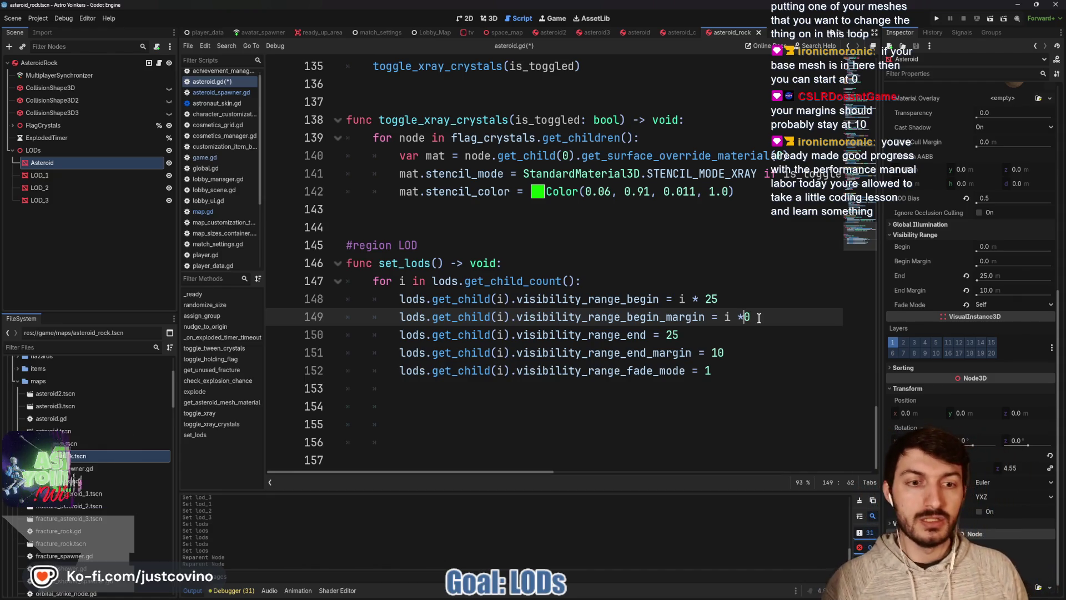
{"action": "left_click_drag", "start_coordinate": [758, 318], "coordinate": [724, 317]}
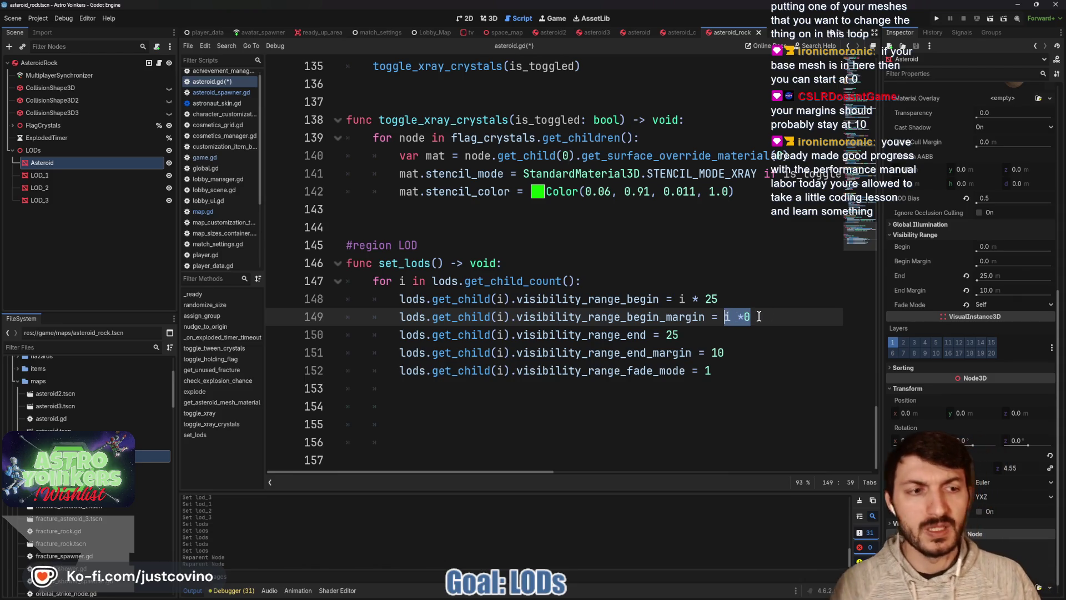
{"action": "left_click", "coordinate": [998, 261]}
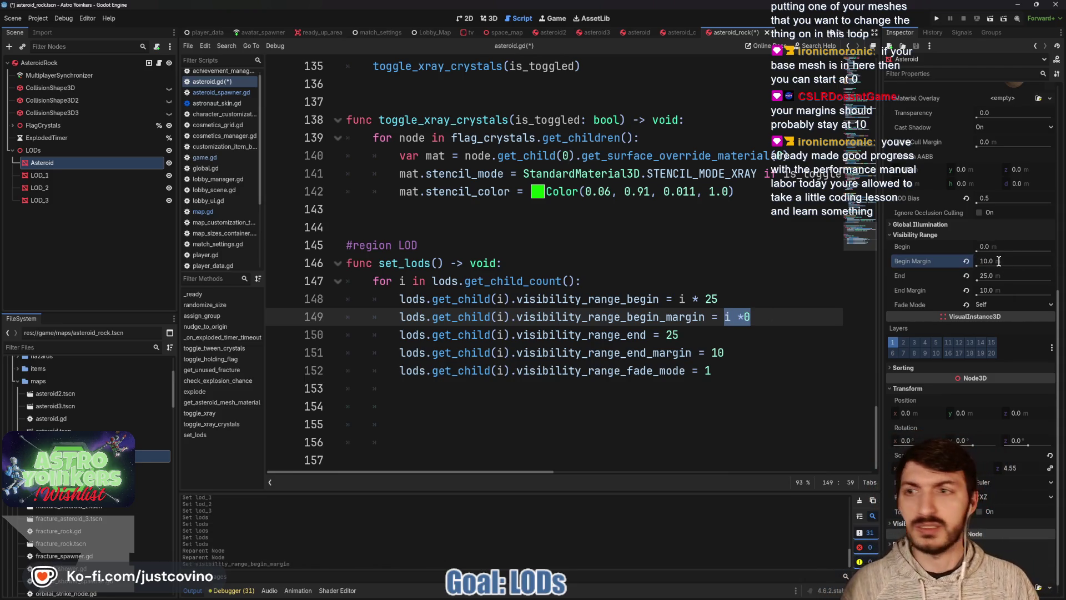
- Try a 10 m Begin Margin on the Asteroid, preview it in 3D, then reset it to default
{"action": "left_click", "coordinate": [797, 313]}
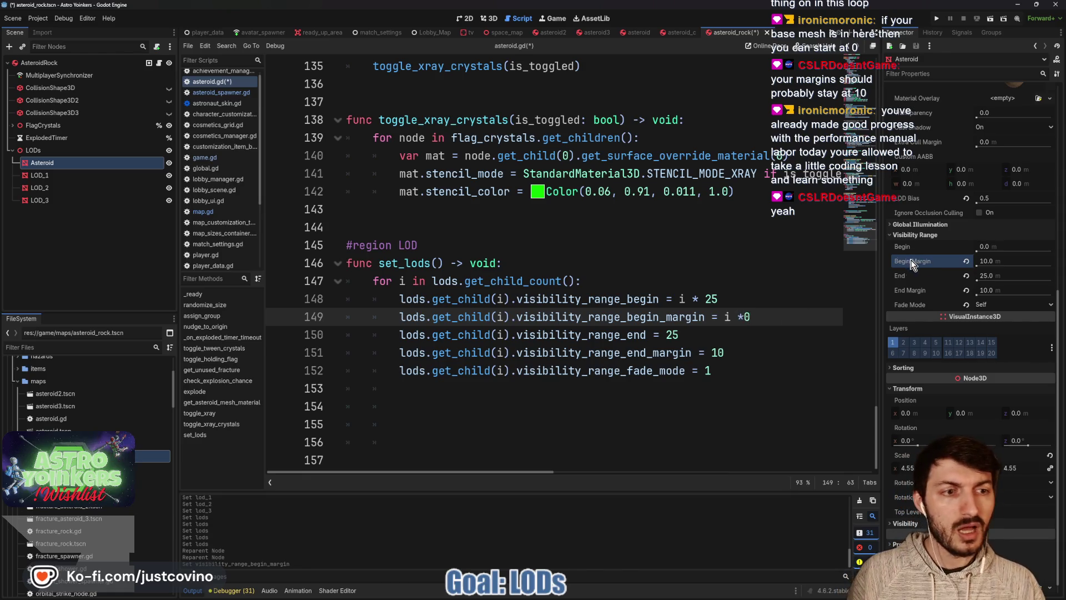
{"action": "left_click", "coordinate": [488, 18]}
{"action": "scroll", "coordinate": [636, 300], "scroll_direction": "up", "scroll_amount": 10}
{"action": "scroll", "coordinate": [637, 299], "scroll_direction": "down", "scroll_amount": 5}
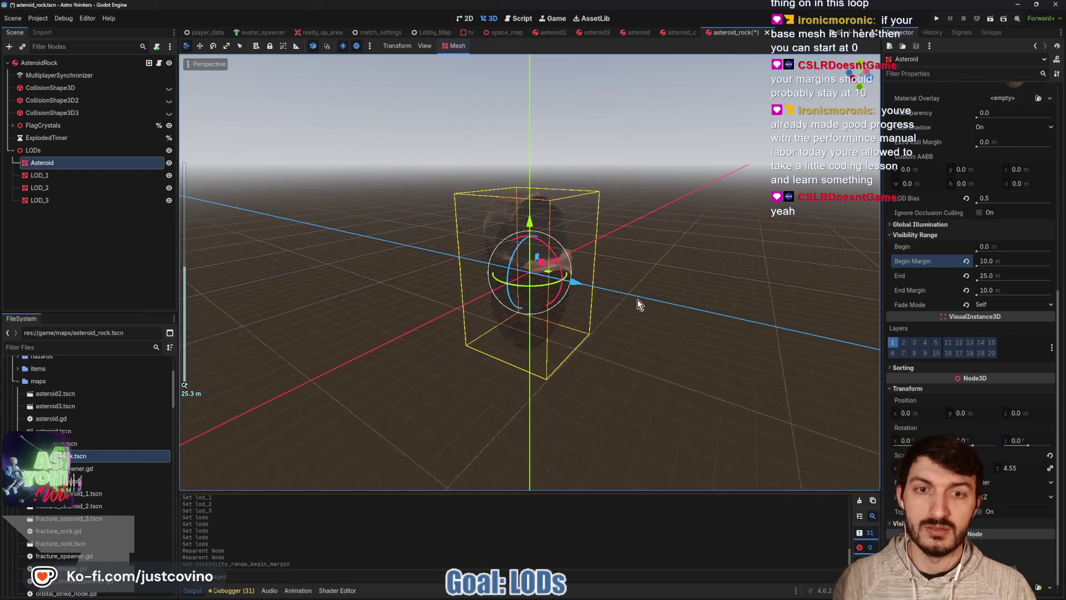
{"action": "scroll", "coordinate": [637, 299], "scroll_direction": "up", "scroll_amount": 7}
{"action": "scroll", "coordinate": [644, 303], "scroll_direction": "up", "scroll_amount": 5}
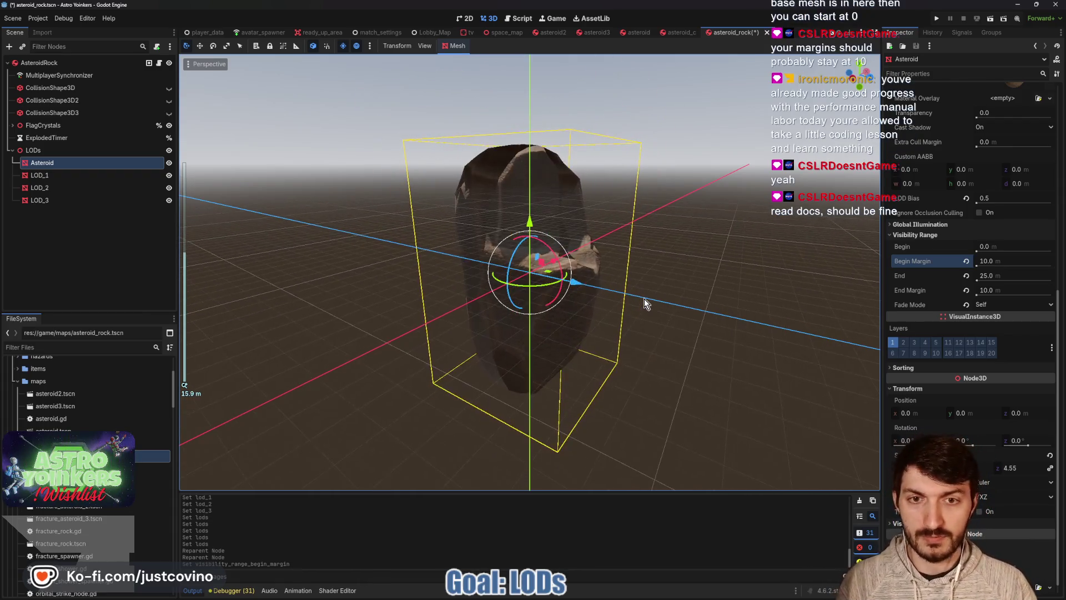
{"action": "scroll", "coordinate": [644, 300], "scroll_direction": "down", "scroll_amount": 8}
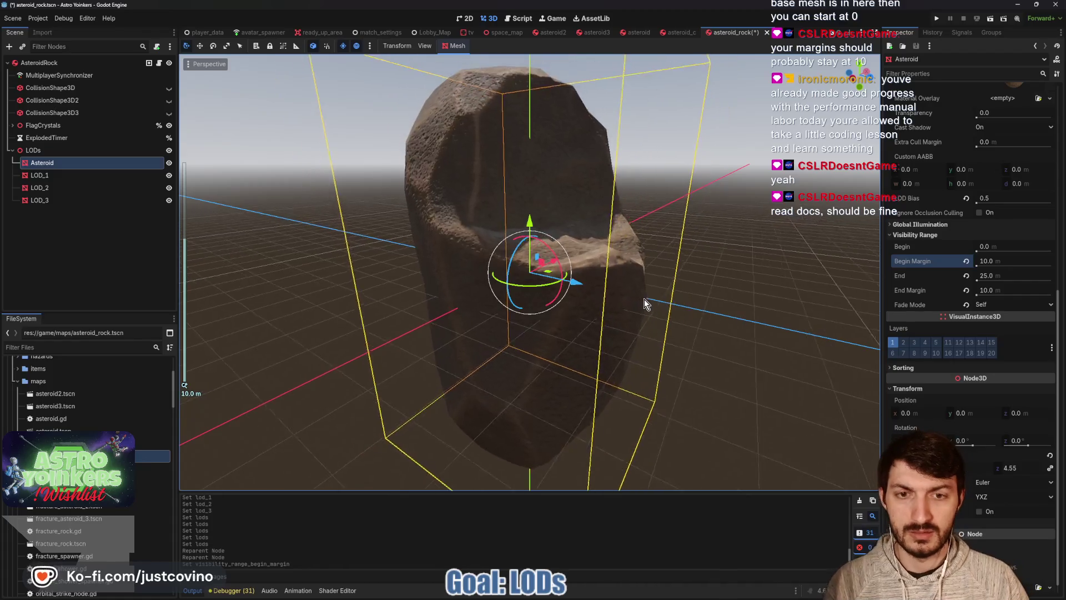
{"action": "left_click", "coordinate": [966, 261]}
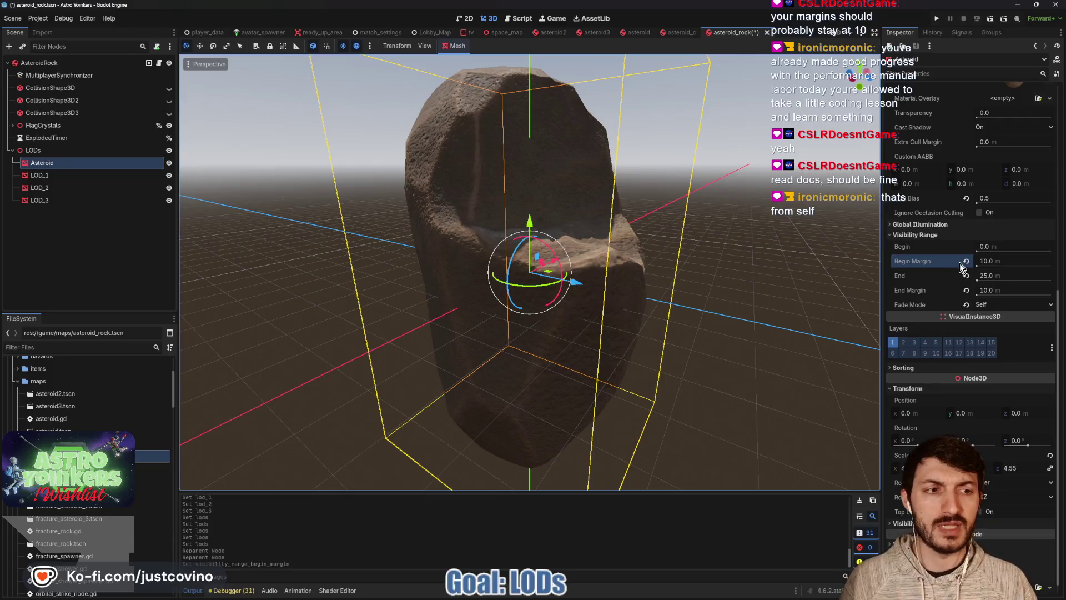
- Replace 'i * 0' with a flat 10 for the begin margin on line 149 and save
{"action": "left_click", "coordinate": [514, 22]}
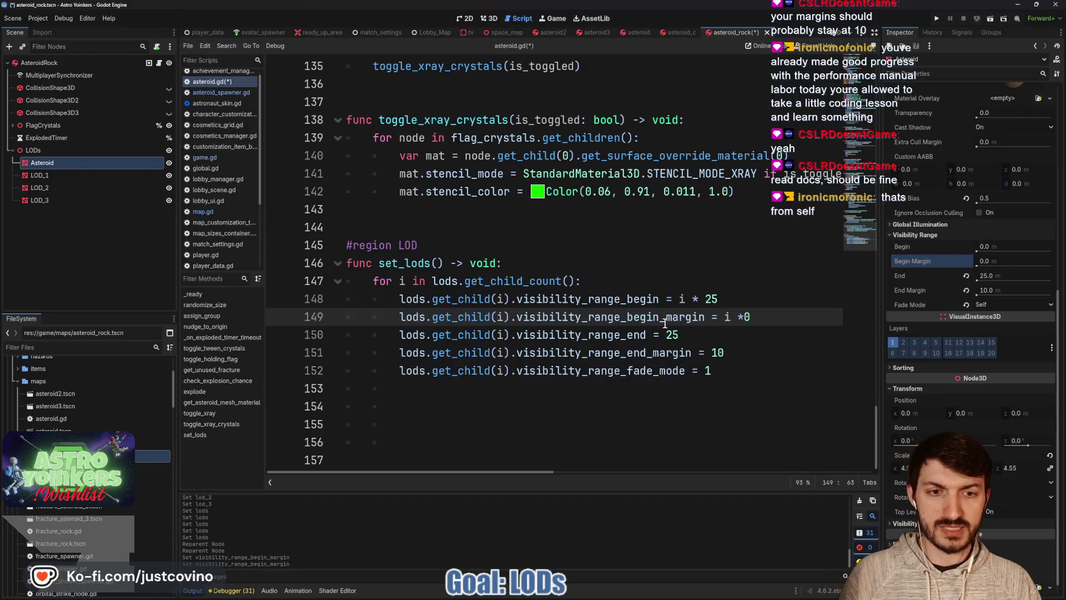
{"action": "left_click", "coordinate": [723, 316]}
{"action": "key", "text": "shift+End"}
{"action": "type", "text": "10"}
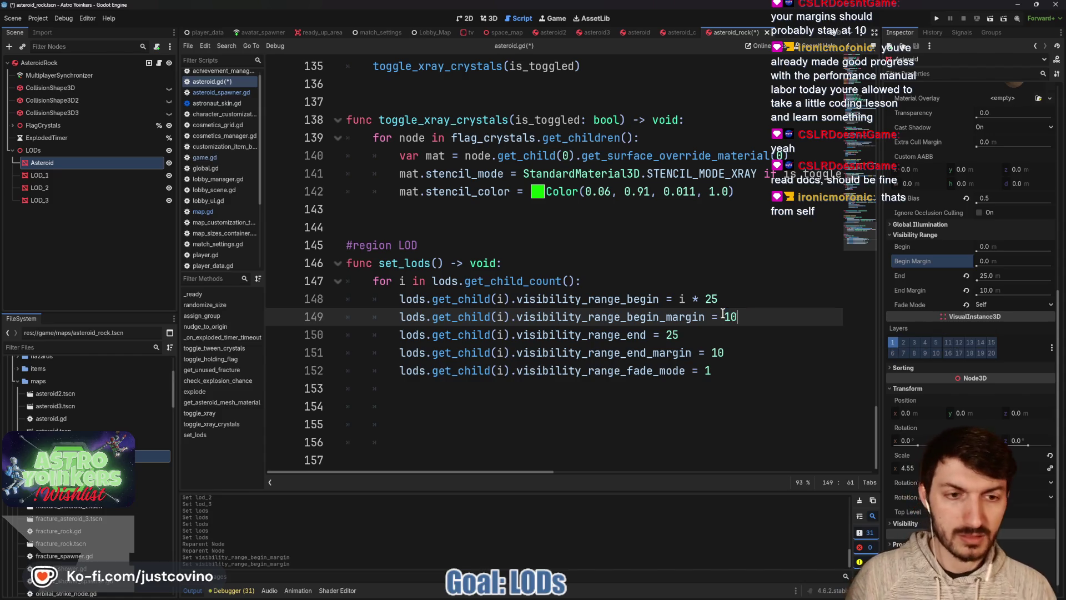
{"action": "key", "text": "ctrl+s"}
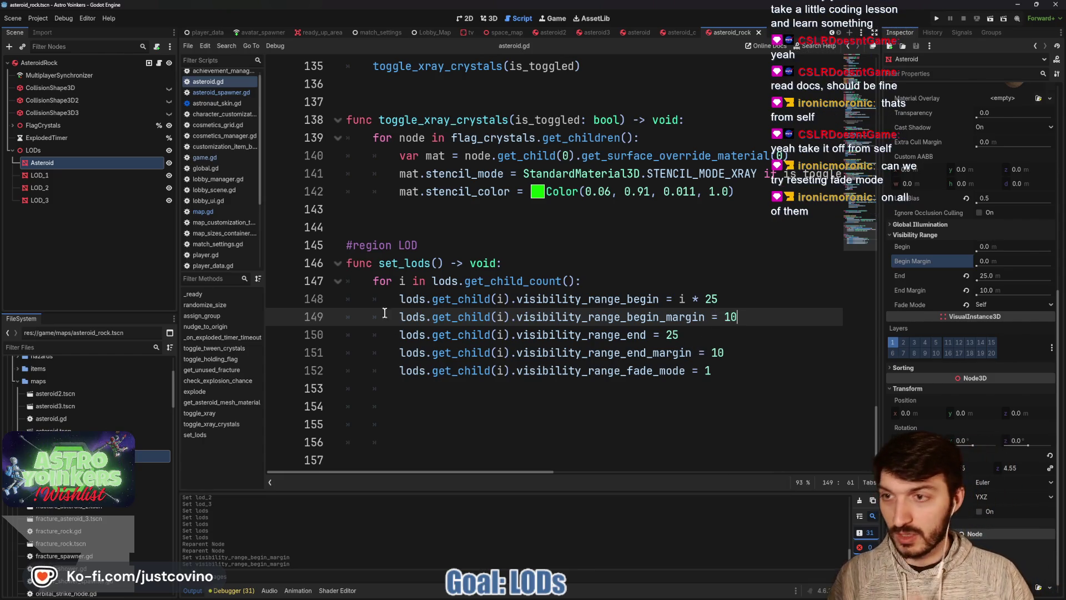
{"action": "left_click", "coordinate": [52, 201], "text": "shift"}
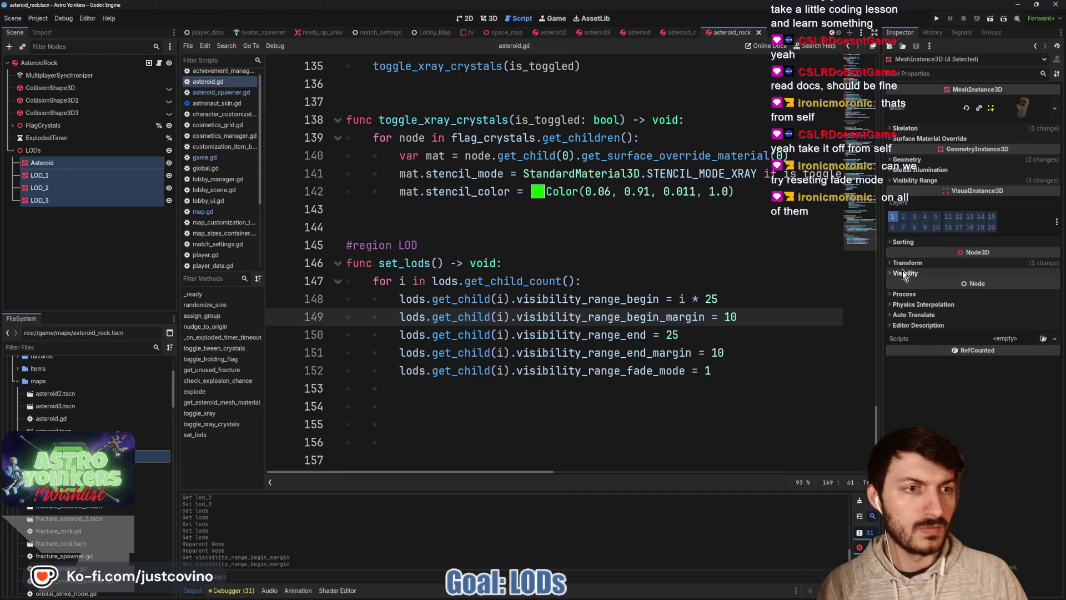
- Reset the visibility fade mode to default on the Asteroid and all three LOD meshes
{"action": "left_click", "coordinate": [944, 180]}
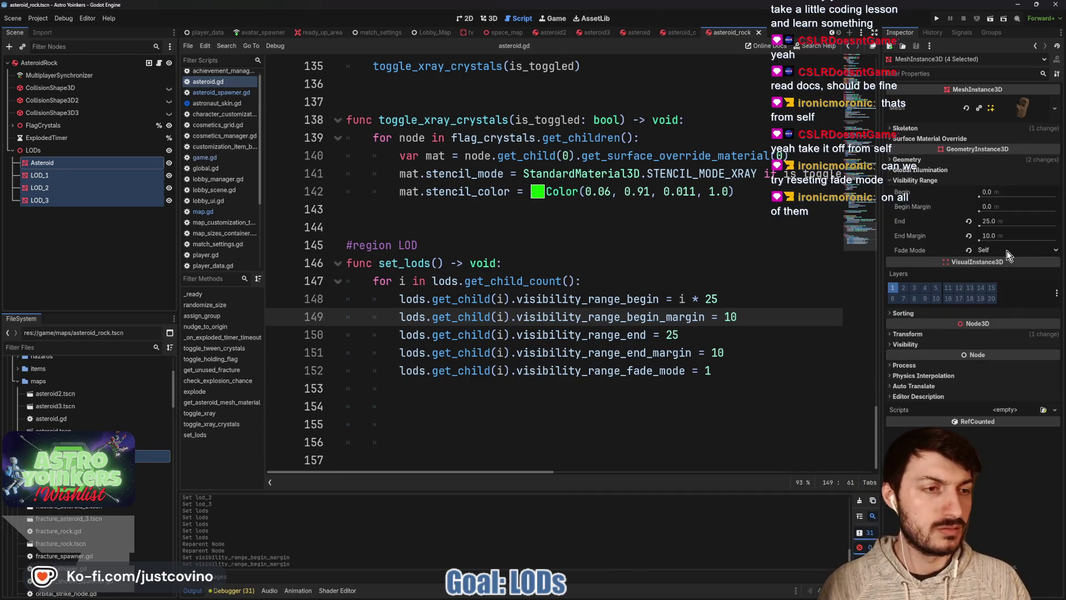
{"action": "left_click", "coordinate": [968, 250]}
{"action": "left_click", "coordinate": [558, 277]}
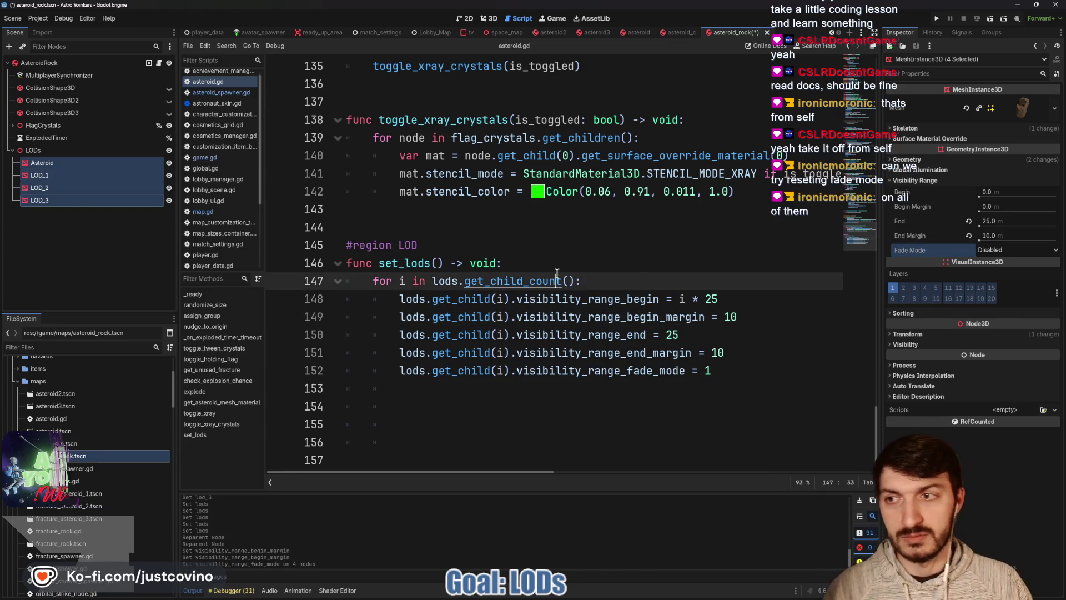
- Zoom the 3D view in and out to check LOD switching, then reopen asteroid.gd at set_lods
{"action": "left_click", "coordinate": [488, 18]}
{"action": "scroll", "coordinate": [610, 245], "scroll_direction": "down", "scroll_amount": 5}
{"action": "scroll", "coordinate": [611, 245], "scroll_direction": "up", "scroll_amount": 3}
{"action": "scroll", "coordinate": [609, 247], "scroll_direction": "down", "scroll_amount": 15}
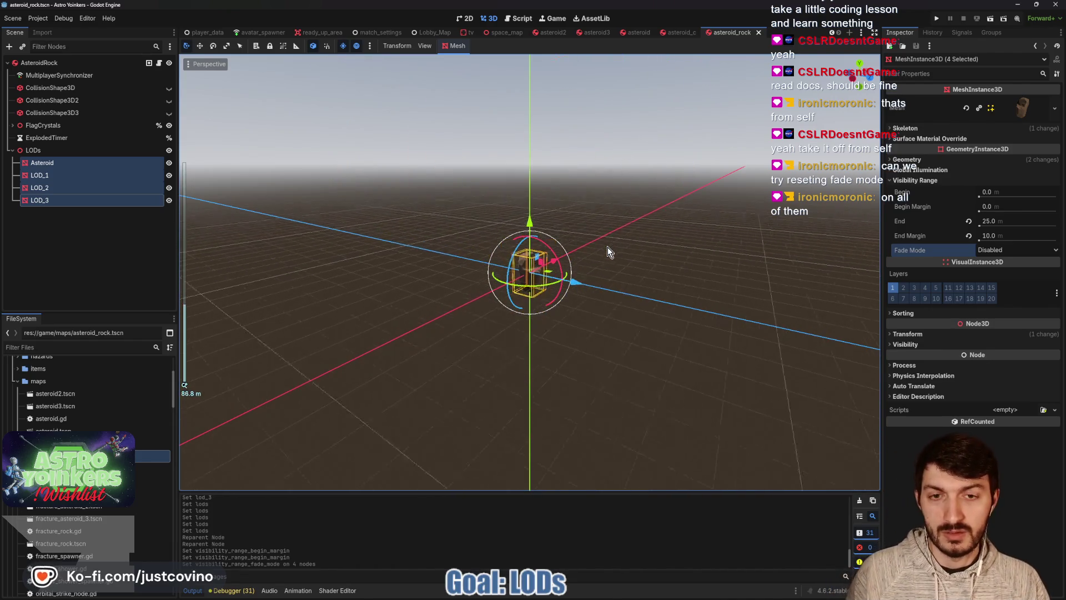
{"action": "left_click", "coordinate": [665, 262]}
{"action": "scroll", "coordinate": [660, 261], "scroll_direction": "up", "scroll_amount": 15}
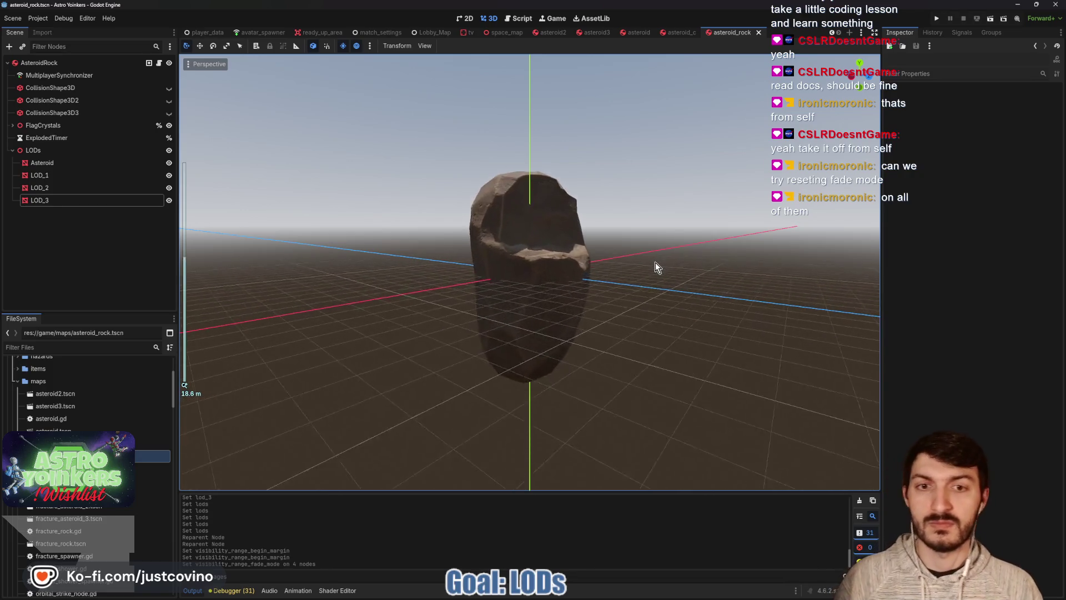
{"action": "scroll", "coordinate": [655, 262], "scroll_direction": "down", "scroll_amount": 8}
{"action": "scroll", "coordinate": [645, 258], "scroll_direction": "up", "scroll_amount": 4}
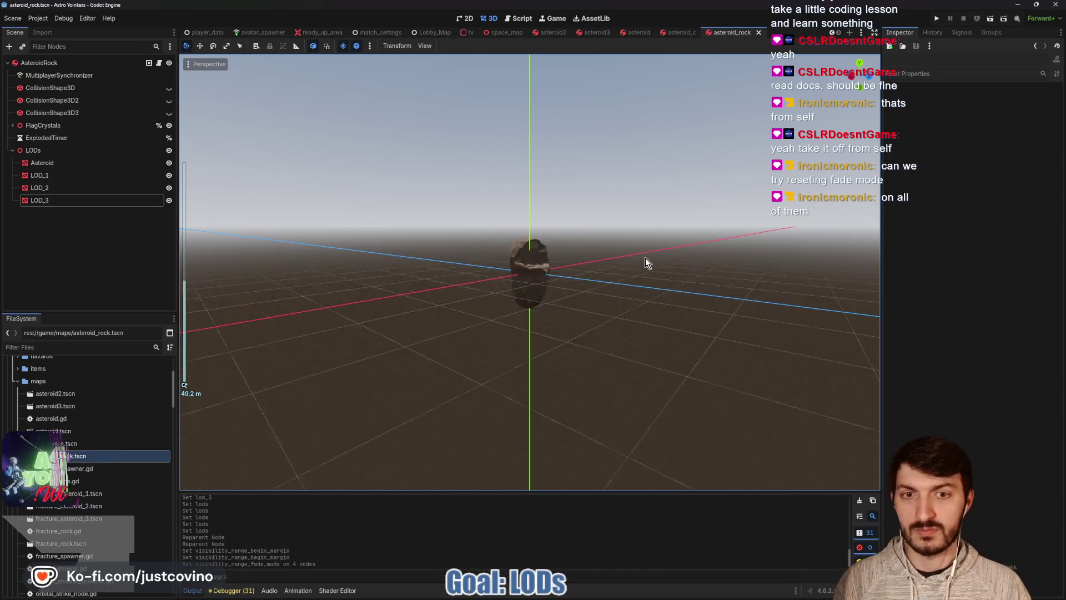
{"action": "scroll", "coordinate": [645, 258], "scroll_direction": "up", "scroll_amount": 12}
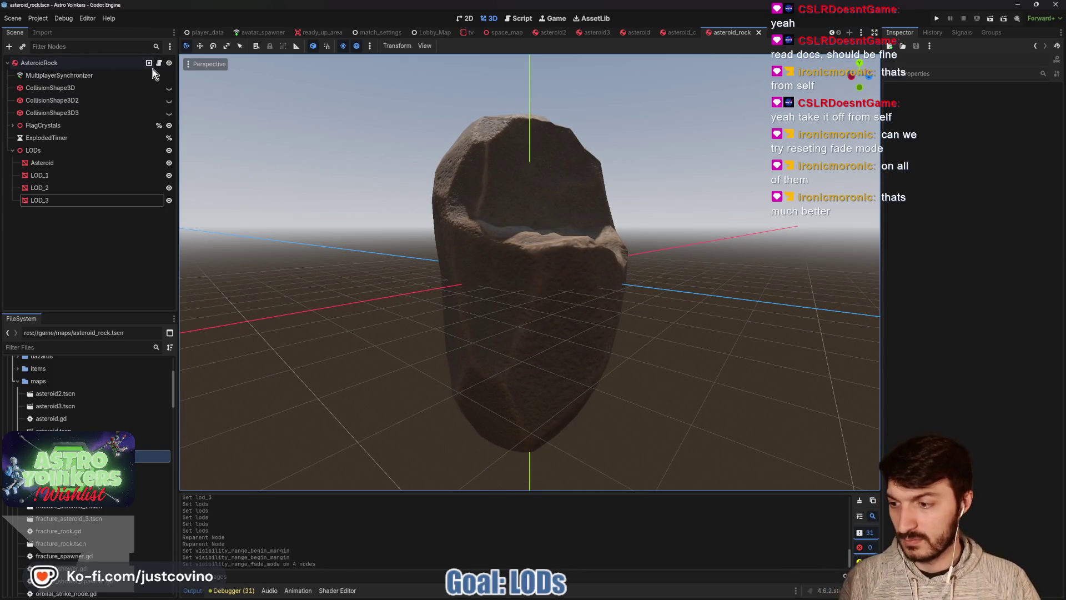
{"action": "scroll", "coordinate": [550, 239], "scroll_direction": "down", "scroll_amount": 20}
{"action": "scroll", "coordinate": [552, 231], "scroll_direction": "up", "scroll_amount": 8}
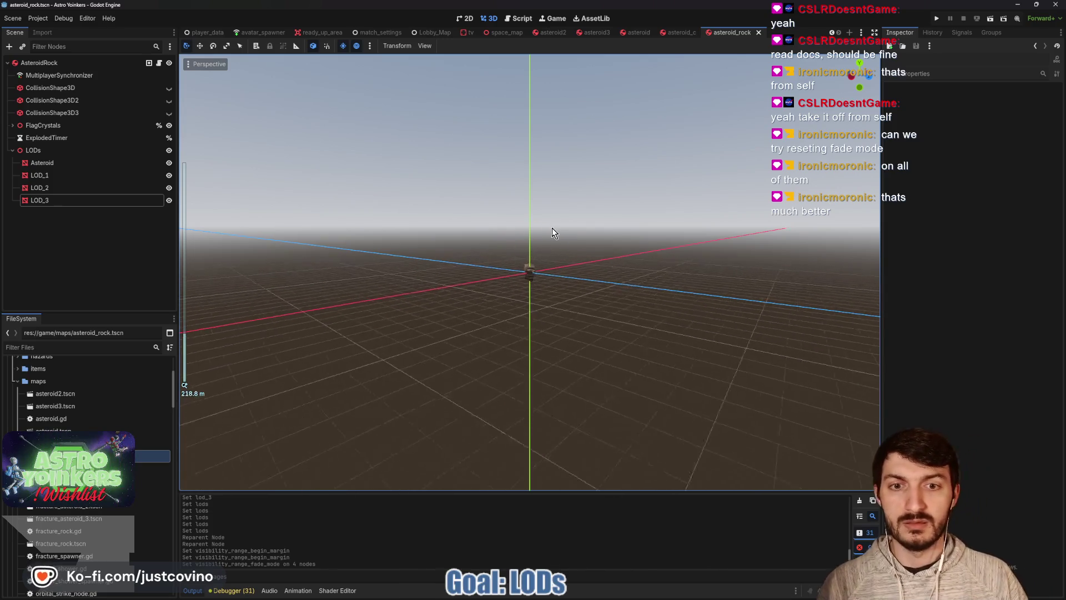
{"action": "scroll", "coordinate": [591, 238], "scroll_direction": "up", "scroll_amount": 8}
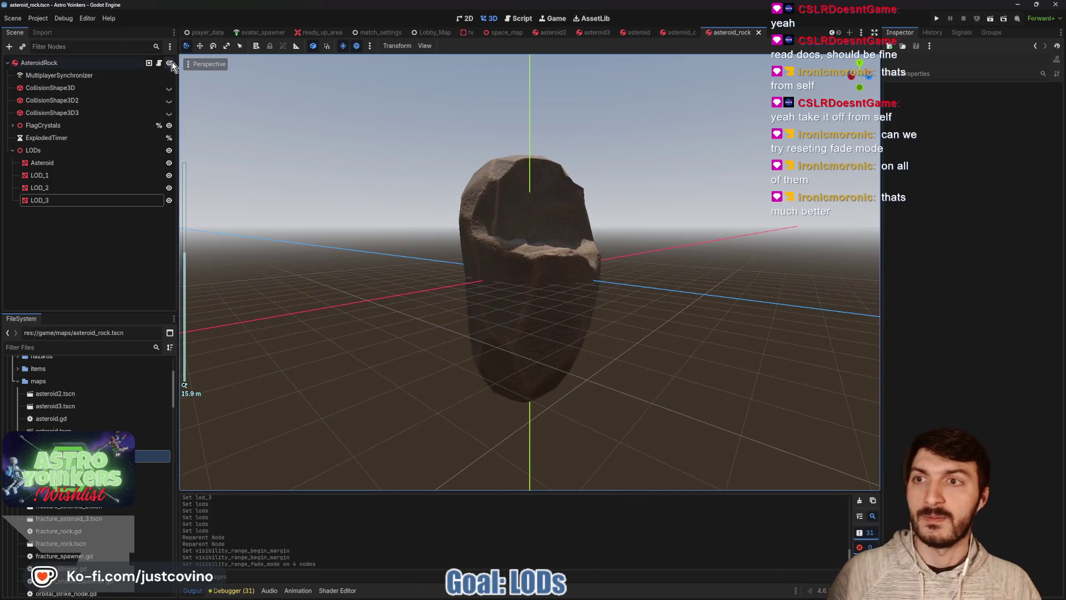
{"action": "left_click", "coordinate": [159, 63]}
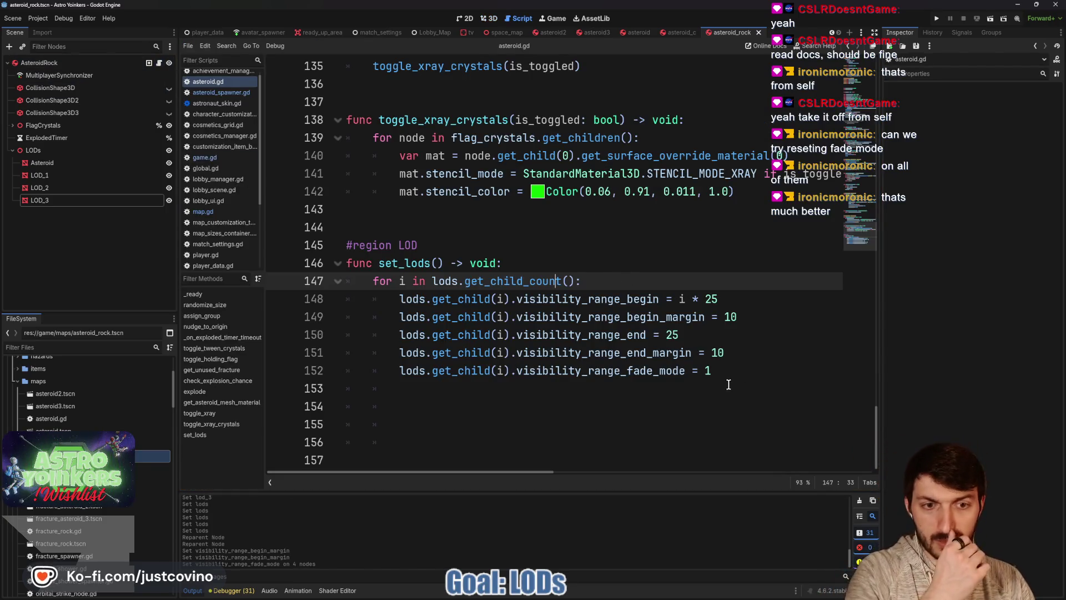
- Make set_lods use fade mode 0 and visibility_range_end of i * 25, saving asteroid.gd
{"action": "left_click", "coordinate": [710, 370]}
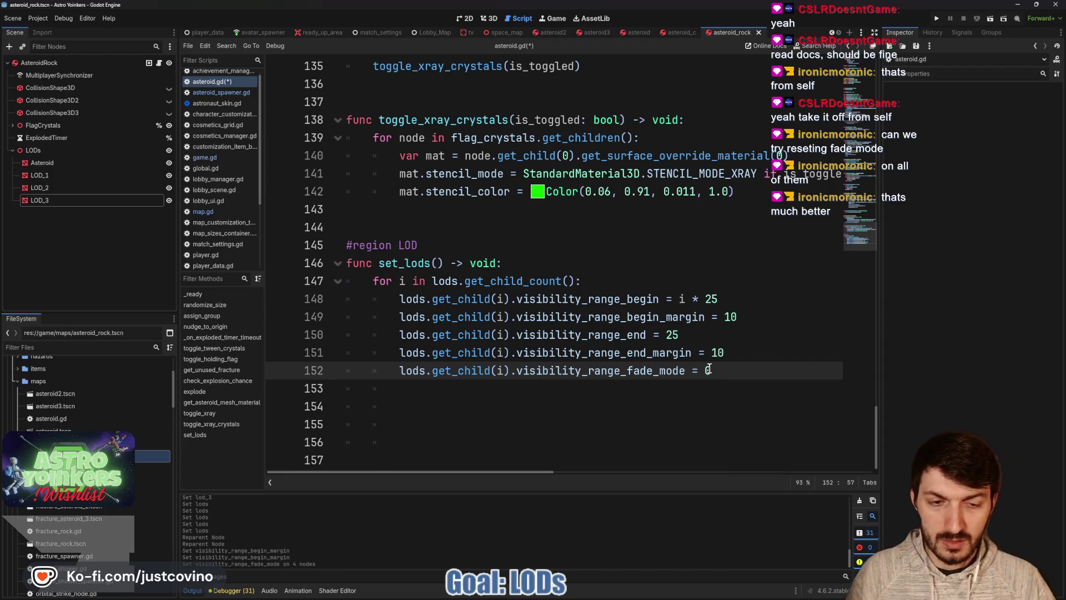
{"action": "key", "text": "ctrl+s"}
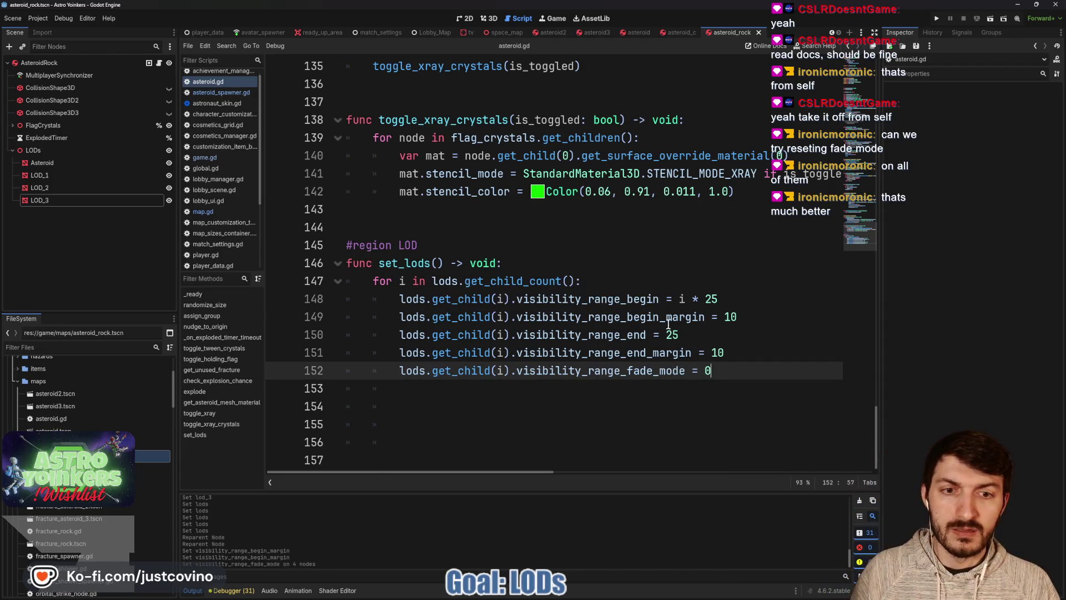
{"action": "left_click", "coordinate": [42, 163]}
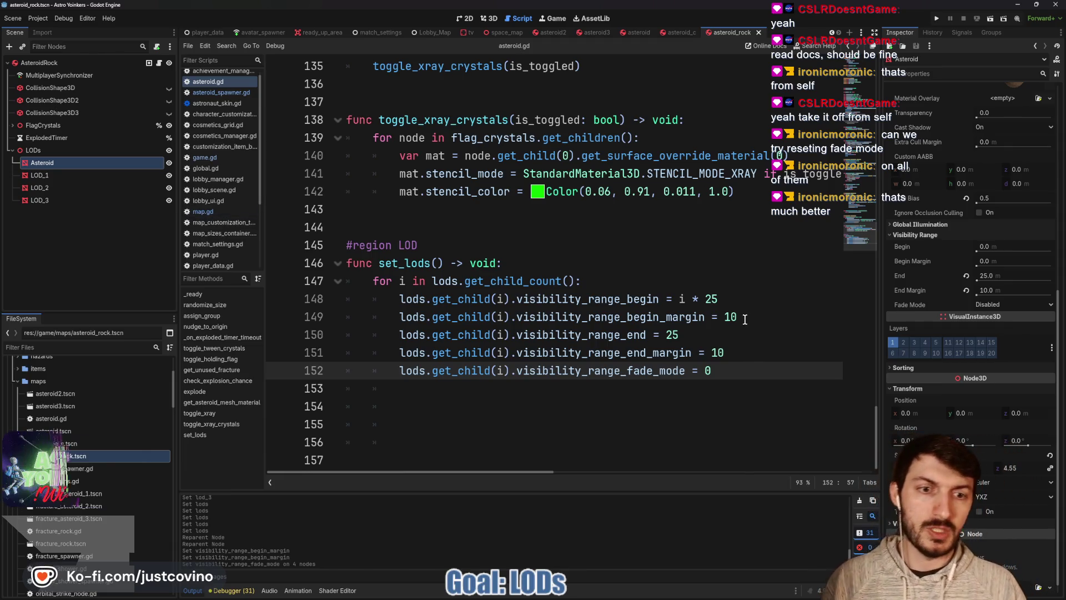
{"action": "left_click", "coordinate": [667, 333]}
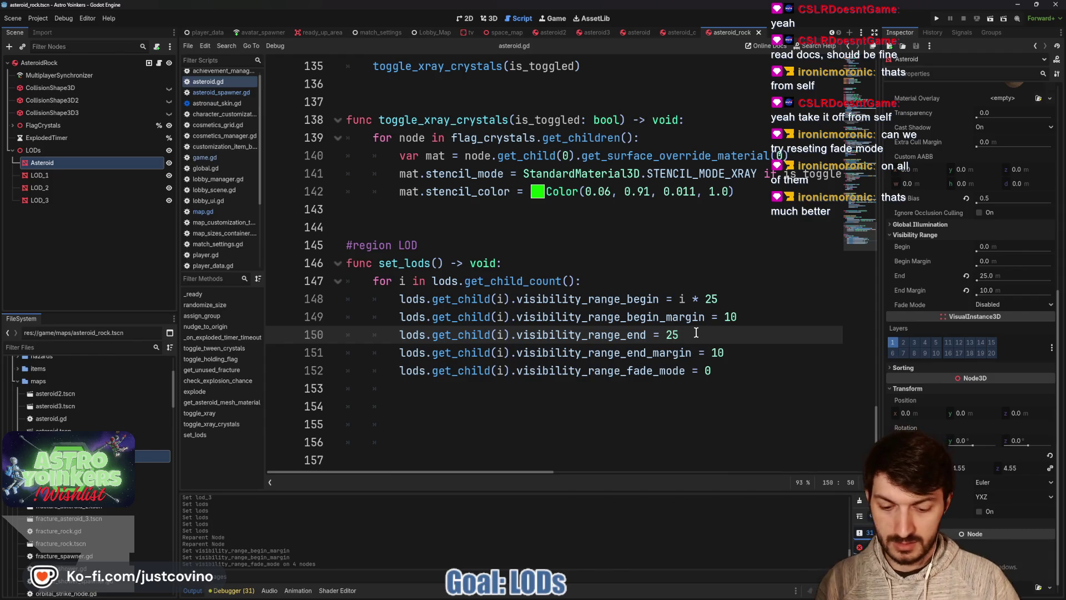
{"action": "type", "text": "i*"}
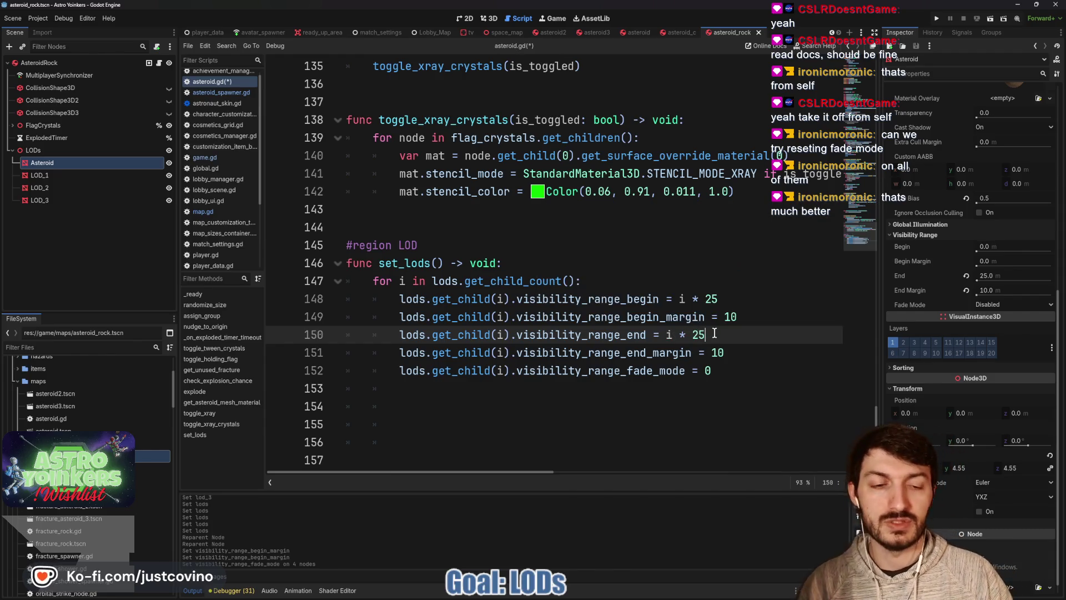
{"action": "key", "text": "ctrl+s"}
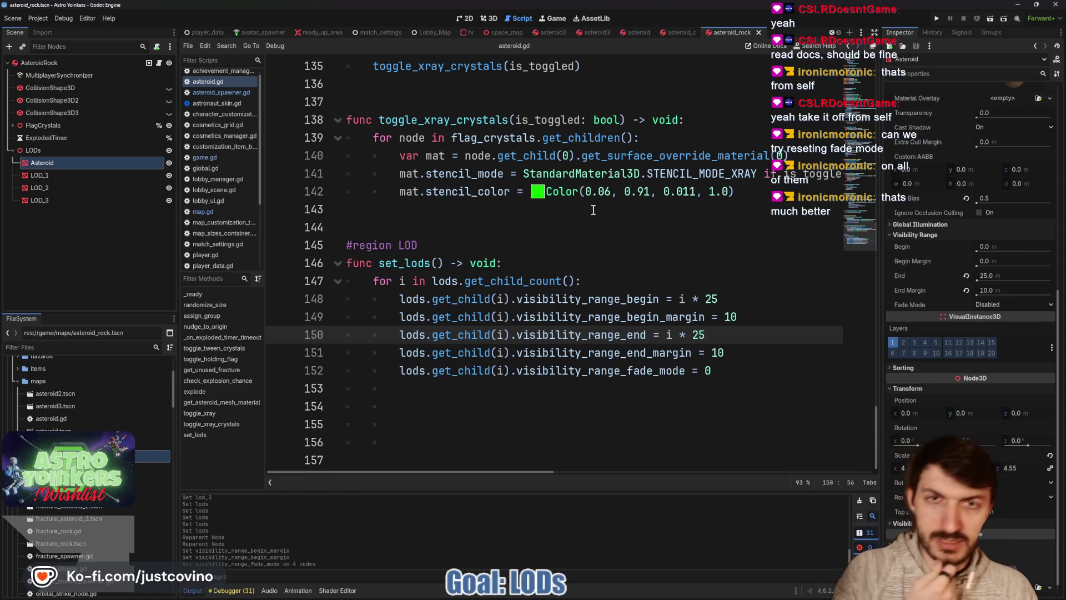
- Zoom the 3D view in and out on the asteroid to watch LODs swap with distance
{"action": "left_click", "coordinate": [491, 19]}
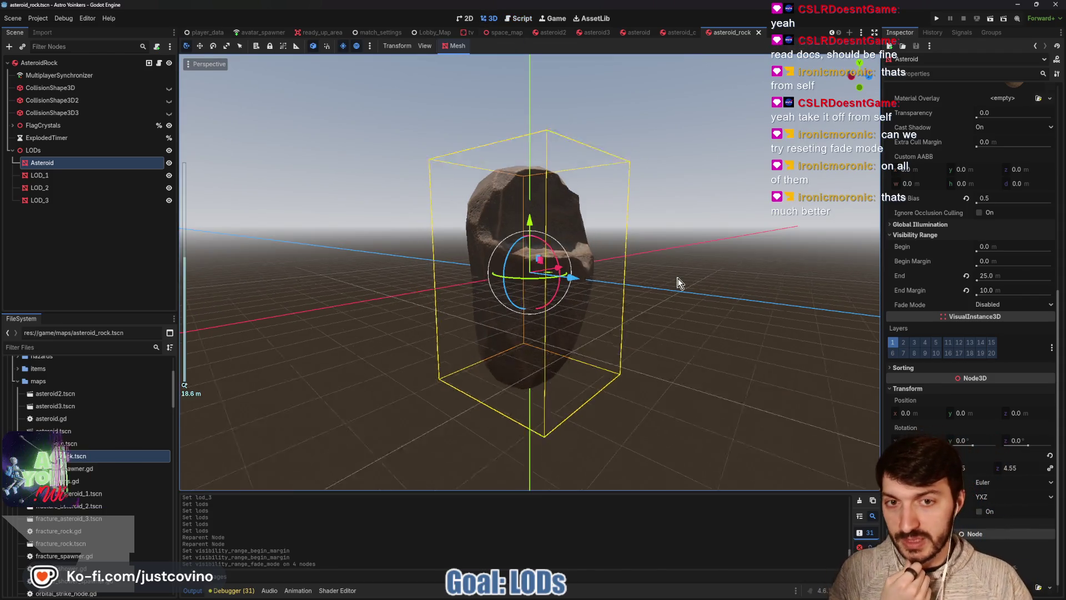
{"action": "scroll", "coordinate": [678, 282], "scroll_direction": "down", "scroll_amount": 5}
{"action": "scroll", "coordinate": [677, 282], "scroll_direction": "down", "scroll_amount": 8}
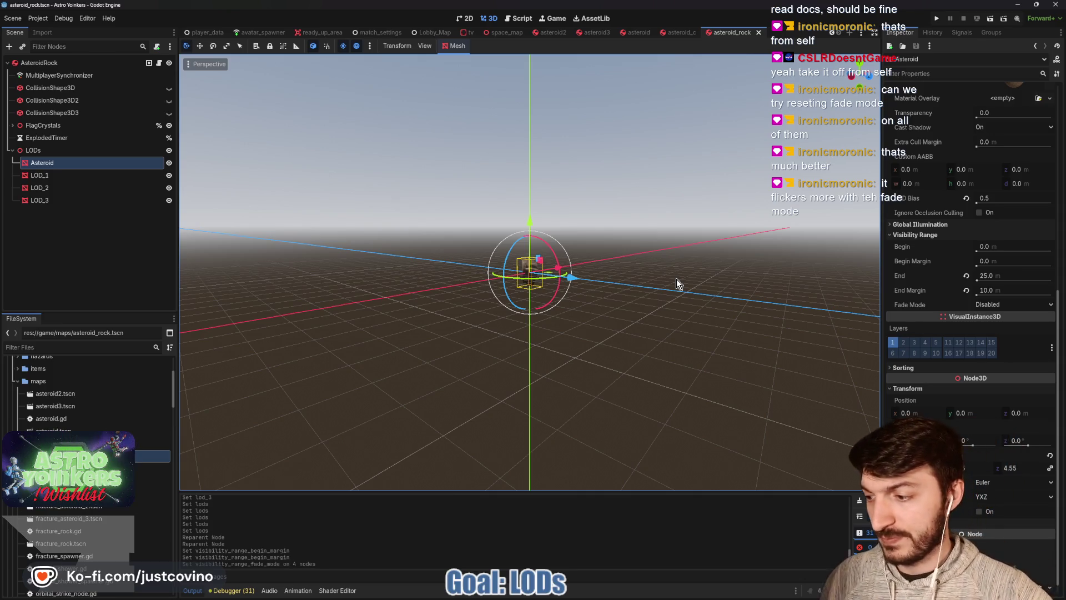
{"action": "scroll", "coordinate": [676, 279], "scroll_direction": "up", "scroll_amount": 5}
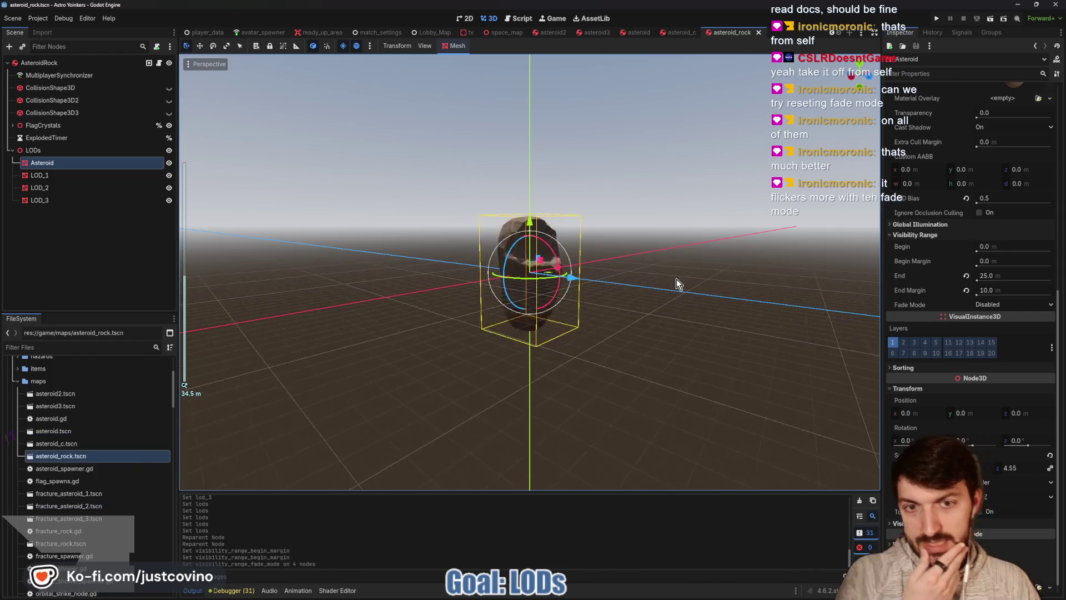
{"action": "scroll", "coordinate": [676, 279], "scroll_direction": "down", "scroll_amount": 5}
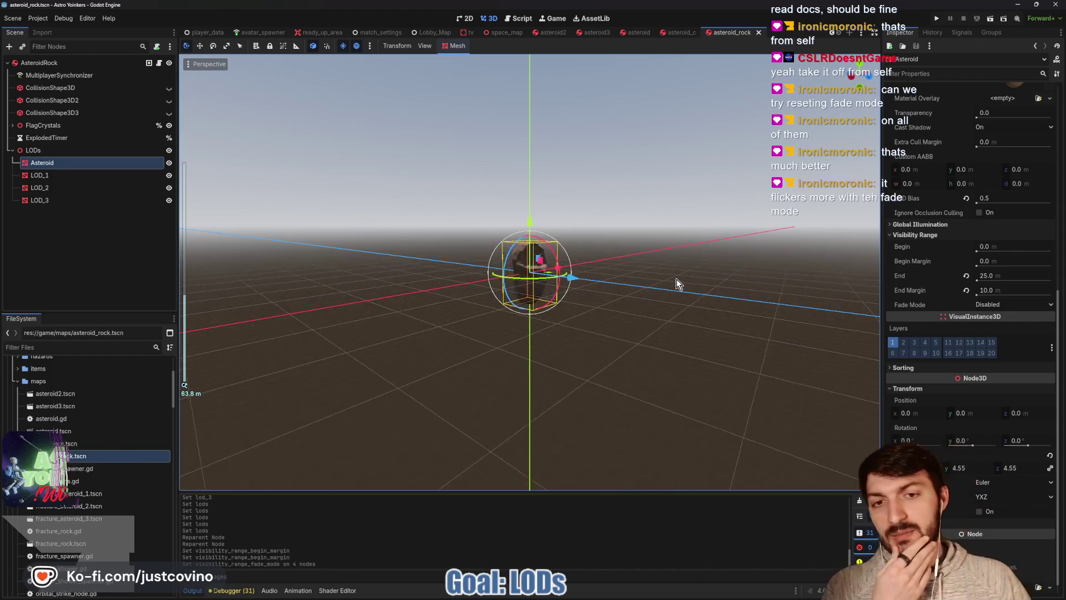
{"action": "scroll", "coordinate": [672, 276], "scroll_direction": "up", "scroll_amount": 3}
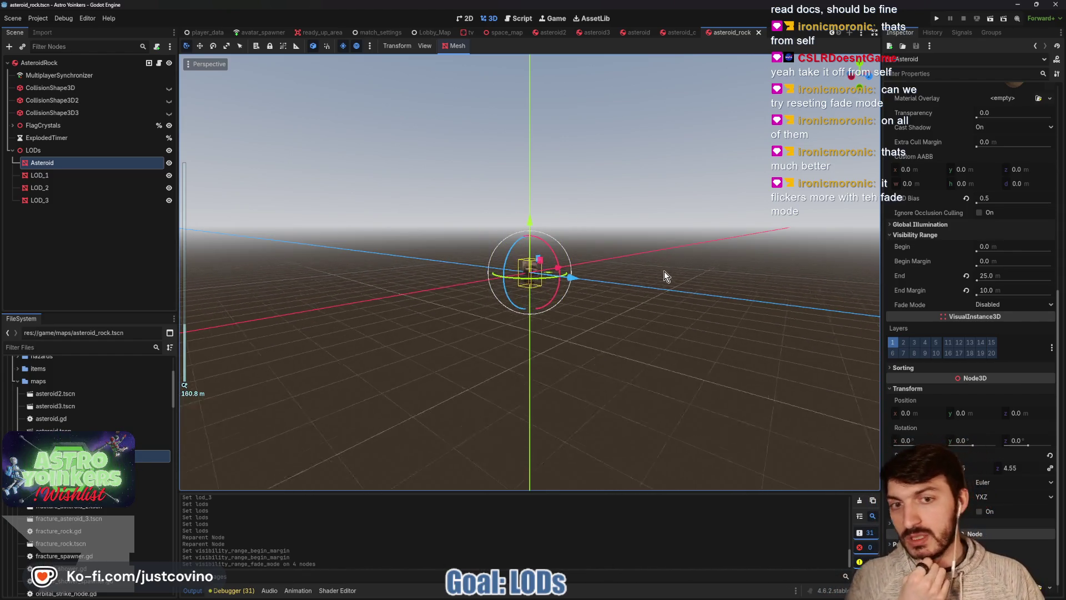
{"action": "scroll", "coordinate": [658, 275], "scroll_direction": "up", "scroll_amount": 4}
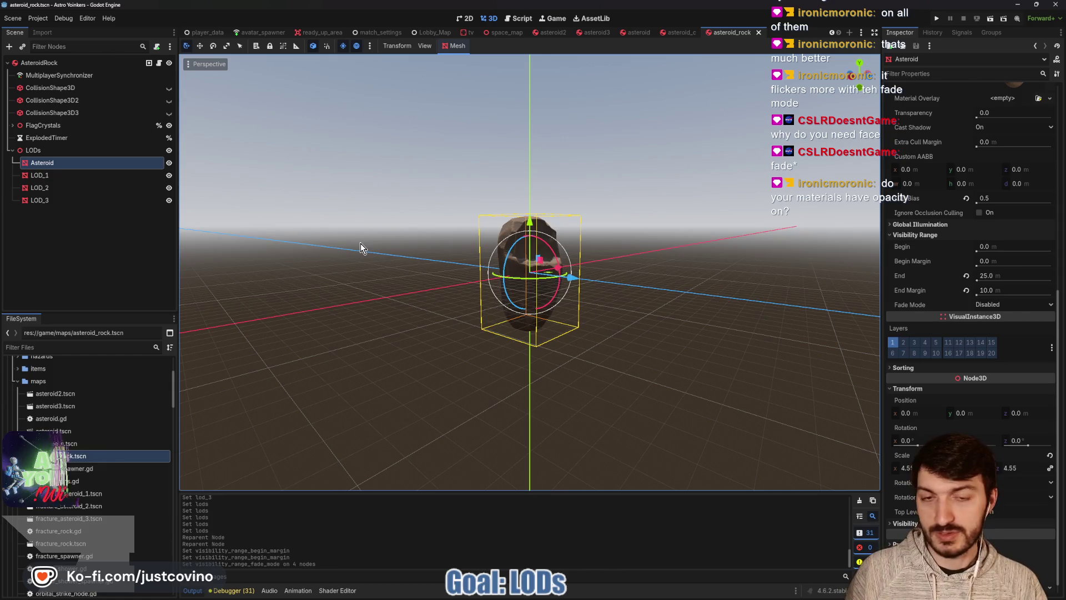
{"action": "left_click", "coordinate": [565, 246]}
{"action": "scroll", "coordinate": [617, 248], "scroll_direction": "up", "scroll_amount": 3}
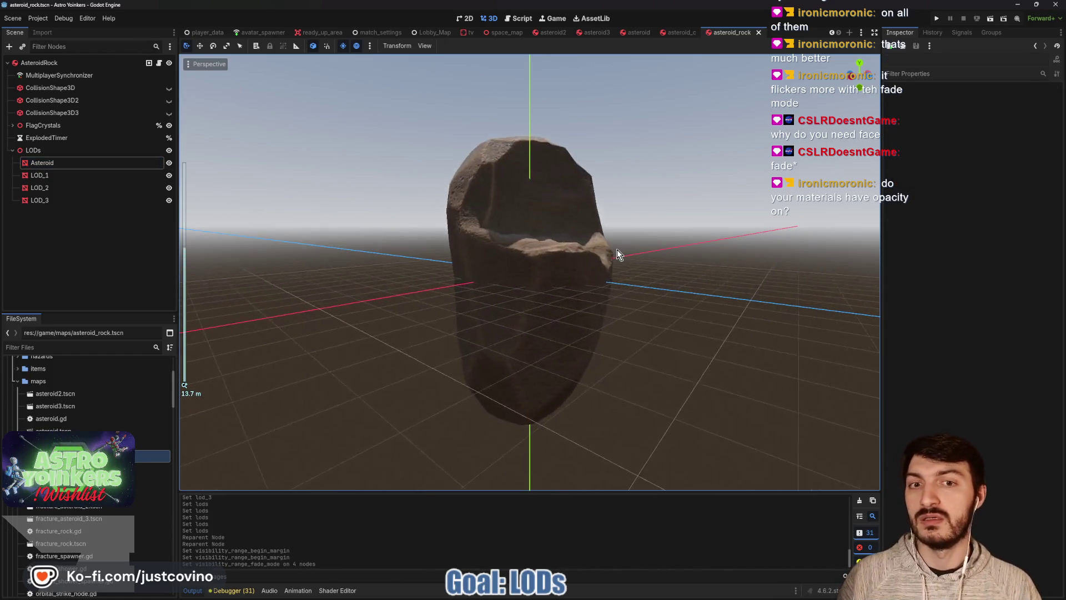
{"action": "scroll", "coordinate": [617, 248], "scroll_direction": "down", "scroll_amount": 6}
{"action": "scroll", "coordinate": [615, 248], "scroll_direction": "up", "scroll_amount": 5}
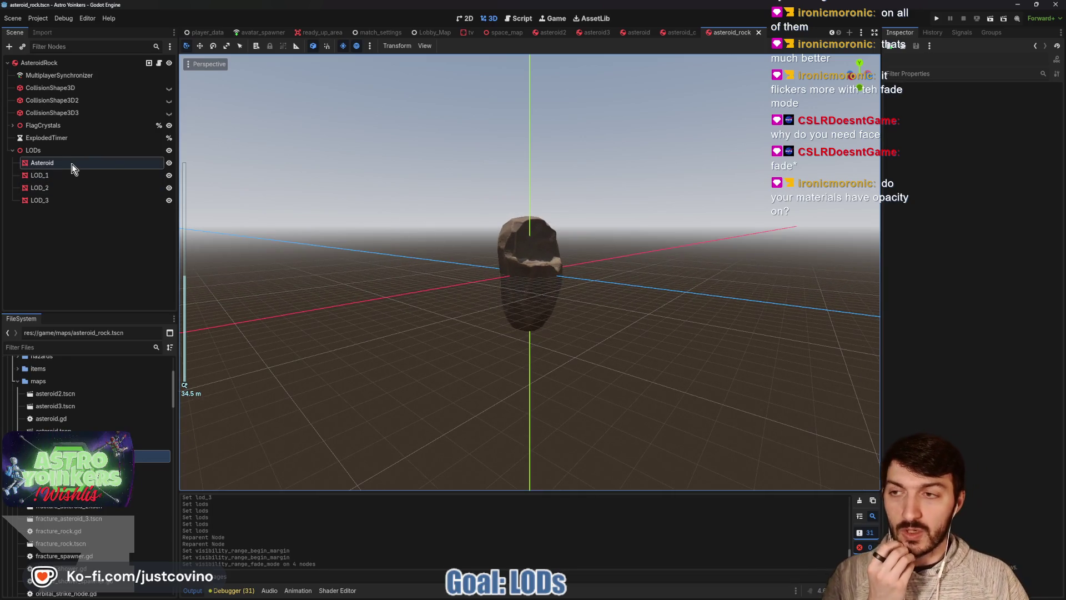
- Select the Asteroid mesh and expand its material override to show transparency and culling settings
{"action": "left_click", "coordinate": [71, 164]}
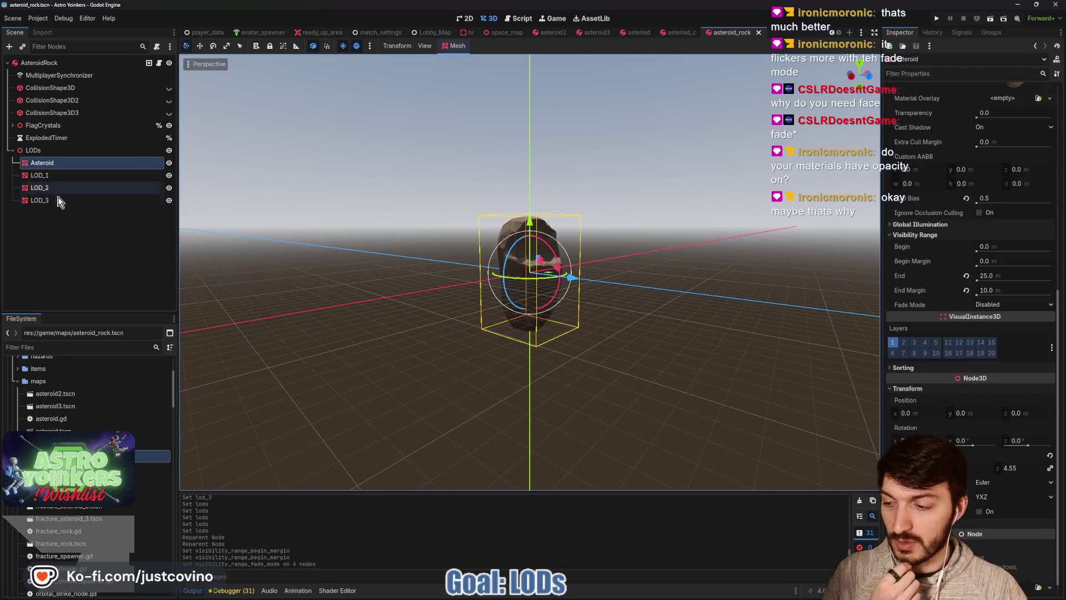
{"action": "scroll", "coordinate": [991, 213], "scroll_direction": "up", "scroll_amount": 2}
{"action": "scroll", "coordinate": [991, 213], "scroll_direction": "up", "scroll_amount": 3}
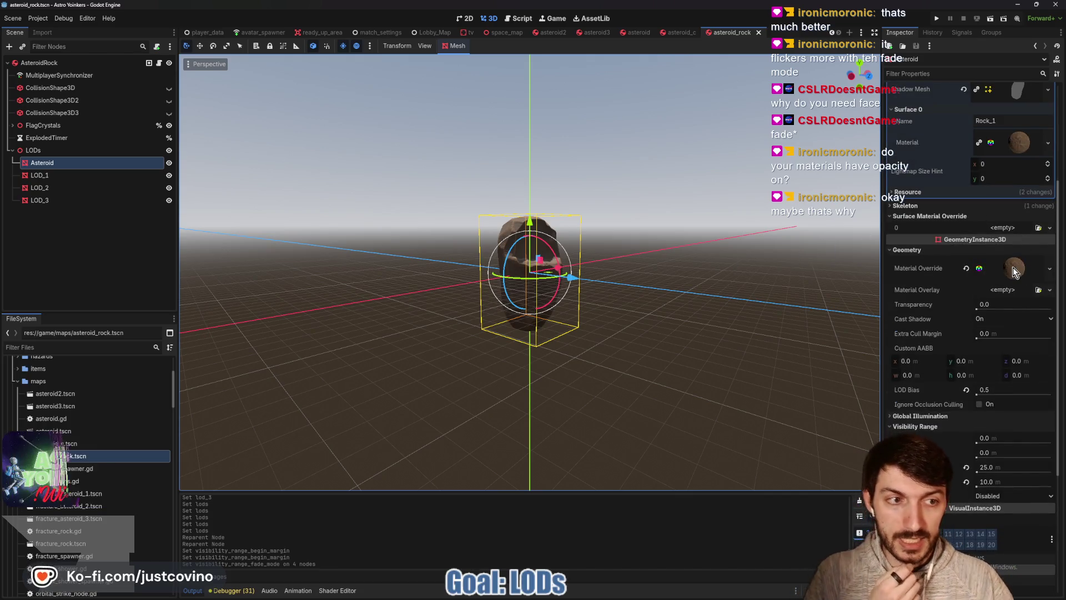
{"action": "left_click", "coordinate": [1013, 251]}
{"action": "scroll", "coordinate": [999, 272], "scroll_direction": "down", "scroll_amount": 8}
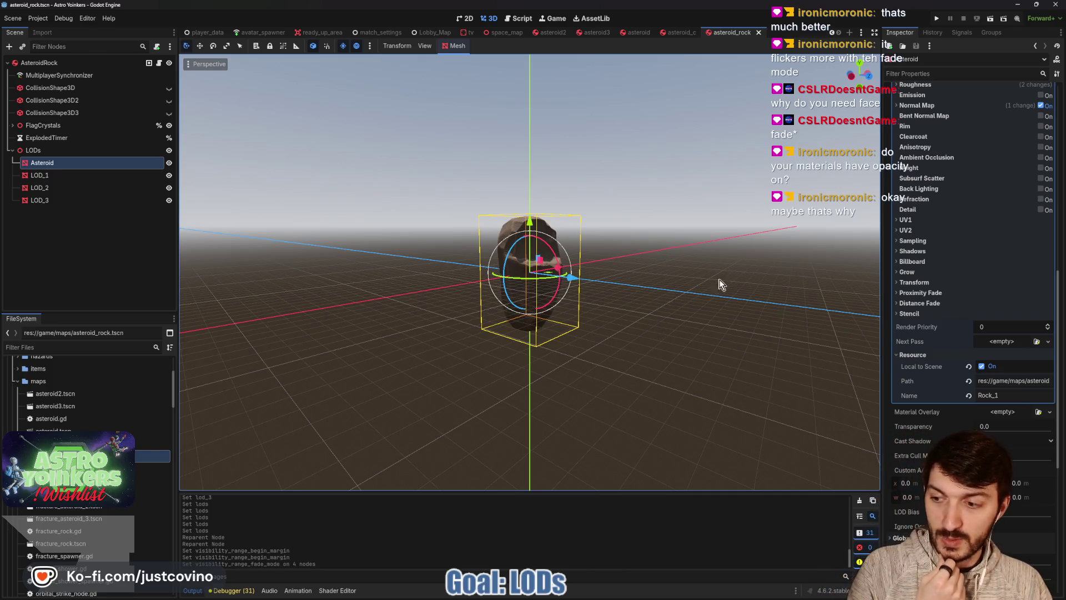
{"action": "scroll", "coordinate": [971, 286], "scroll_direction": "up", "scroll_amount": 3}
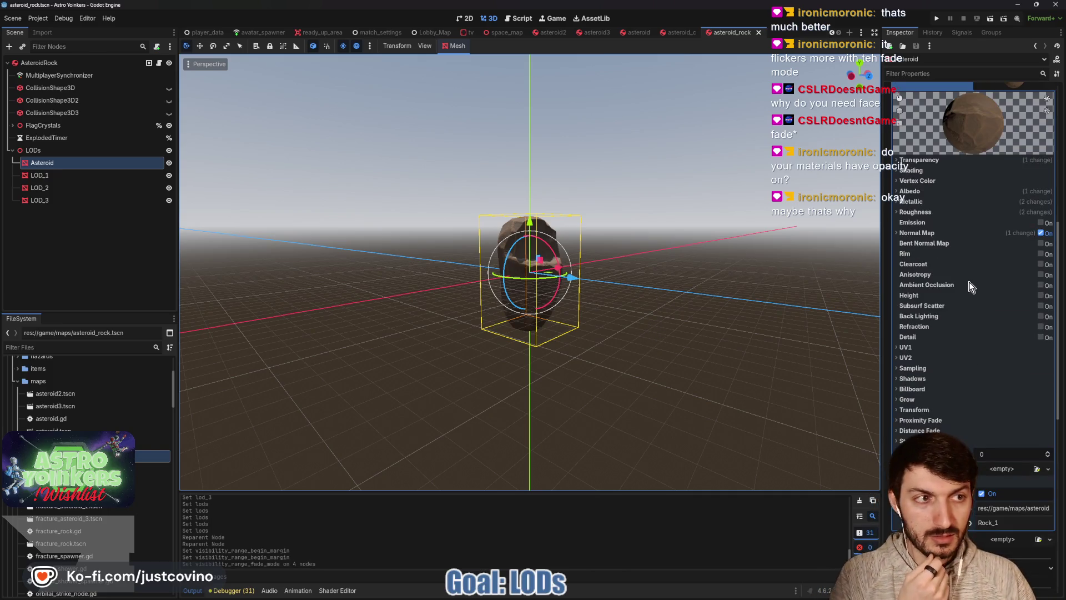
{"action": "left_click", "coordinate": [931, 161]}
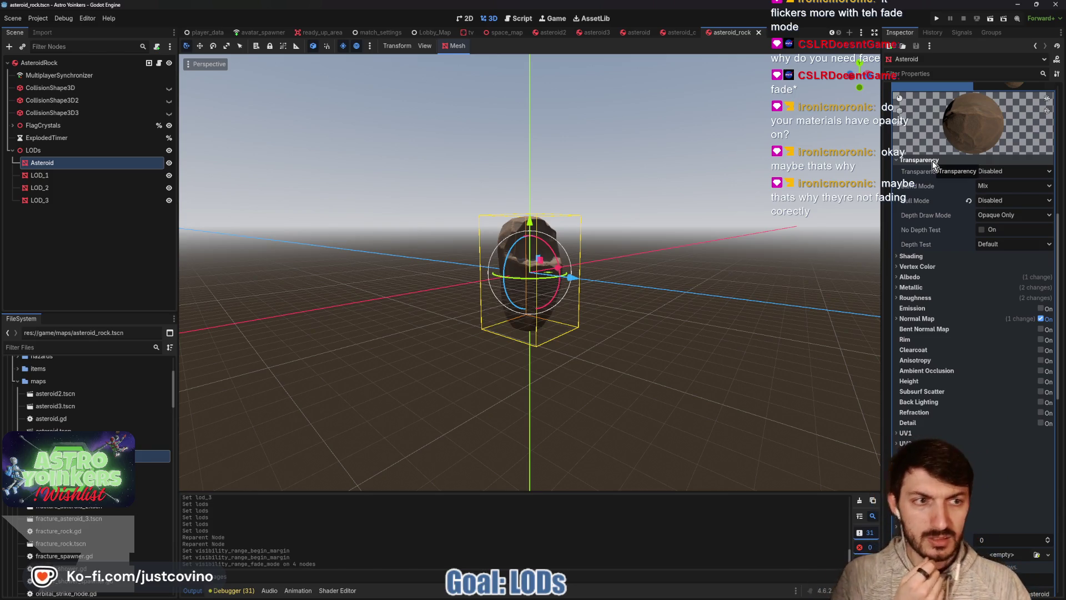
{"action": "left_click", "coordinate": [932, 161]}
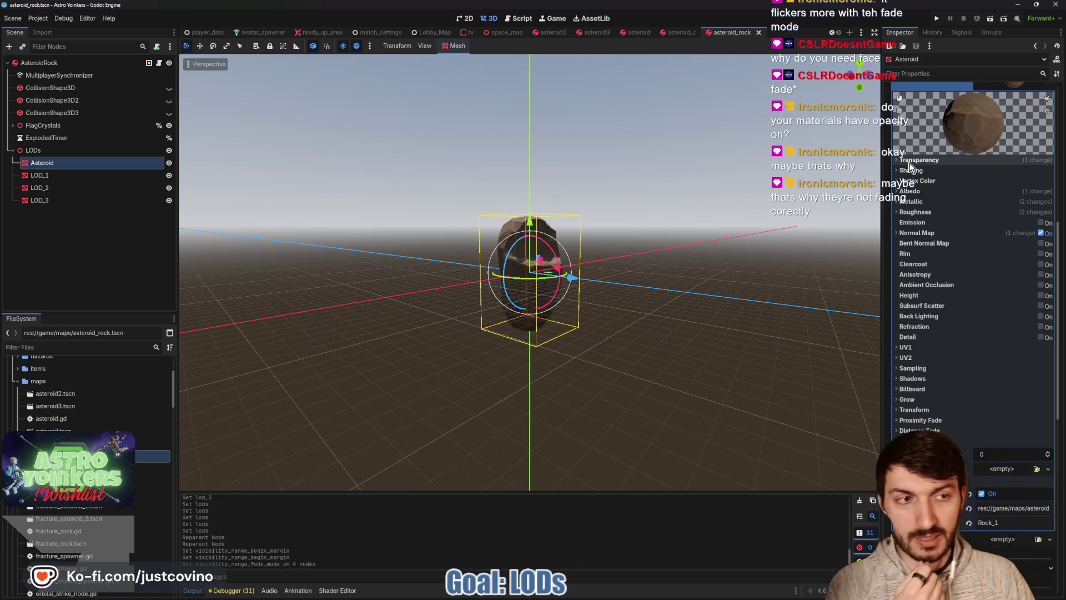
{"action": "scroll", "coordinate": [938, 211], "scroll_direction": "up", "scroll_amount": 3}
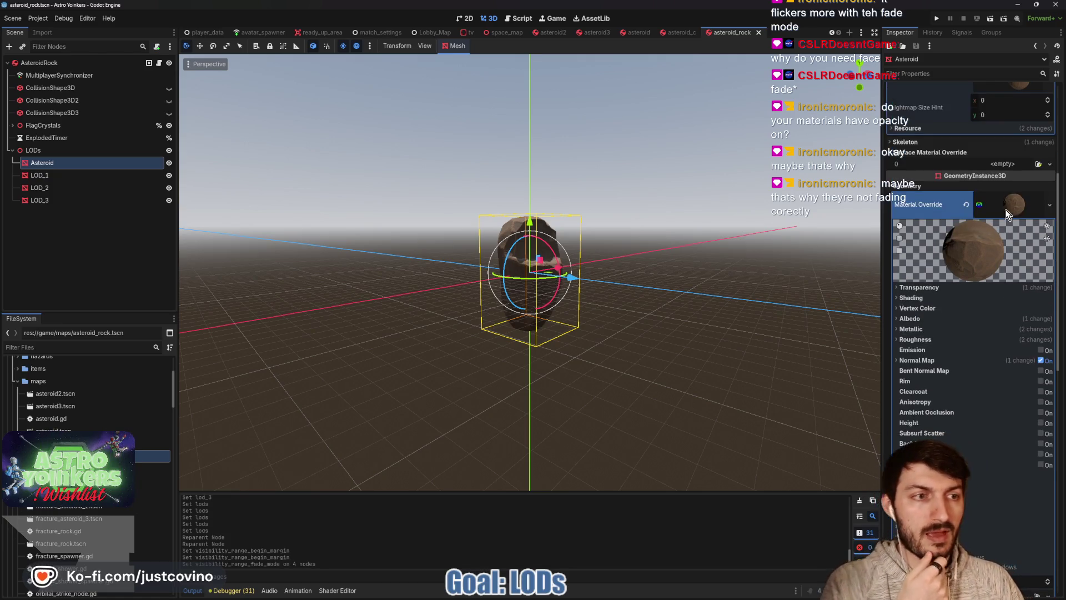
{"action": "left_click", "coordinate": [1004, 208]}
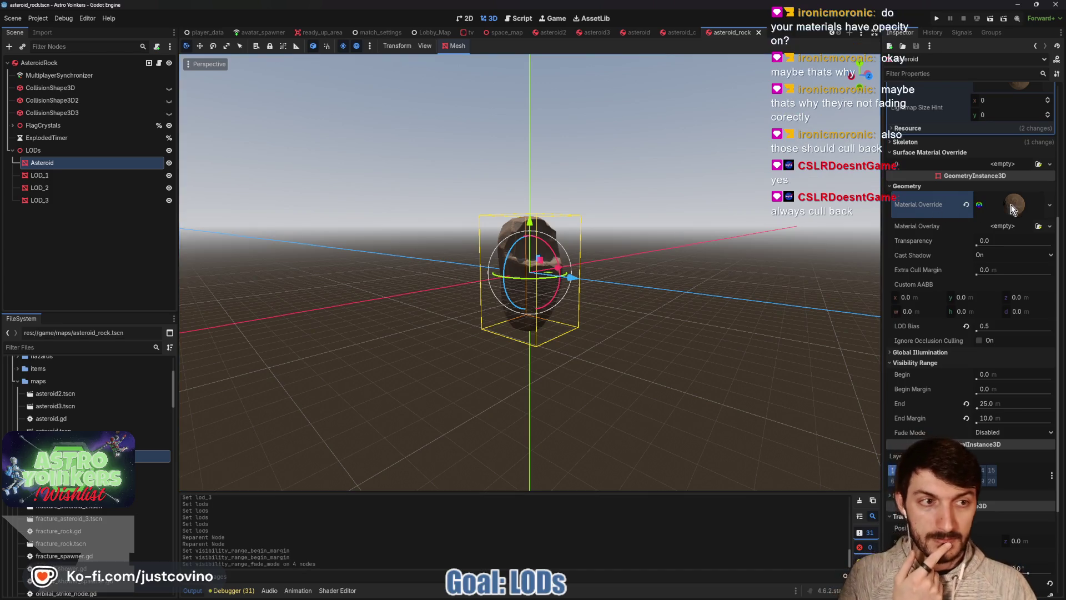
{"action": "left_click", "coordinate": [989, 206]}
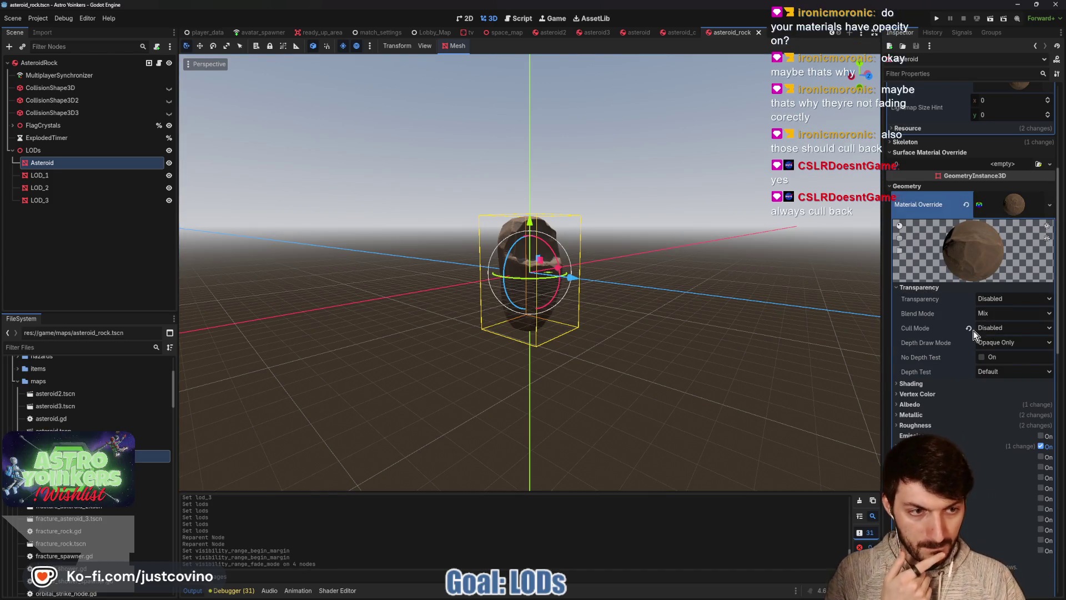
- Set the Asteroid override material's cull mode to Back and save the asteroid_rock scene
{"action": "left_click", "coordinate": [988, 331]}
{"action": "left_click", "coordinate": [992, 340]}
{"action": "scroll", "coordinate": [655, 347], "scroll_direction": "up", "scroll_amount": 3}
{"action": "scroll", "coordinate": [666, 319], "scroll_direction": "down", "scroll_amount": 5}
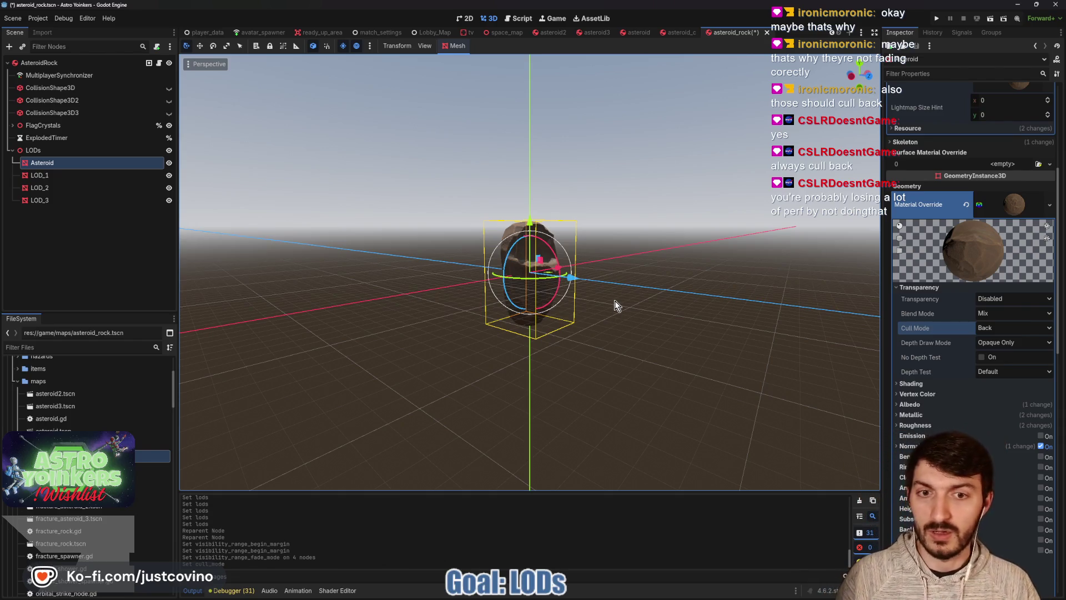
{"action": "key", "text": "ctrl+s"}
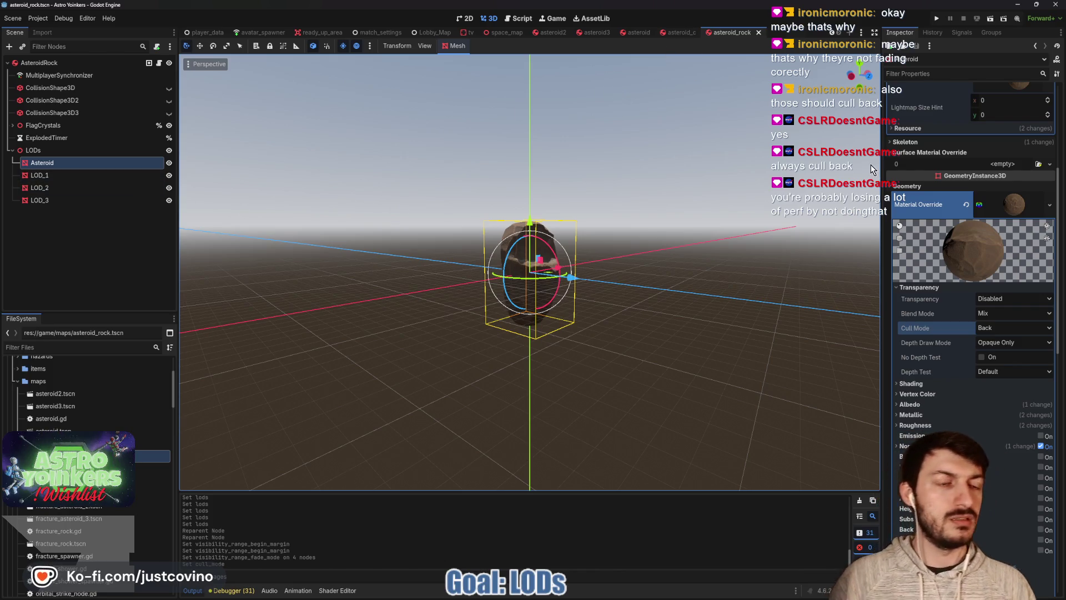
{"action": "key", "text": "ctrl+s"}
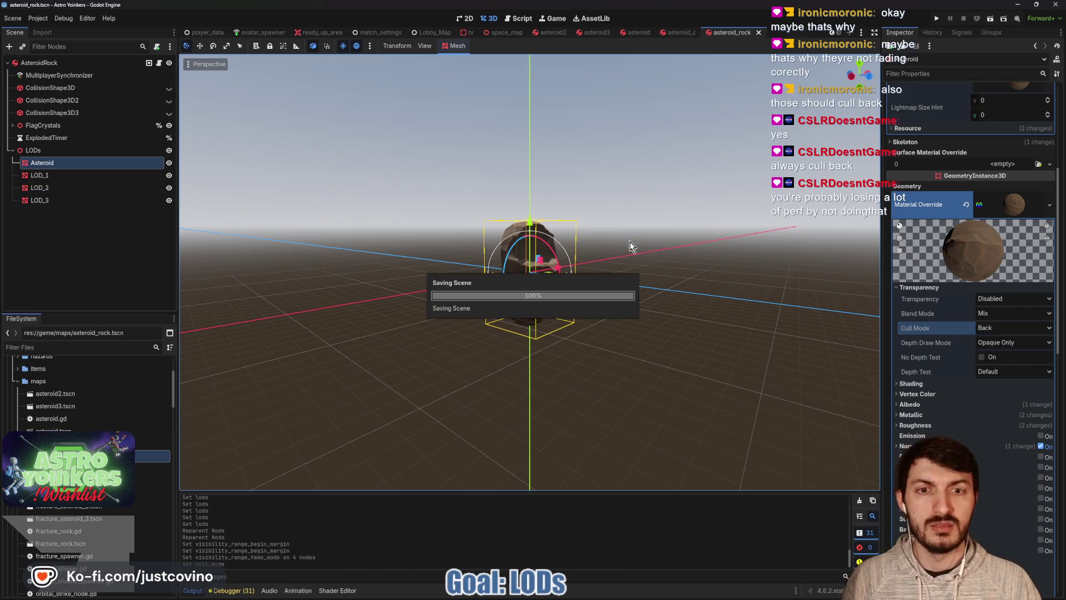
{"action": "left_click", "coordinate": [82, 175]}
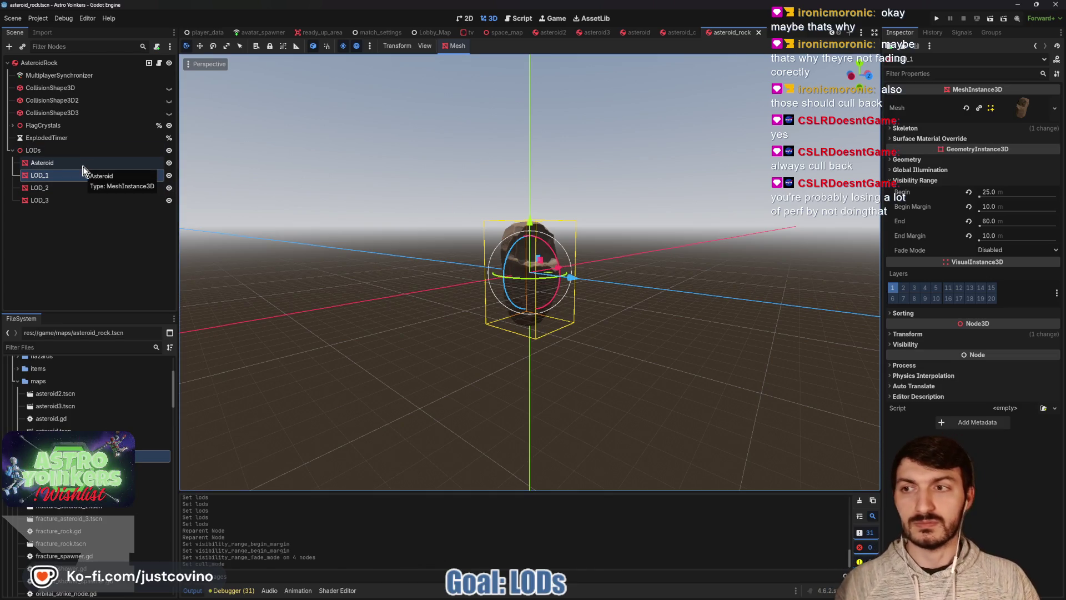
- Review the LOD_1, LOD_2 and LOD_3 visibility ranges, e.g. LOD_3 beginning at 120 m with 10 m margin
{"action": "left_click", "coordinate": [1021, 105]}
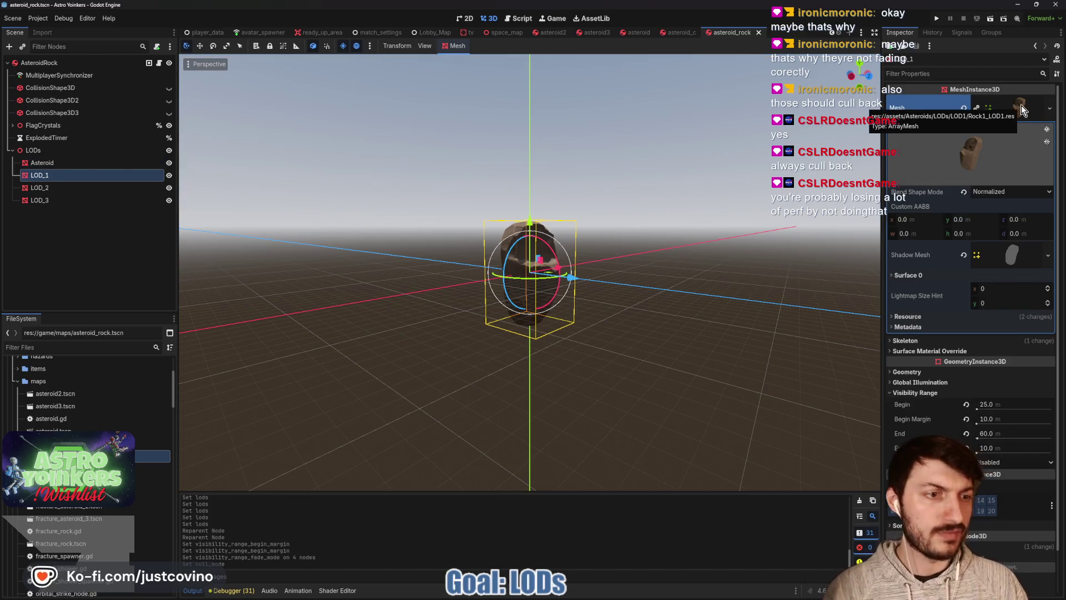
{"action": "left_click", "coordinate": [1021, 105]}
{"action": "left_click", "coordinate": [56, 188]}
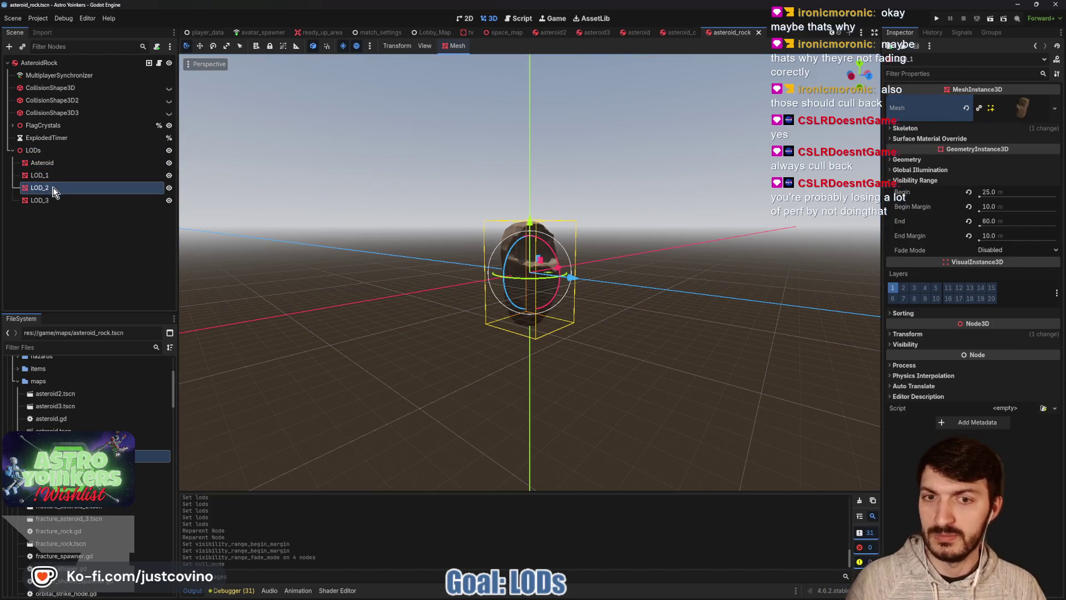
{"action": "left_click", "coordinate": [59, 202]}
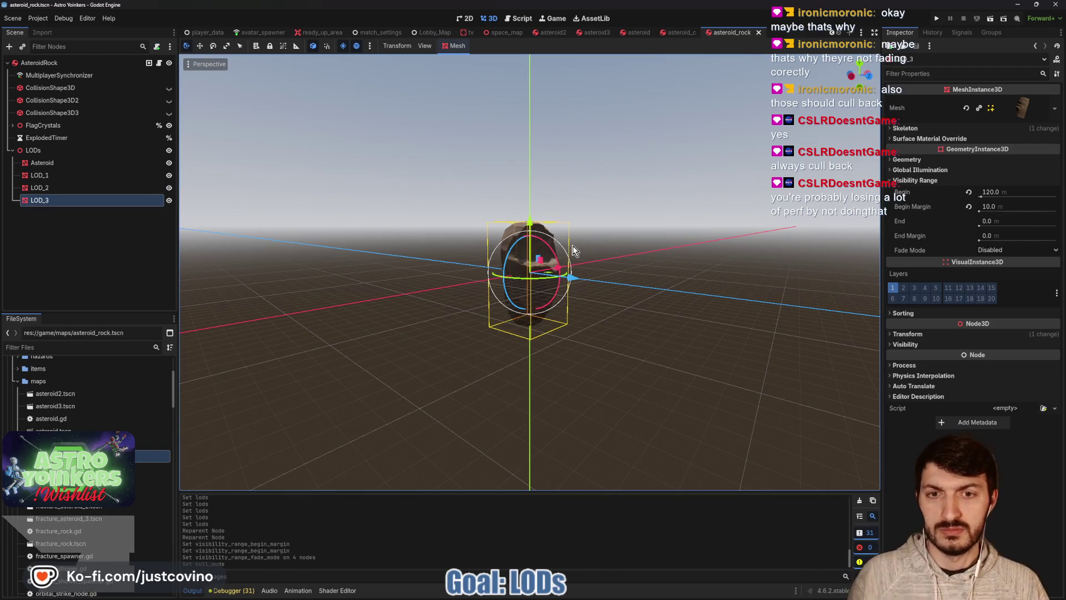
{"action": "scroll", "coordinate": [574, 239], "scroll_direction": "down", "scroll_amount": 5}
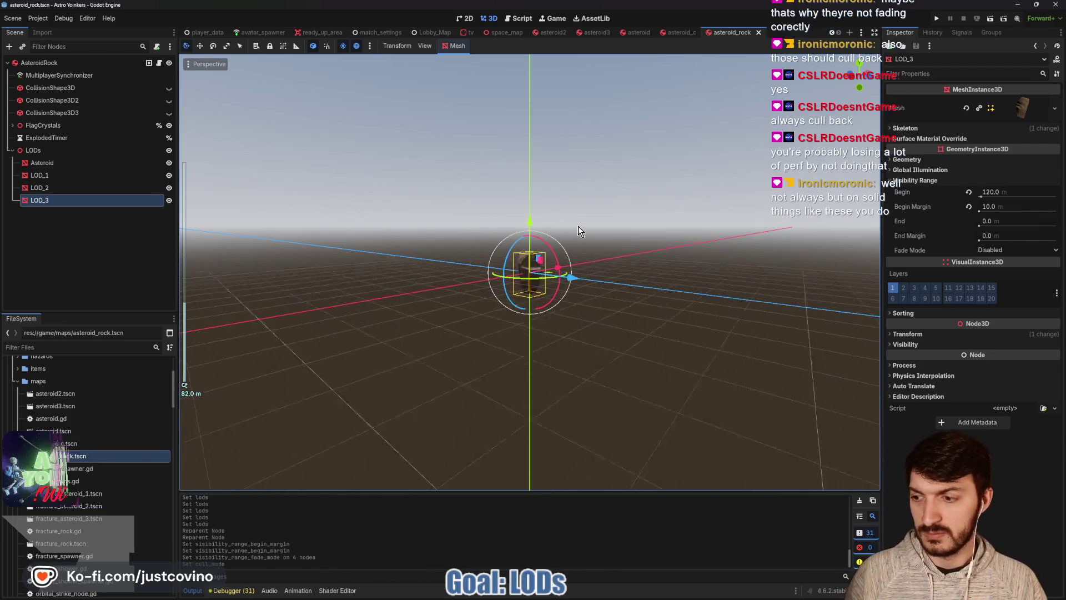
{"action": "scroll", "coordinate": [578, 225], "scroll_direction": "up", "scroll_amount": 10}
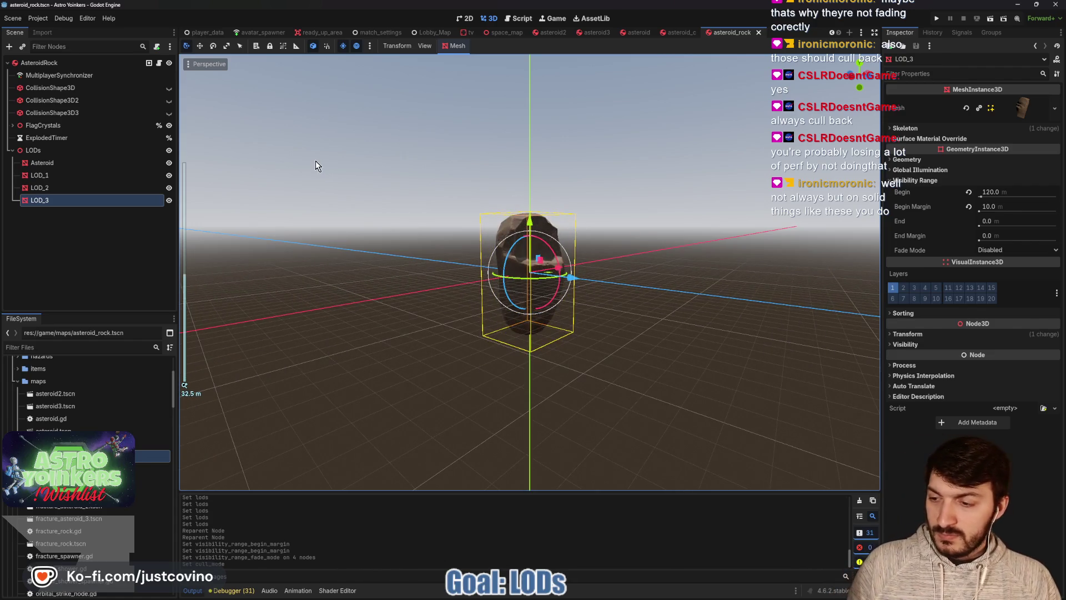
{"action": "left_click_drag", "start_coordinate": [599, 164], "coordinate": [651, 208]}
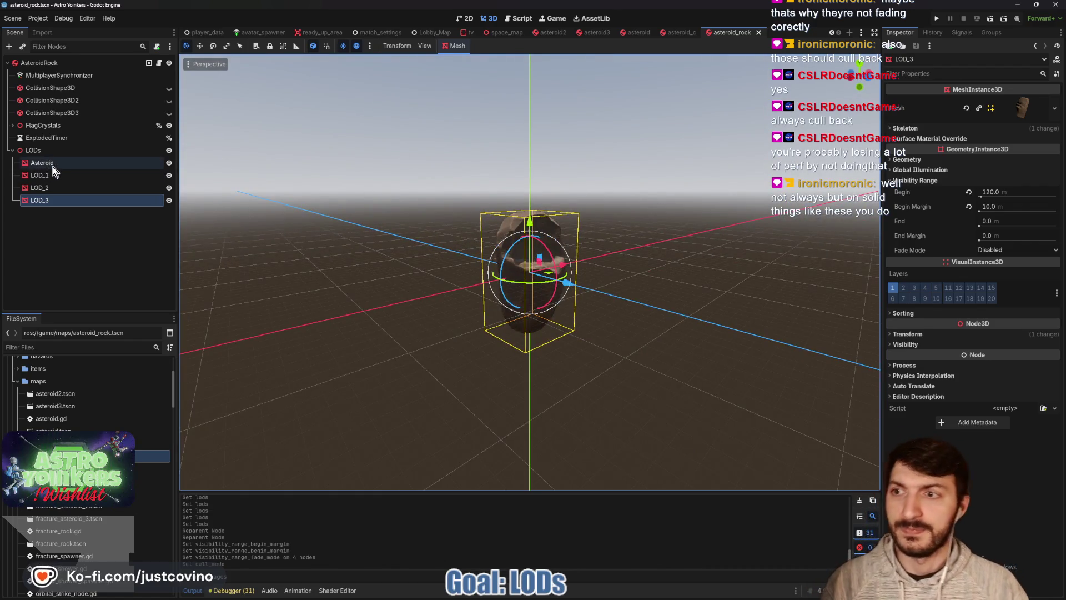
{"action": "left_click", "coordinate": [42, 163]}
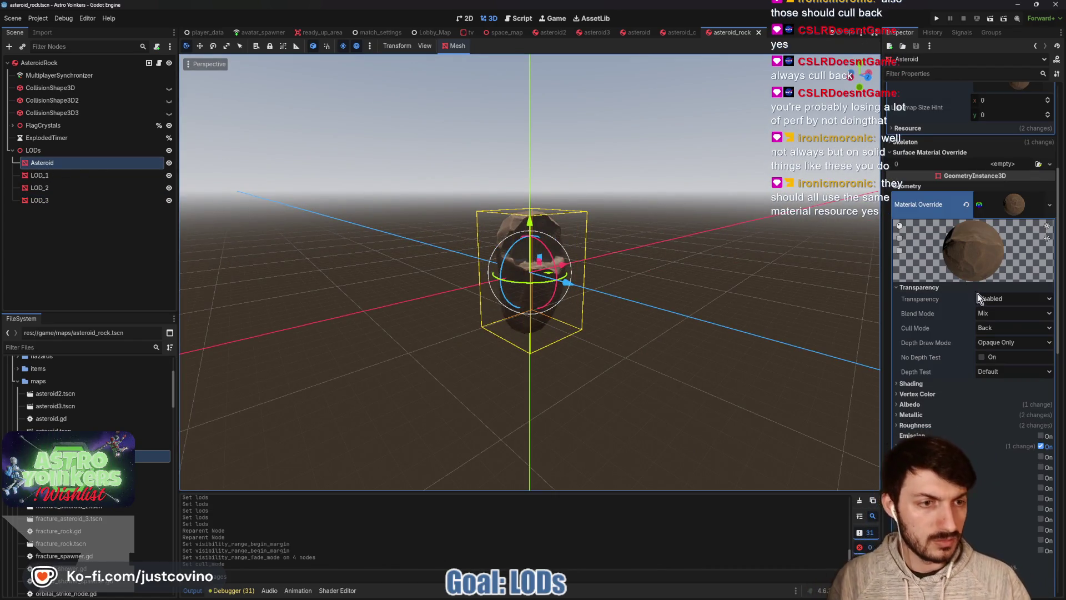
- Set the Asteroid material override's transparency to Alpha
{"action": "left_click", "coordinate": [994, 300]}
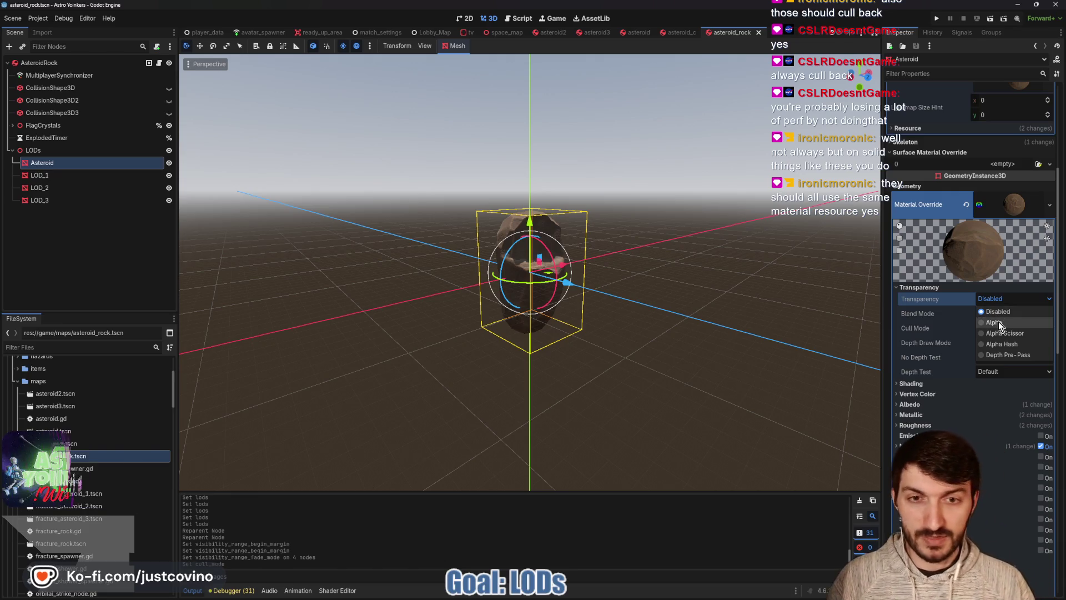
{"action": "left_click", "coordinate": [999, 321]}
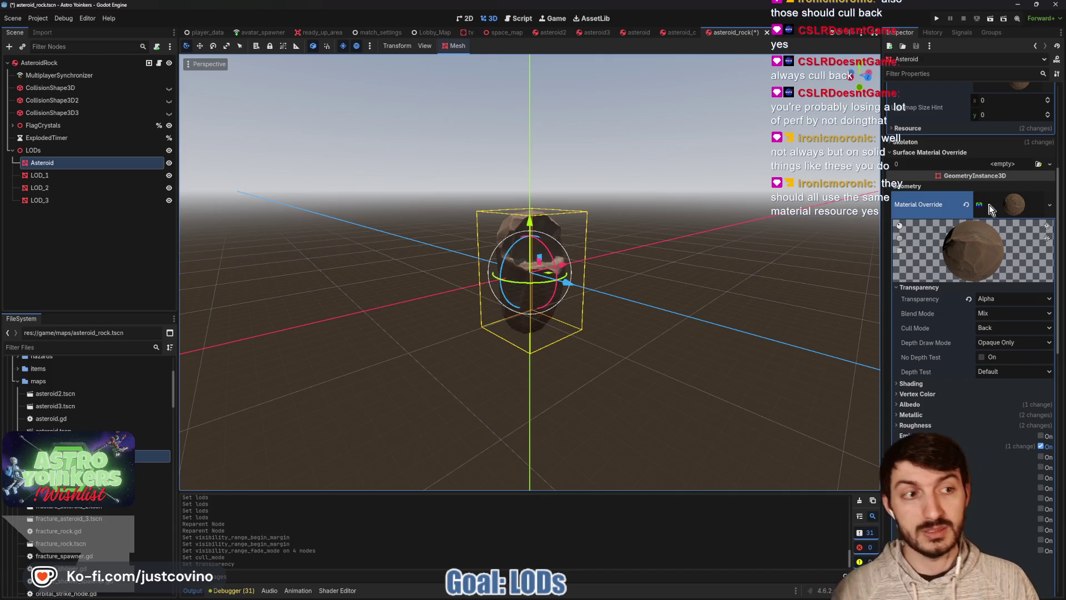
{"action": "left_click", "coordinate": [1004, 205]}
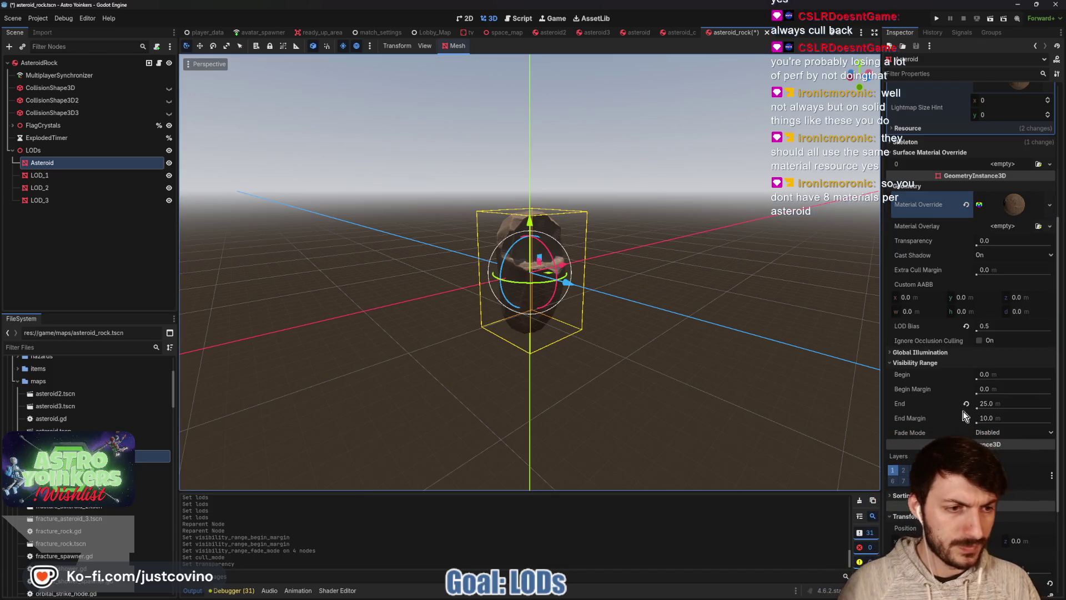
- Set the Asteroid's visibility range fade mode to Self and zoom to preview the fade
{"action": "left_click", "coordinate": [1007, 432]}
{"action": "left_click", "coordinate": [994, 457]}
{"action": "scroll", "coordinate": [621, 364], "scroll_direction": "down", "scroll_amount": 8}
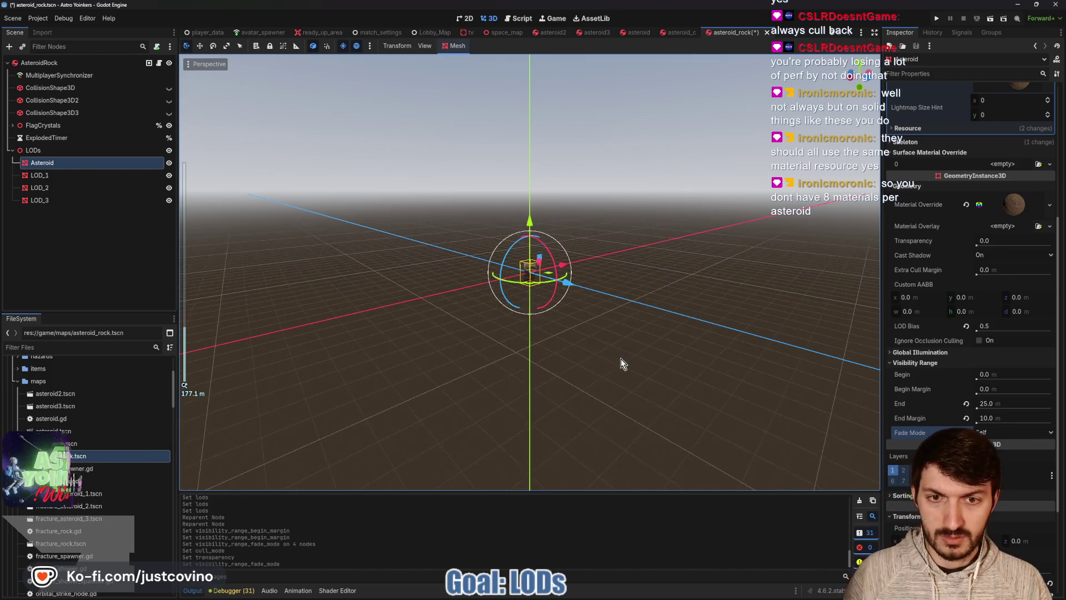
{"action": "scroll", "coordinate": [623, 361], "scroll_direction": "up", "scroll_amount": 10}
{"action": "scroll", "coordinate": [623, 356], "scroll_direction": "up", "scroll_amount": 5}
{"action": "scroll", "coordinate": [671, 332], "scroll_direction": "down", "scroll_amount": 5}
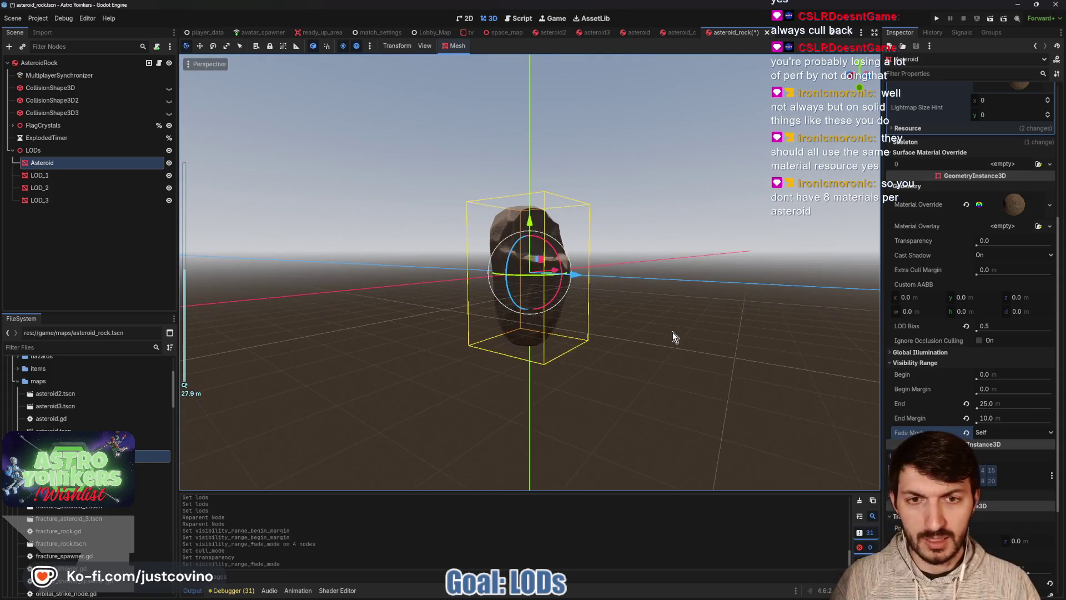
{"action": "left_click", "coordinate": [692, 296]}
{"action": "scroll", "coordinate": [691, 298], "scroll_direction": "up", "scroll_amount": 3}
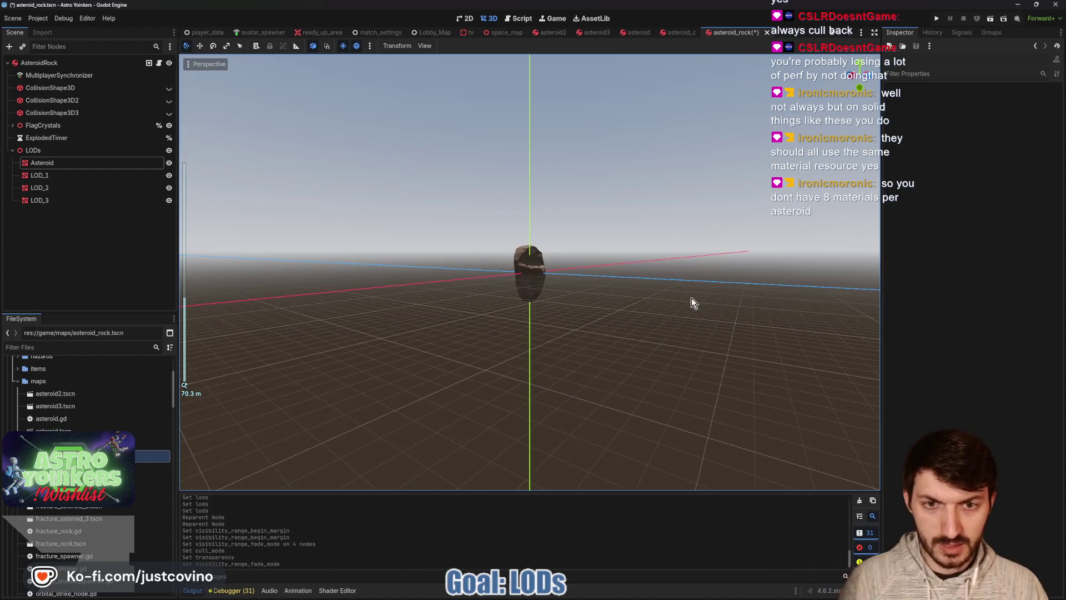
- Zoom in and out to watch the asteroid fade near its 25 m range end, then reselect Asteroid
{"action": "scroll", "coordinate": [692, 297], "scroll_direction": "down", "scroll_amount": 6}
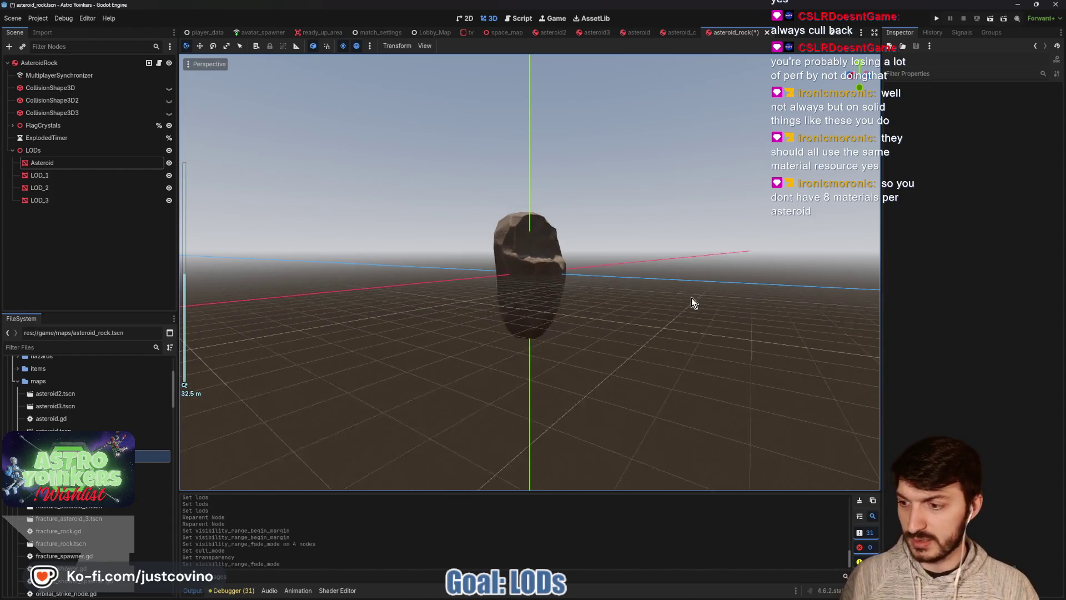
{"action": "scroll", "coordinate": [691, 301], "scroll_direction": "up", "scroll_amount": 6}
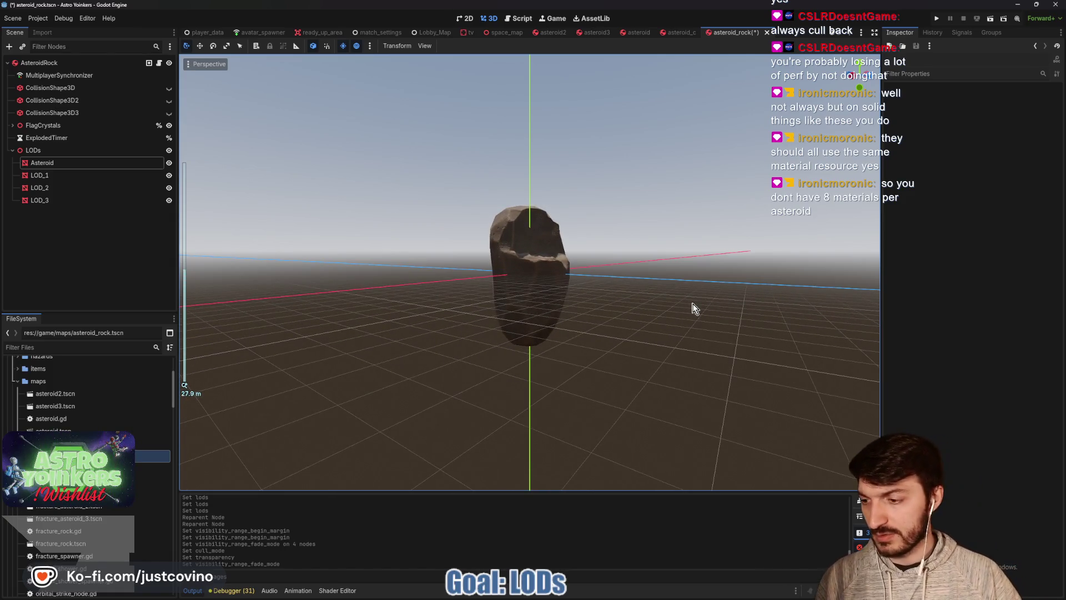
{"action": "scroll", "coordinate": [690, 300], "scroll_direction": "down", "scroll_amount": 5}
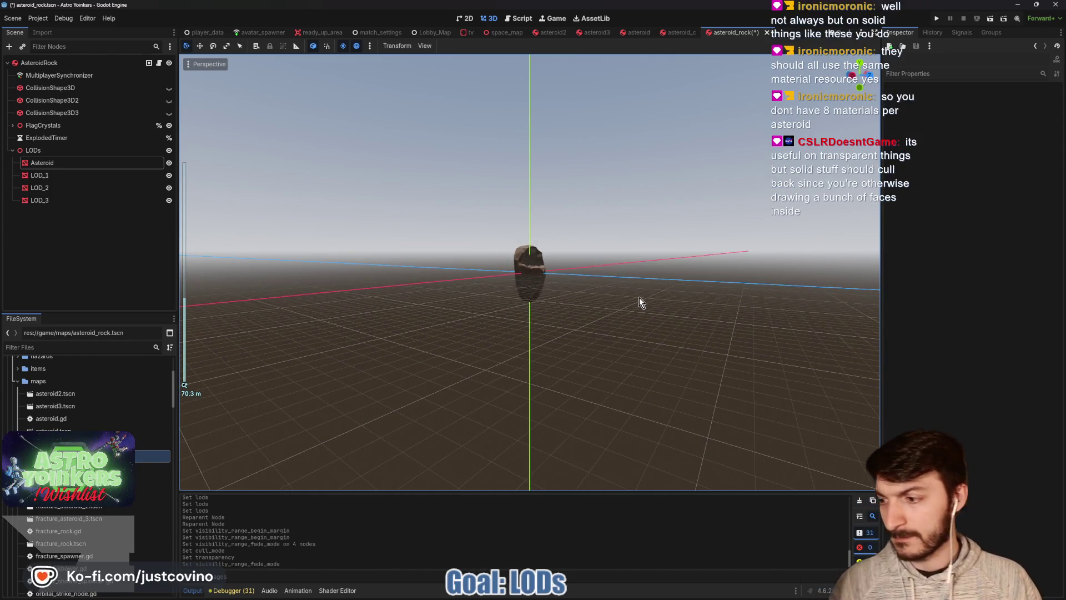
{"action": "scroll", "coordinate": [636, 299], "scroll_direction": "up", "scroll_amount": 5}
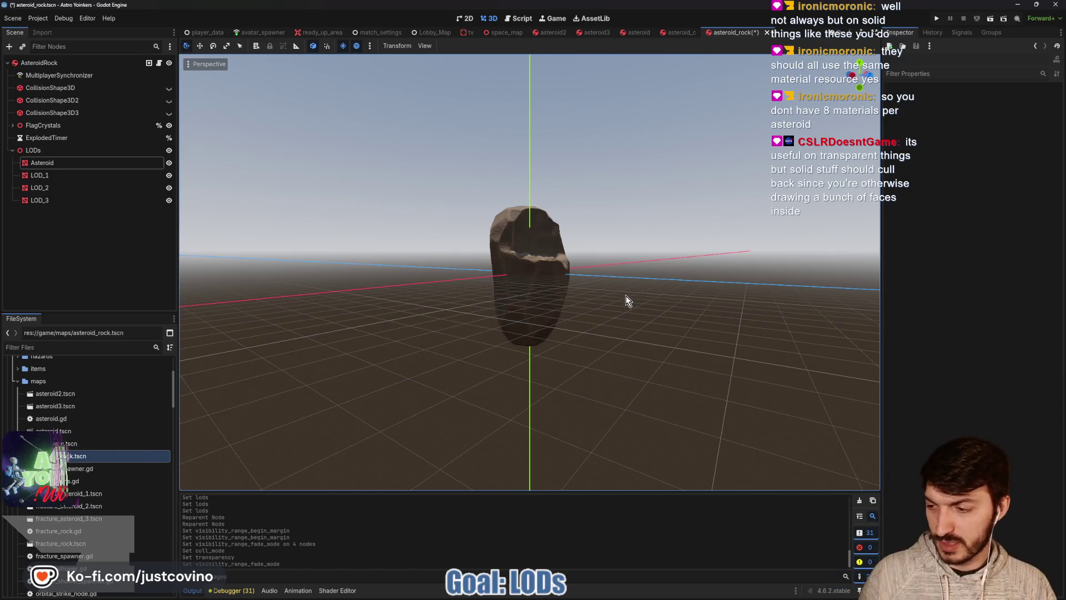
{"action": "scroll", "coordinate": [610, 285], "scroll_direction": "up", "scroll_amount": 2}
{"action": "scroll", "coordinate": [611, 285], "scroll_direction": "down", "scroll_amount": 11}
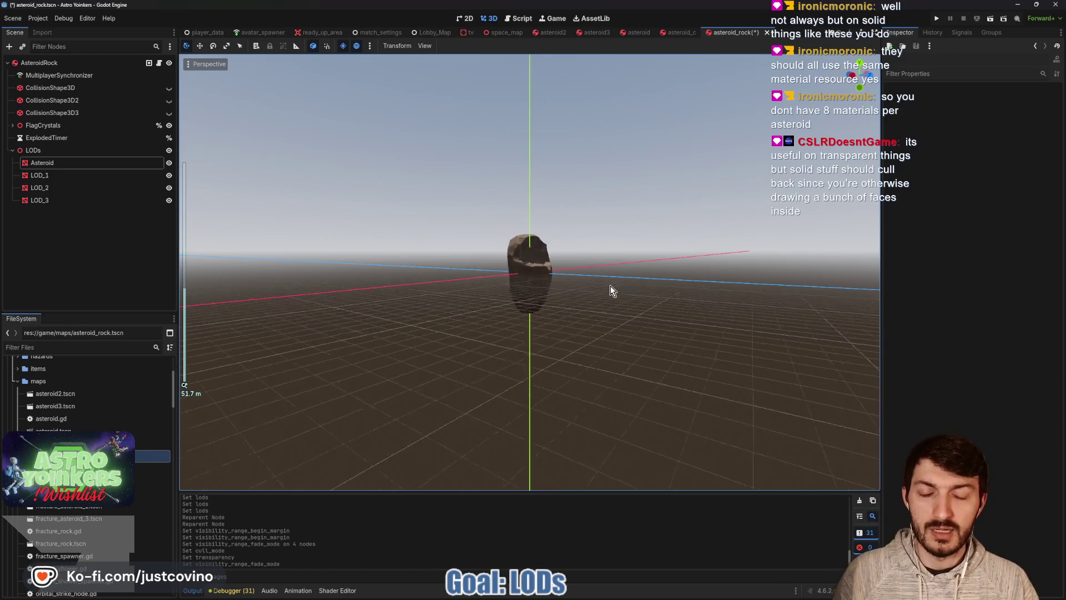
{"action": "scroll", "coordinate": [611, 289], "scroll_direction": "up", "scroll_amount": 7}
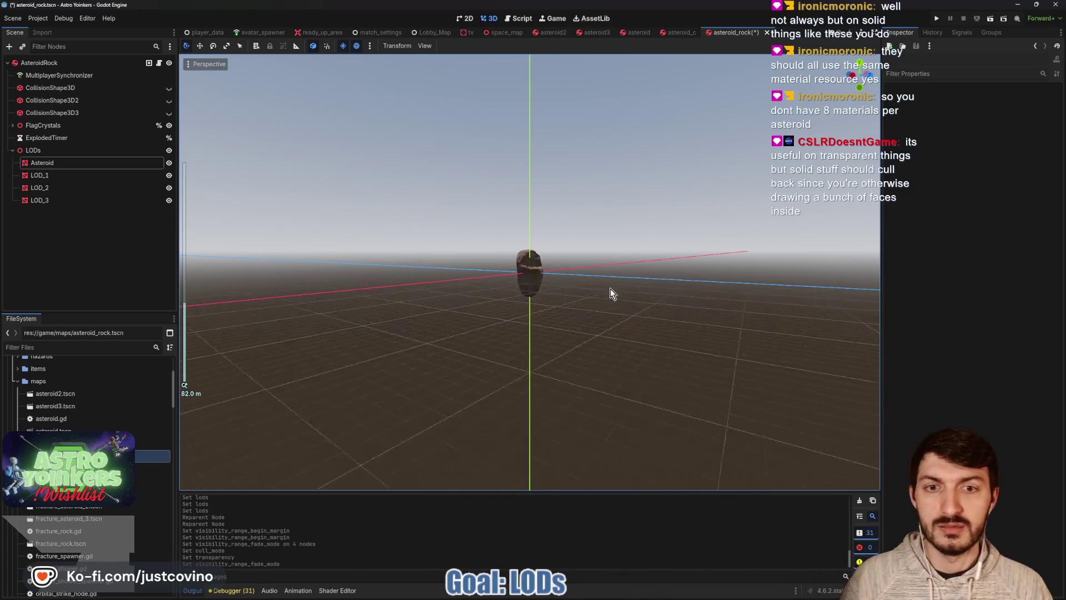
{"action": "scroll", "coordinate": [610, 289], "scroll_direction": "down", "scroll_amount": 4}
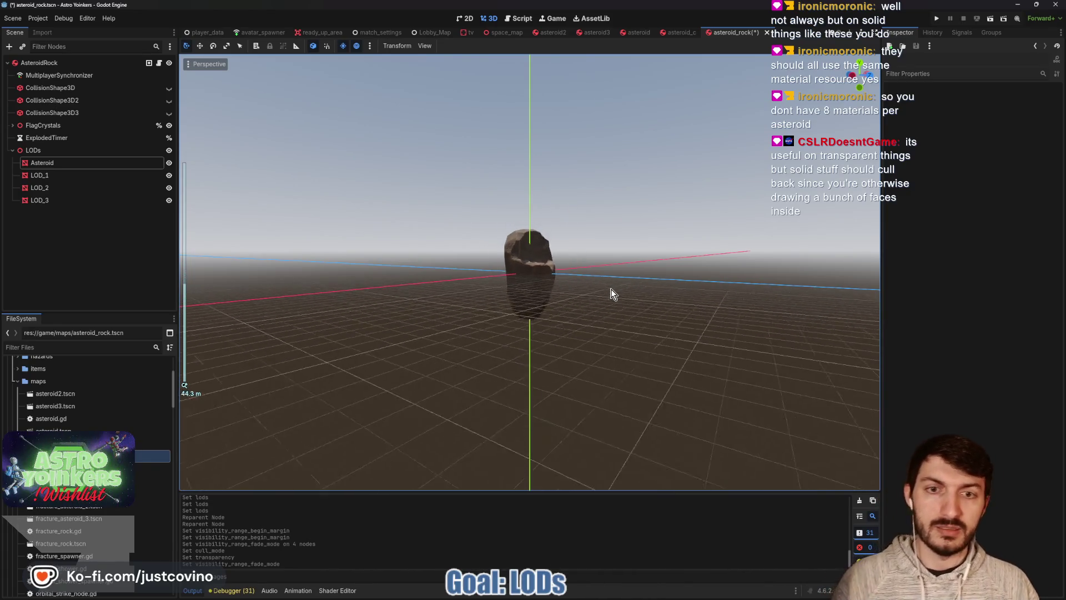
{"action": "scroll", "coordinate": [612, 289], "scroll_direction": "up", "scroll_amount": 7}
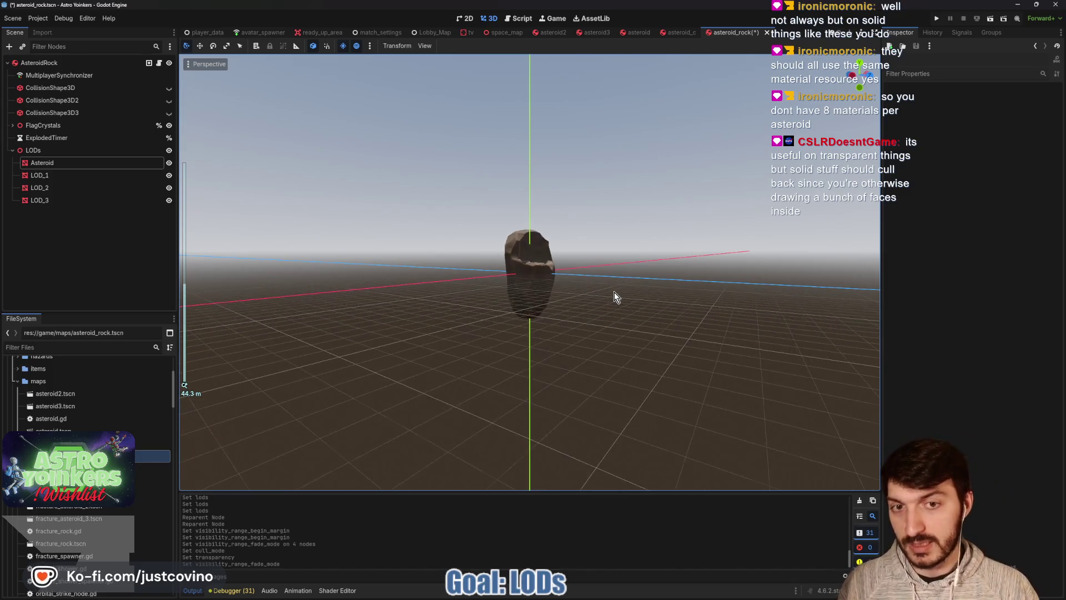
{"action": "left_click", "coordinate": [62, 164]}
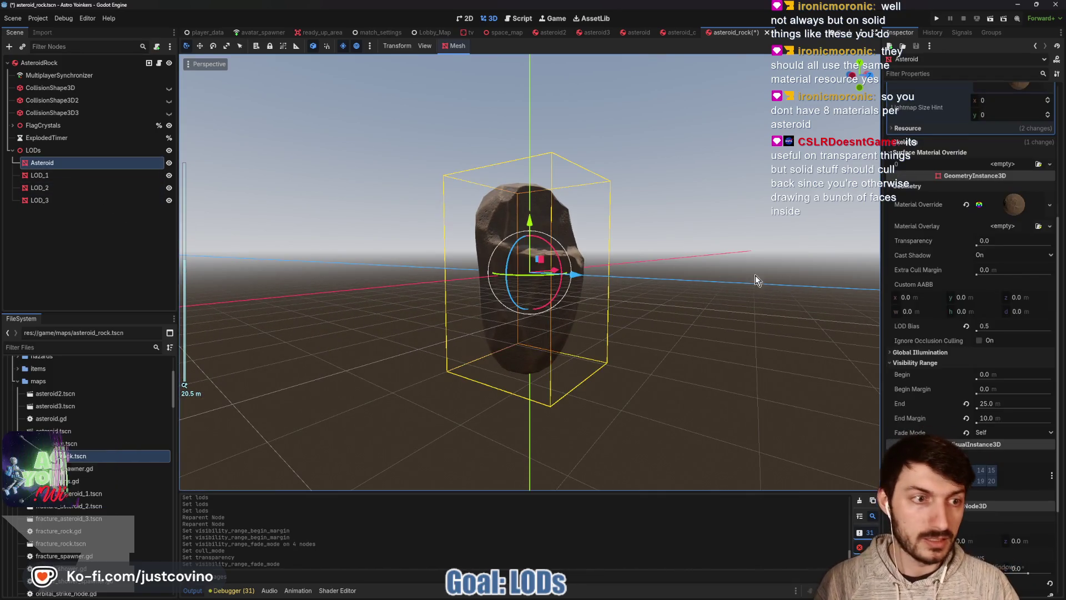
- Expand the Asteroid's material override and reveal its Stencil section, currently Disabled
{"action": "left_click", "coordinate": [1012, 206]}
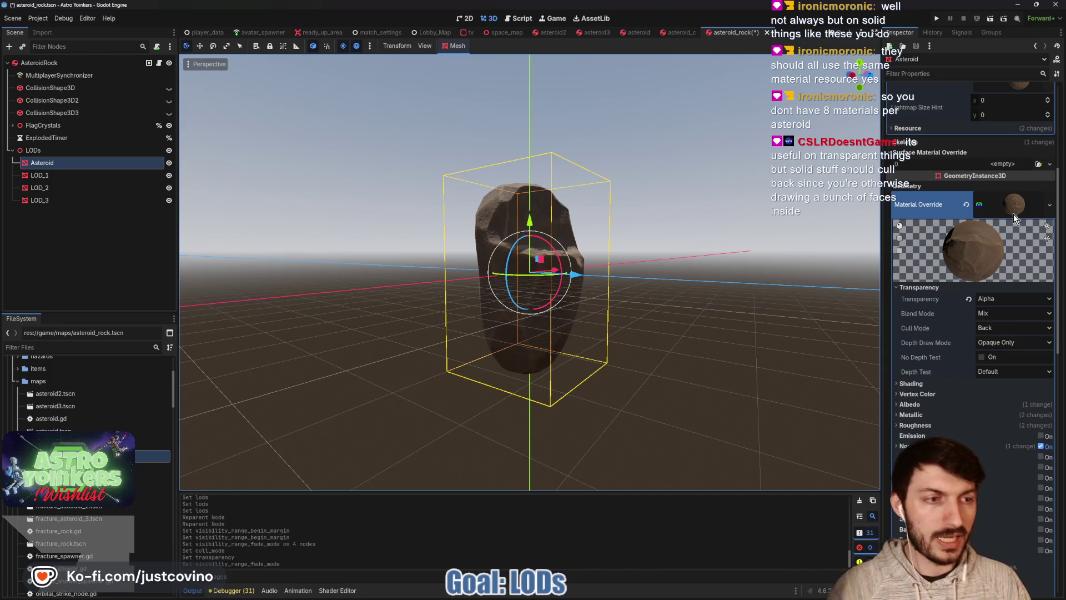
{"action": "scroll", "coordinate": [975, 283], "scroll_direction": "down", "scroll_amount": 5}
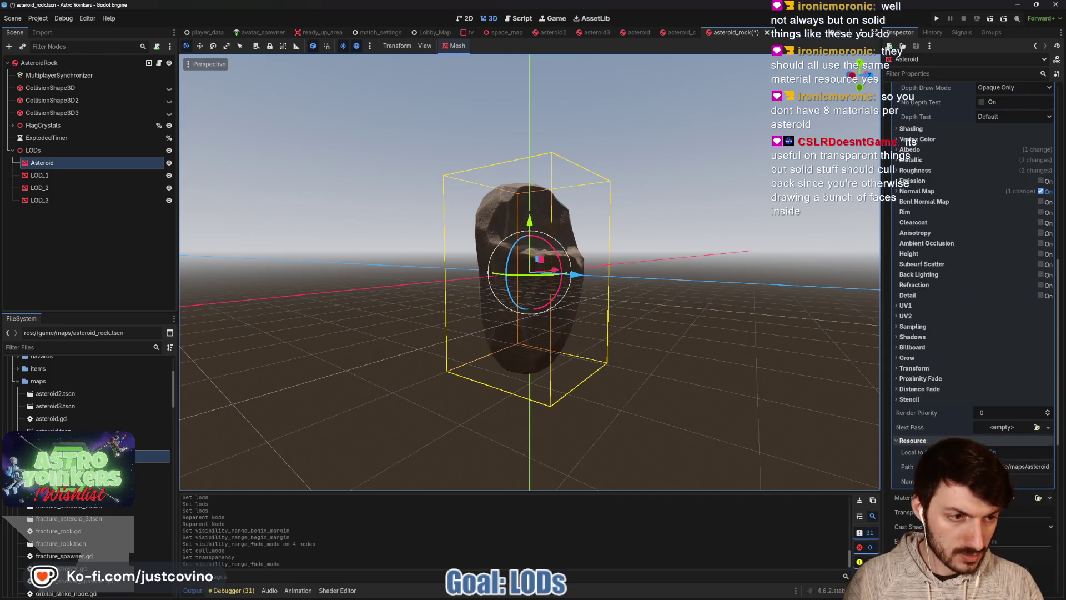
{"action": "left_click", "coordinate": [927, 401]}
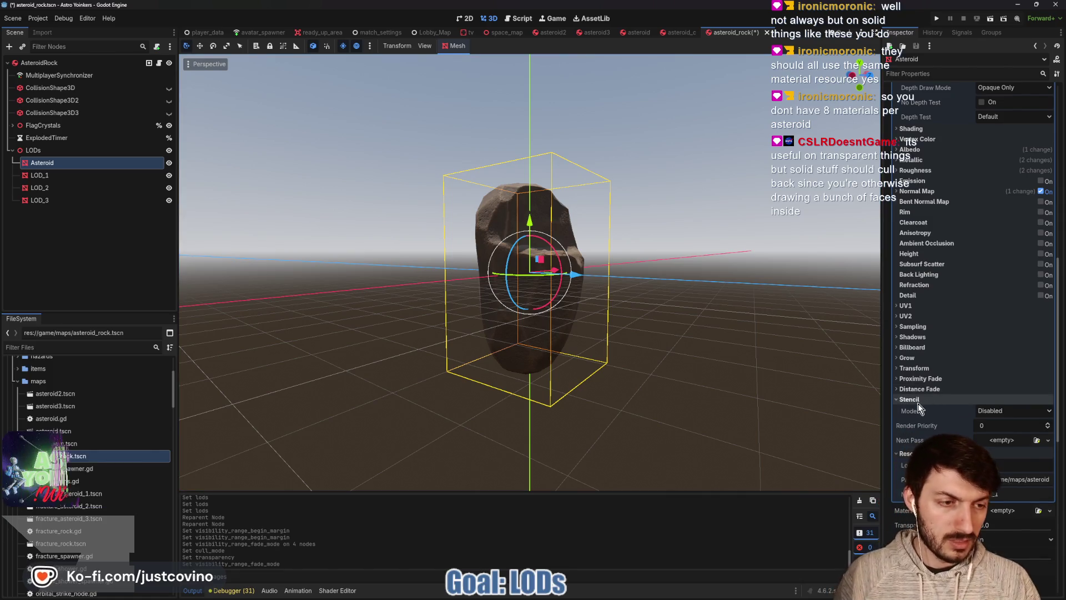
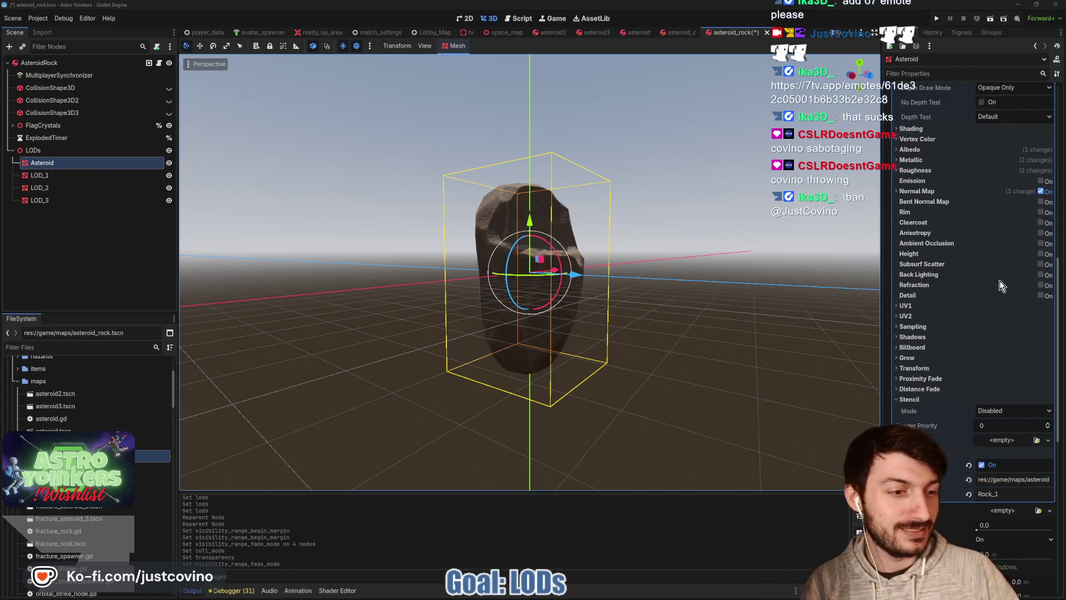
- Copy the Asteroid mesh's Material Override from its Inspector
{"action": "scroll", "coordinate": [999, 281], "scroll_direction": "up", "scroll_amount": 5}
{"action": "right_click", "coordinate": [1011, 209]}
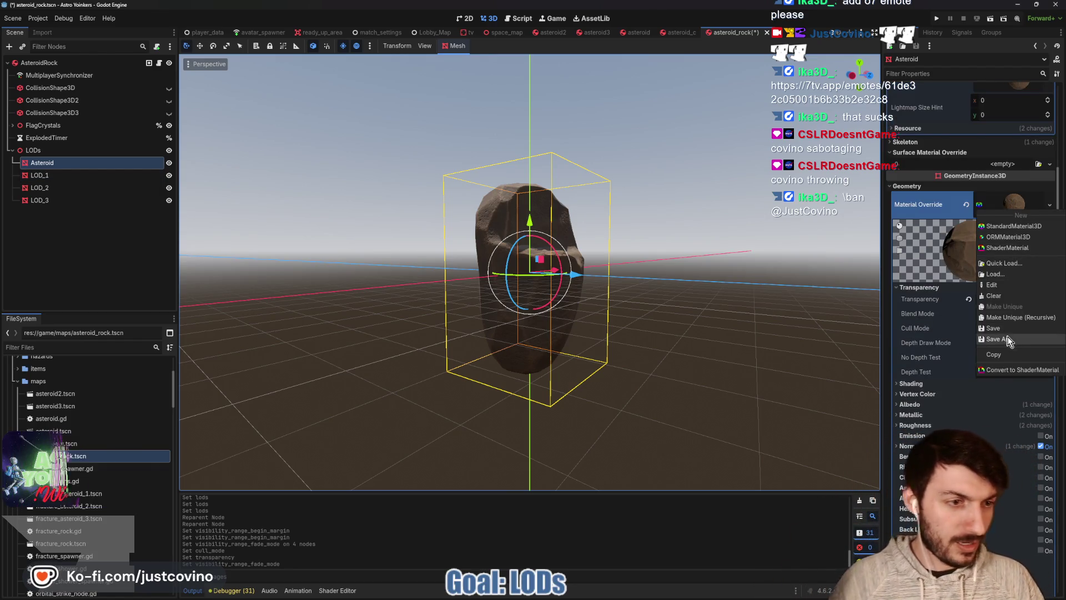
{"action": "left_click", "coordinate": [407, 291]}
{"action": "left_click", "coordinate": [42, 175]}
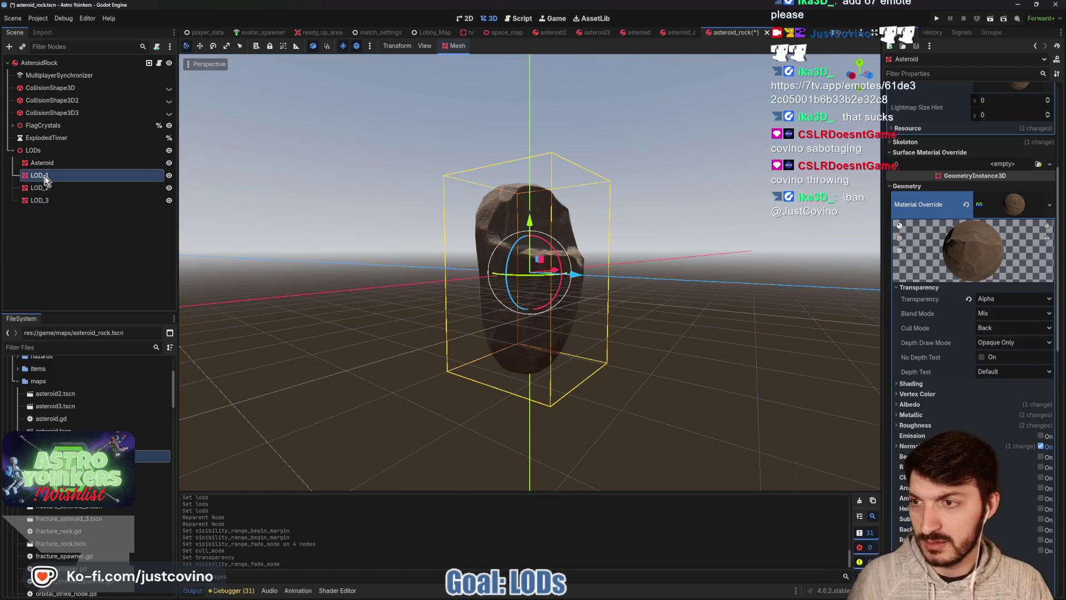
{"action": "left_click", "coordinate": [42, 200], "text": "shift"}
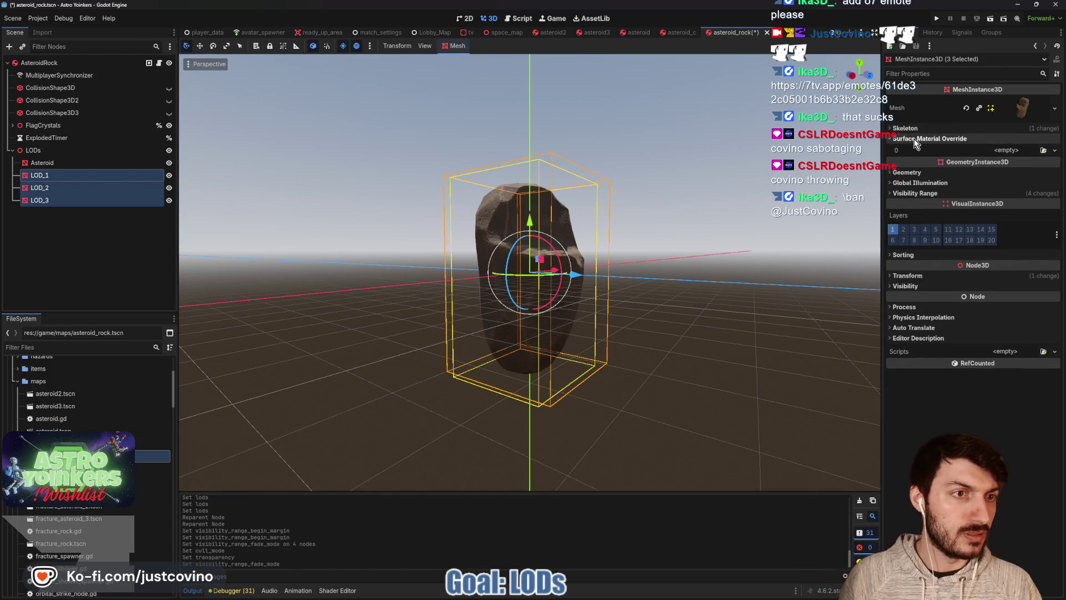
{"action": "left_click", "coordinate": [88, 164]}
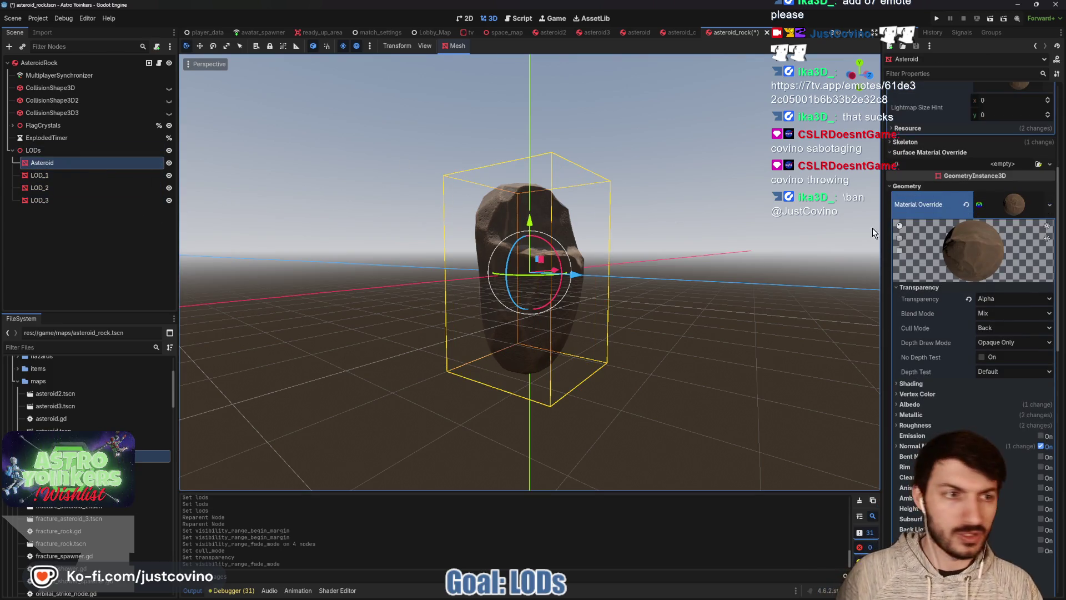
- Paste the material into Geometry > Material Override of LOD_1–LOD_3 and save the scene
{"action": "left_click", "coordinate": [42, 176]}
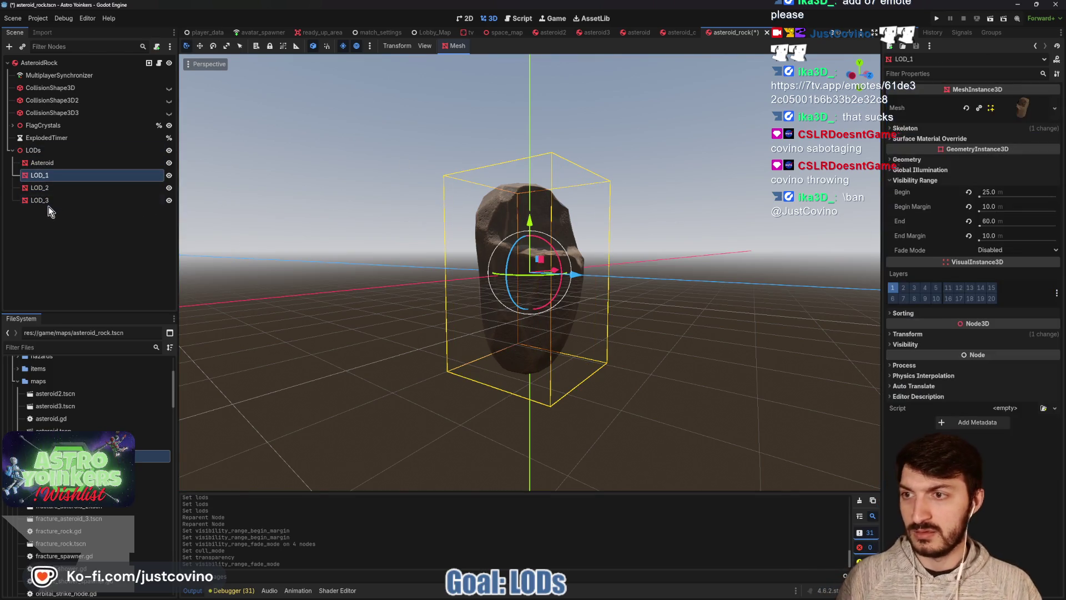
{"action": "left_click", "coordinate": [48, 202], "text": "shift"}
{"action": "left_click", "coordinate": [910, 159]}
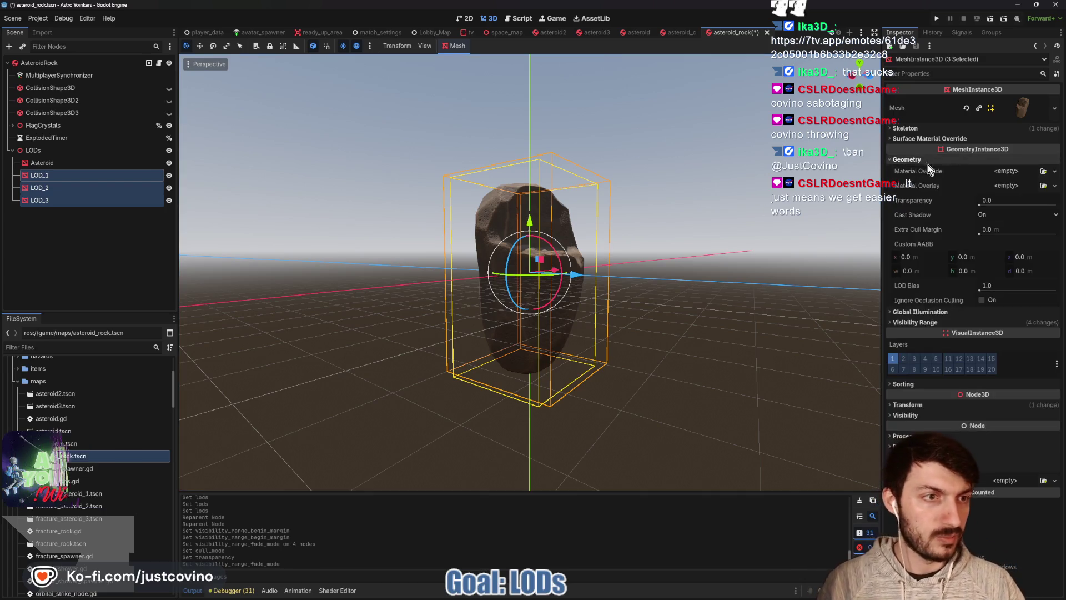
{"action": "left_click", "coordinate": [996, 175]}
{"action": "left_click", "coordinate": [1012, 253]}
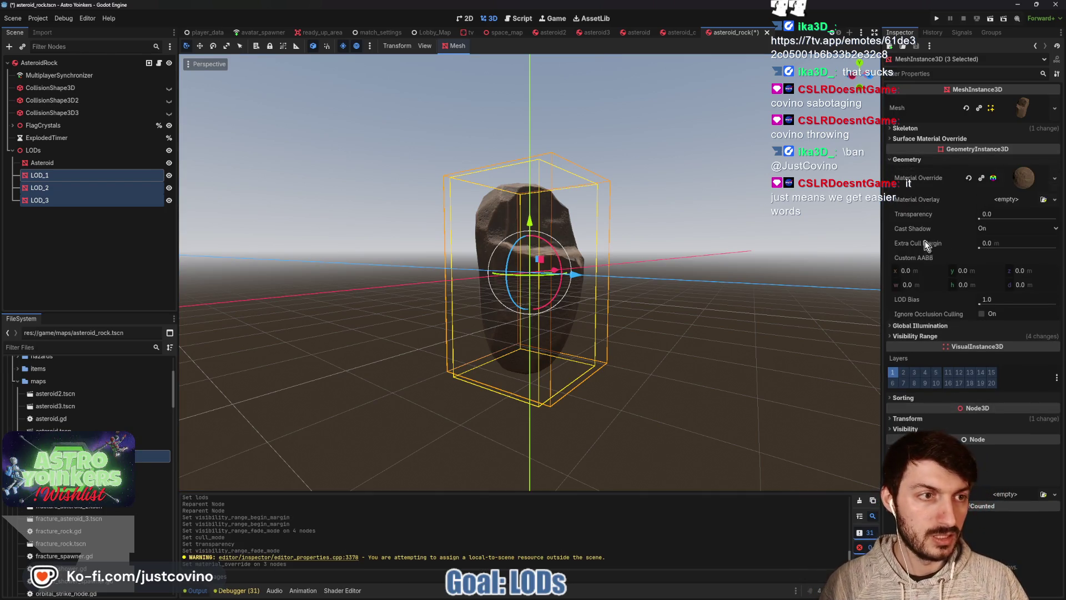
{"action": "key", "text": "ctrl+s"}
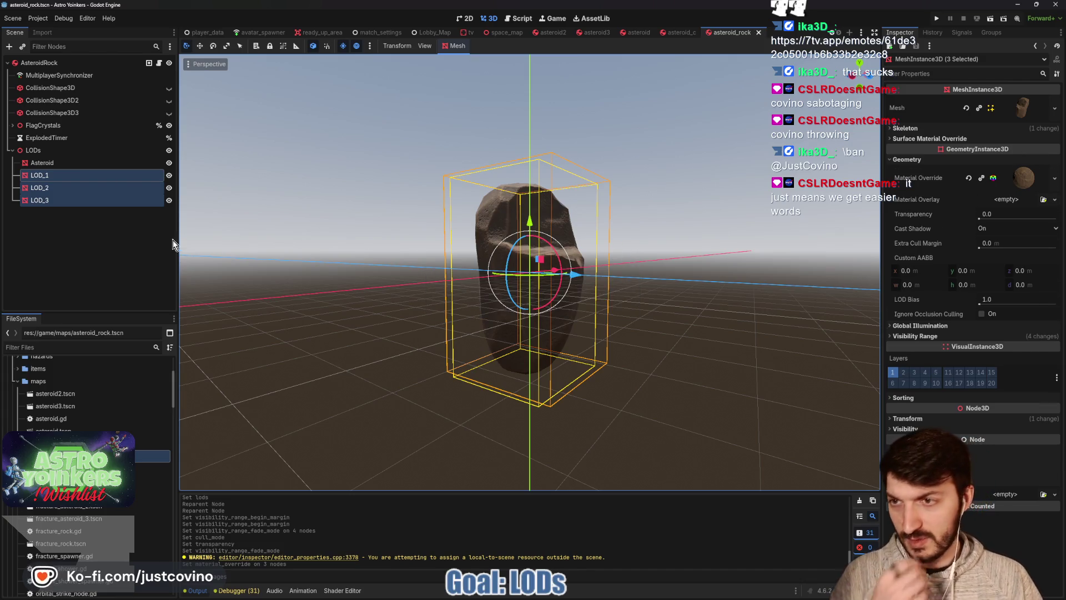
{"action": "left_click", "coordinate": [78, 250]}
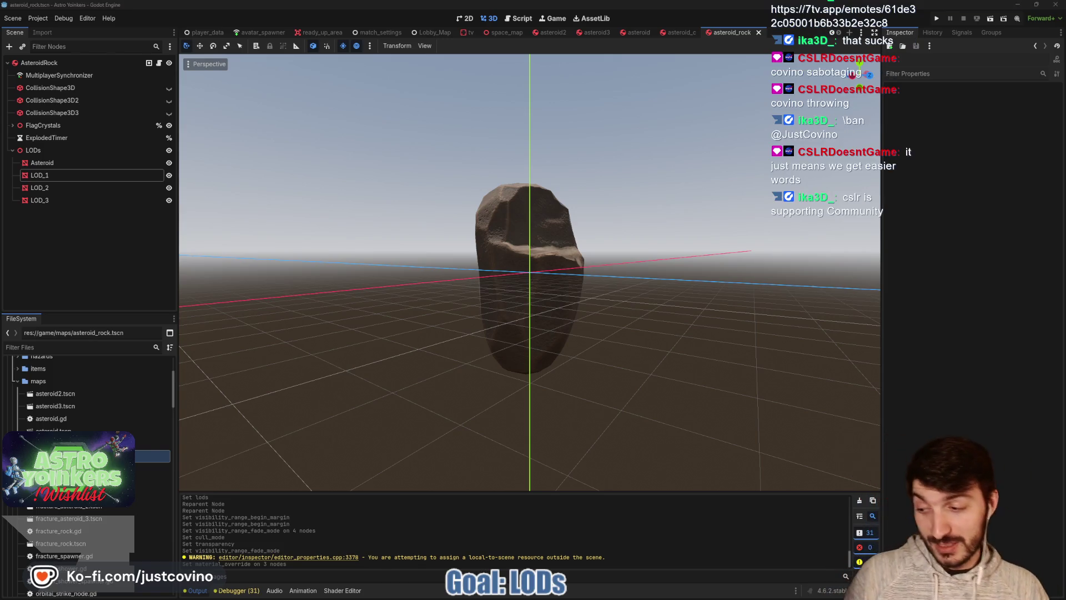
{"action": "left_click", "coordinate": [398, 327]}
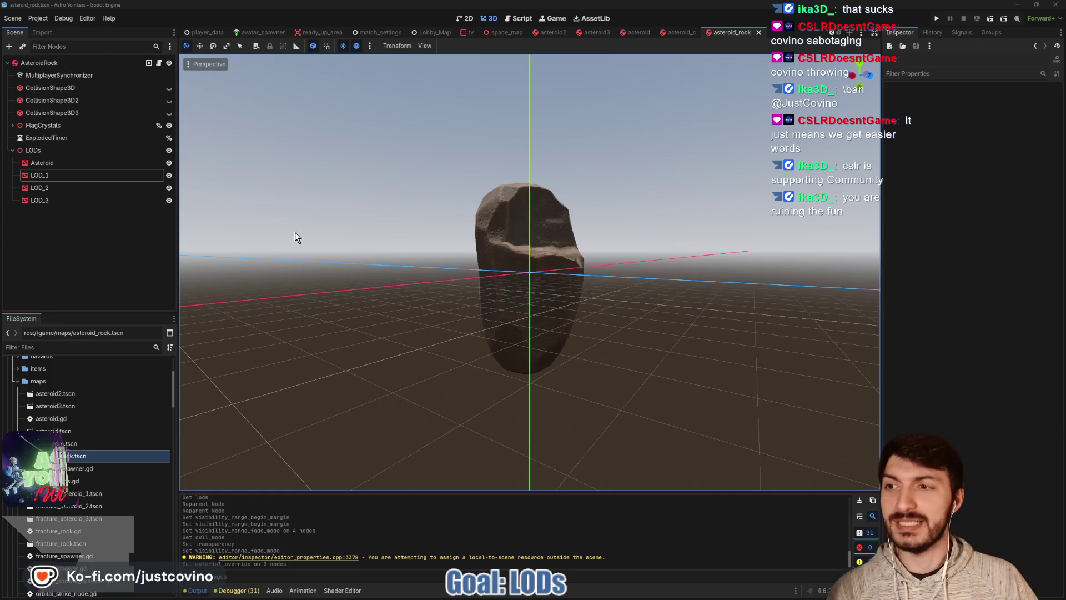
{"action": "left_click", "coordinate": [41, 165]}
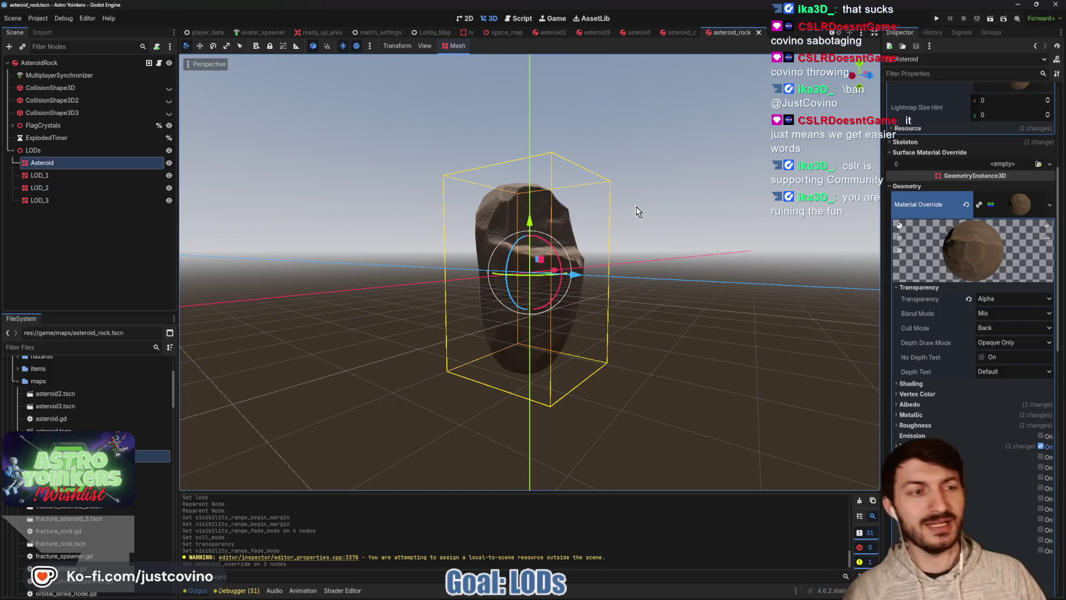
{"action": "left_click", "coordinate": [1019, 214]}
{"action": "scroll", "coordinate": [638, 244], "scroll_direction": "down", "scroll_amount": 8}
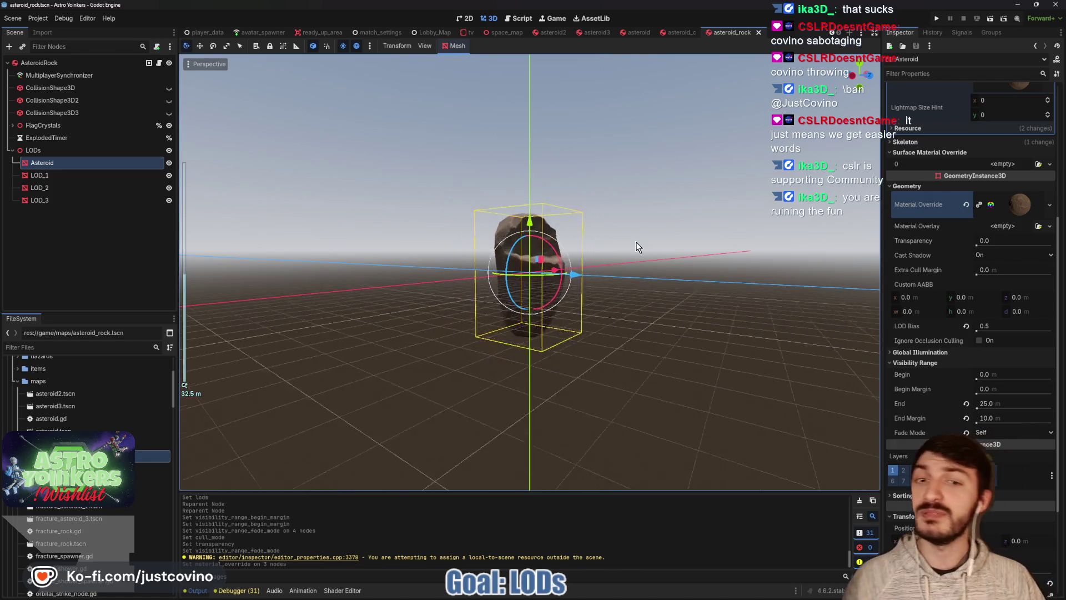
{"action": "scroll", "coordinate": [635, 242], "scroll_direction": "up", "scroll_amount": 4}
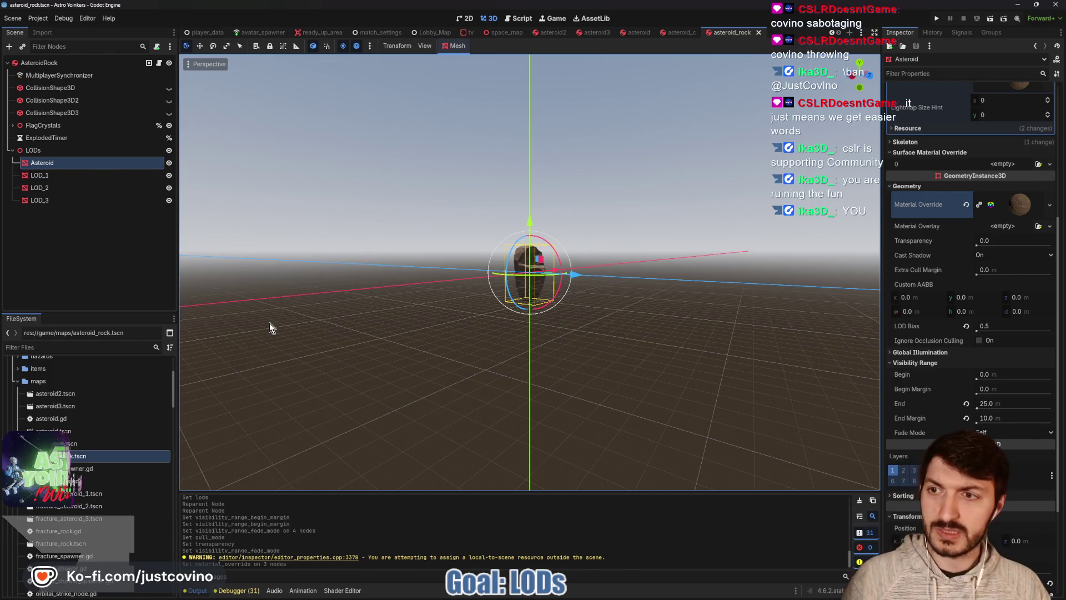
{"action": "left_click", "coordinate": [61, 175]}
- Set Visibility Range Fade Mode to Self on LOD_1, LOD_2 and LOD_3 together
{"action": "left_click", "coordinate": [72, 200], "text": "shift"}
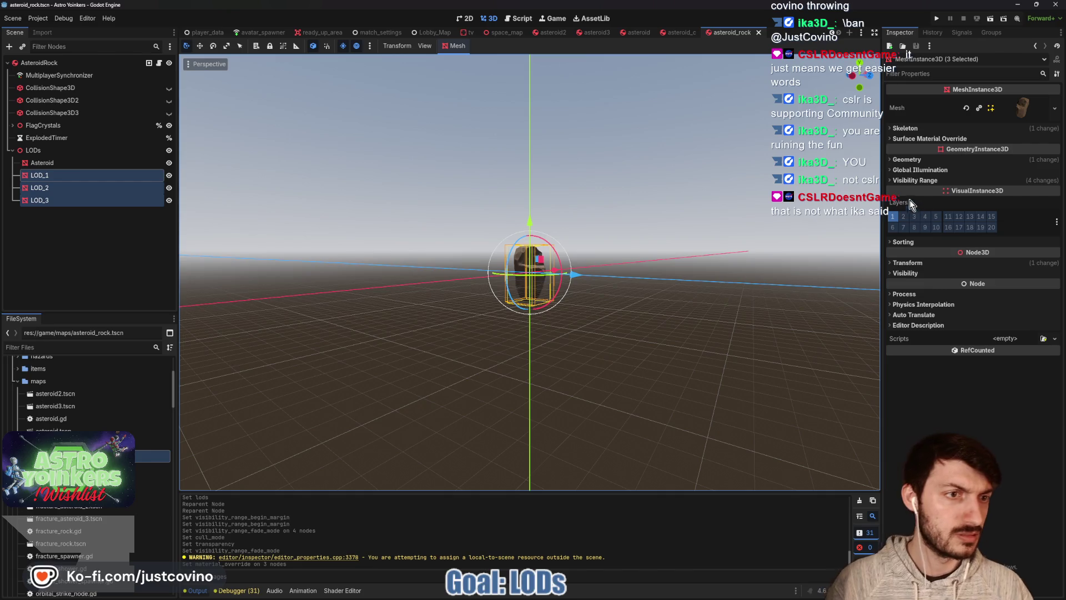
{"action": "left_click", "coordinate": [1015, 251]}
{"action": "left_click", "coordinate": [994, 274]}
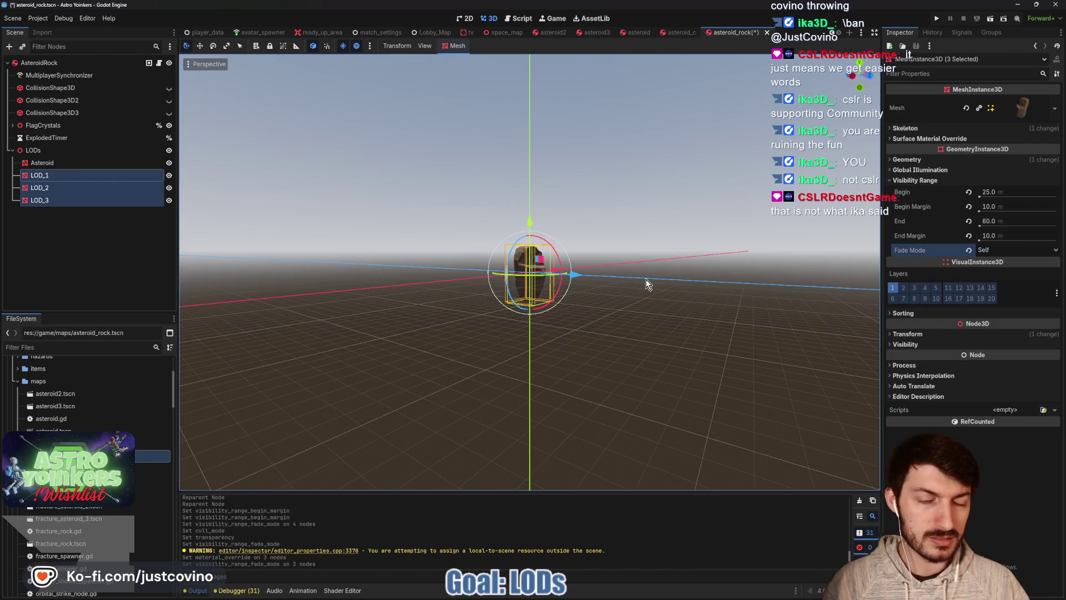
- Zoom the viewport in and out with the LODs deselected to check the fading
{"action": "scroll", "coordinate": [651, 288], "scroll_direction": "down", "scroll_amount": 2}
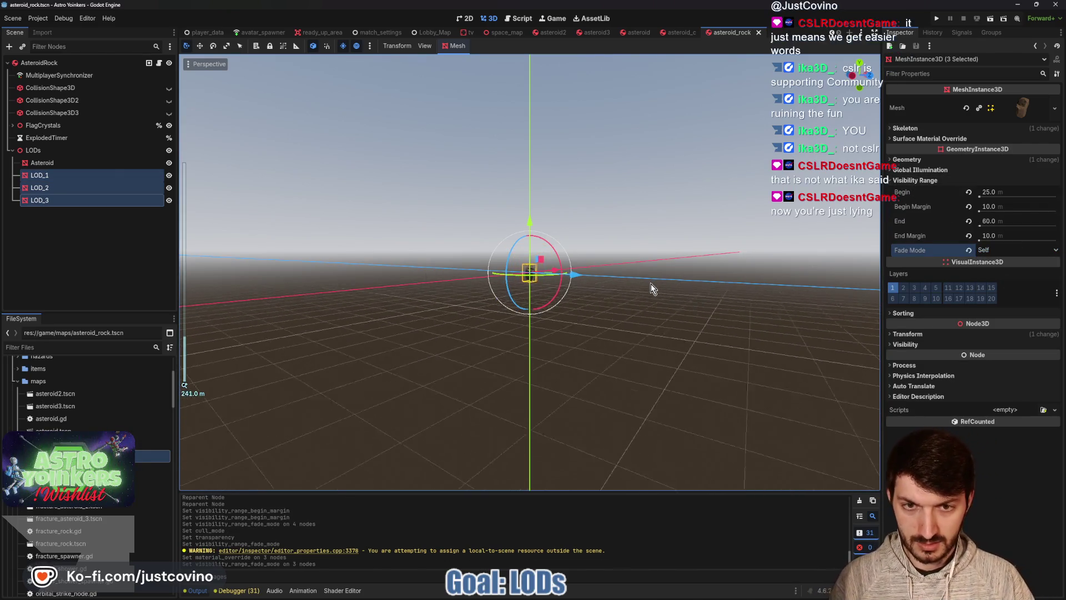
{"action": "scroll", "coordinate": [652, 287], "scroll_direction": "up", "scroll_amount": 10}
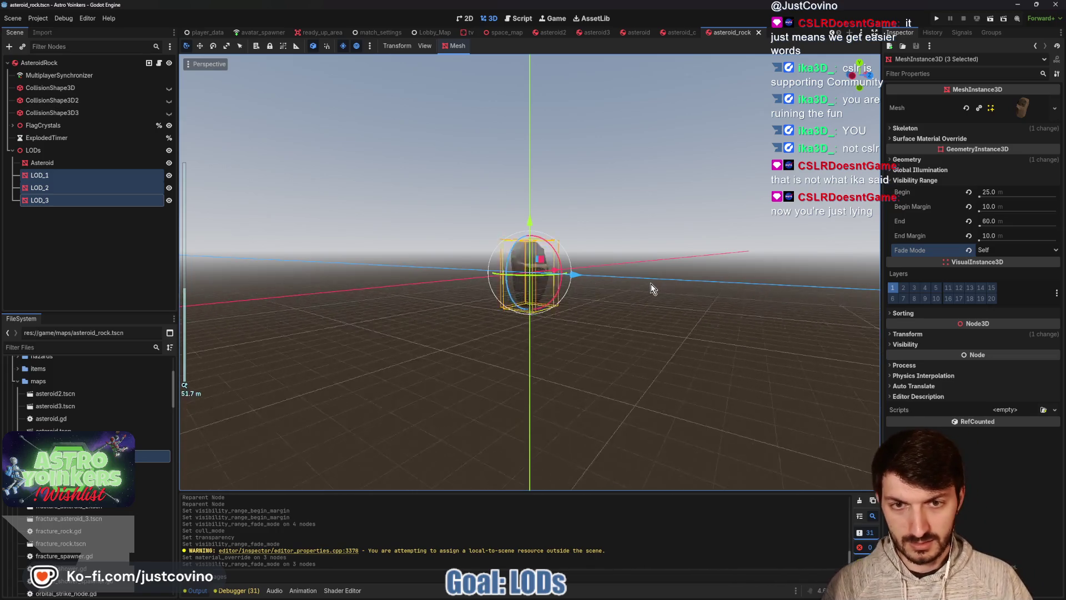
{"action": "scroll", "coordinate": [652, 287], "scroll_direction": "down", "scroll_amount": 10}
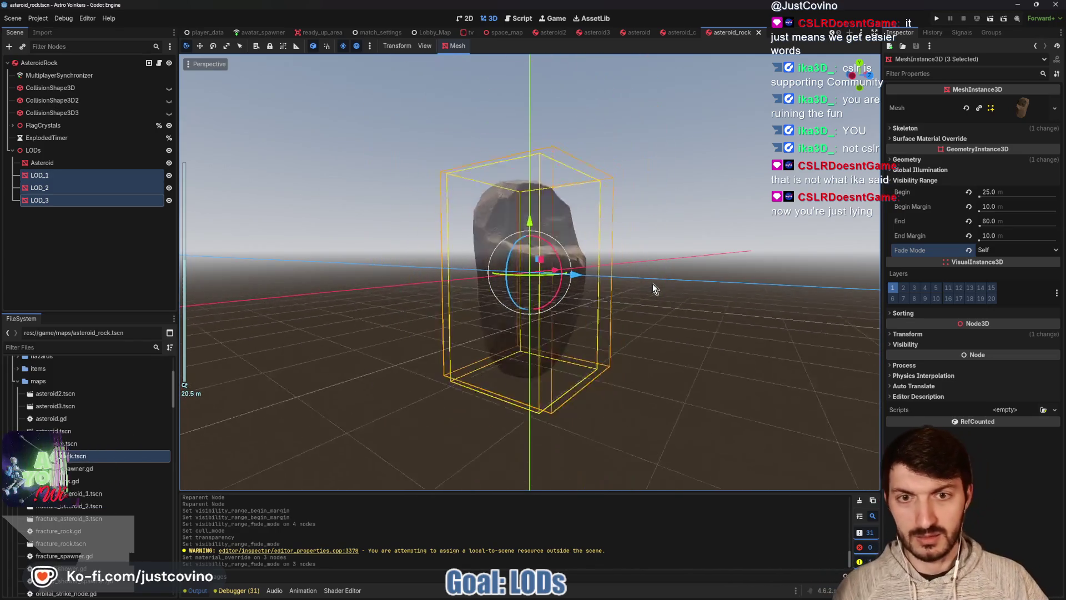
{"action": "scroll", "coordinate": [653, 284], "scroll_direction": "up", "scroll_amount": 10}
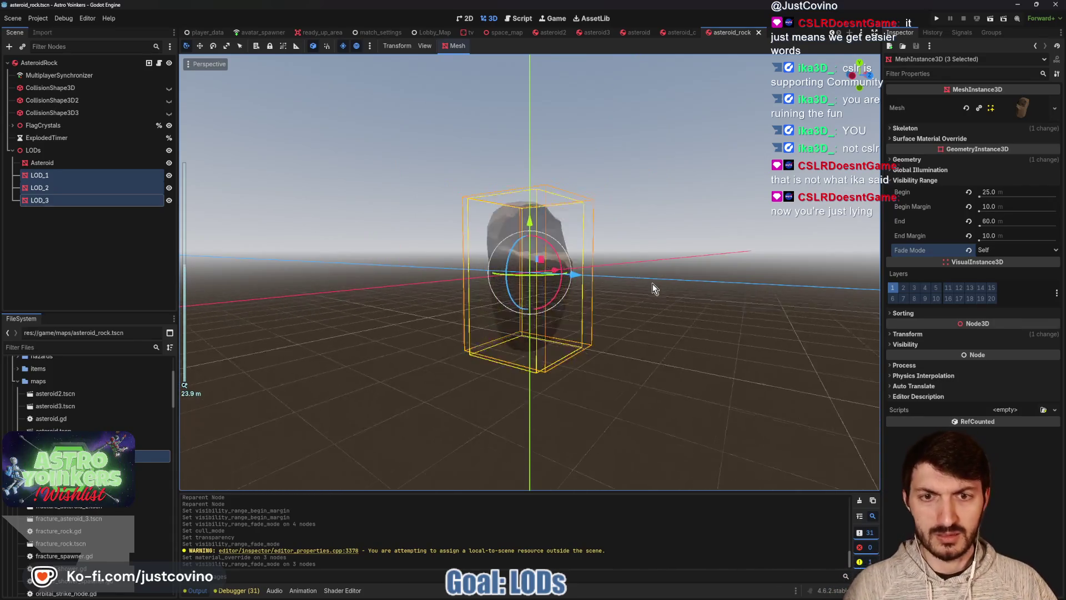
{"action": "scroll", "coordinate": [653, 288], "scroll_direction": "down", "scroll_amount": 10}
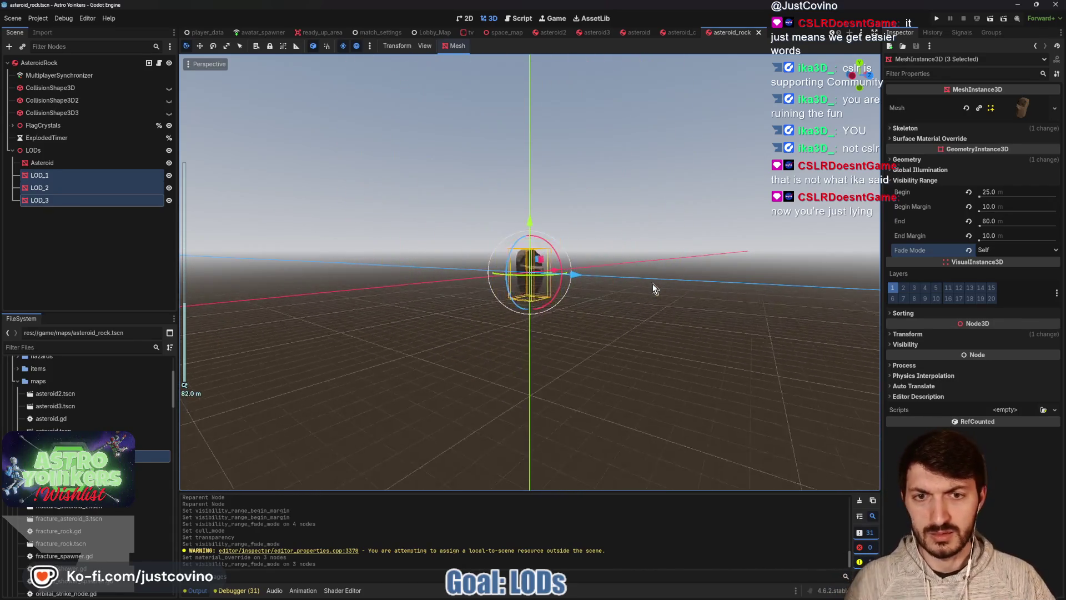
{"action": "scroll", "coordinate": [652, 287], "scroll_direction": "up", "scroll_amount": 8}
{"action": "scroll", "coordinate": [652, 287], "scroll_direction": "down", "scroll_amount": 6}
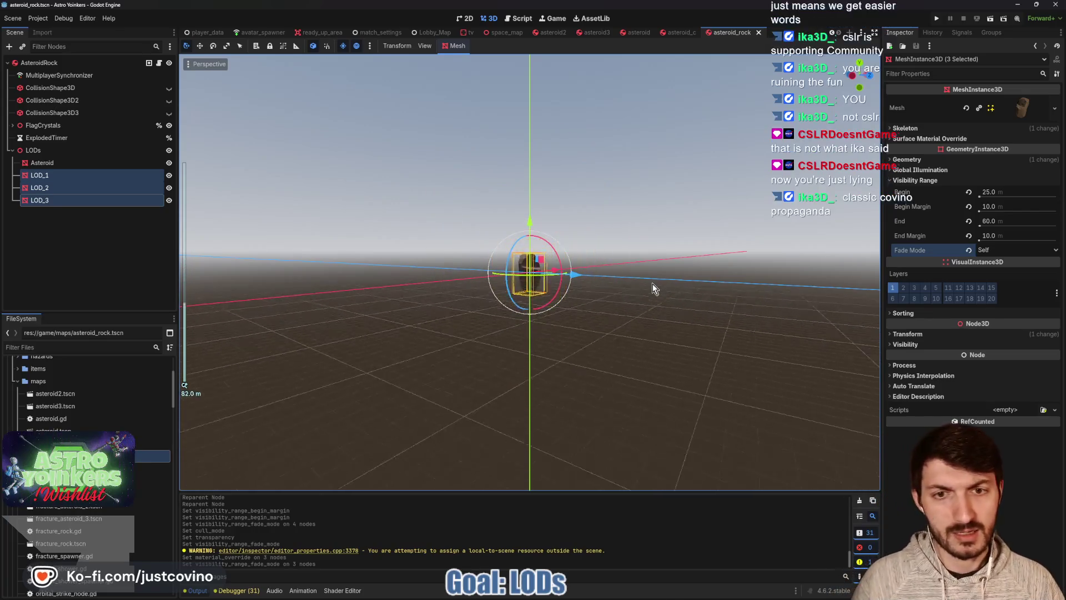
{"action": "scroll", "coordinate": [652, 288], "scroll_direction": "up", "scroll_amount": 9}
{"action": "scroll", "coordinate": [654, 288], "scroll_direction": "down", "scroll_amount": 5}
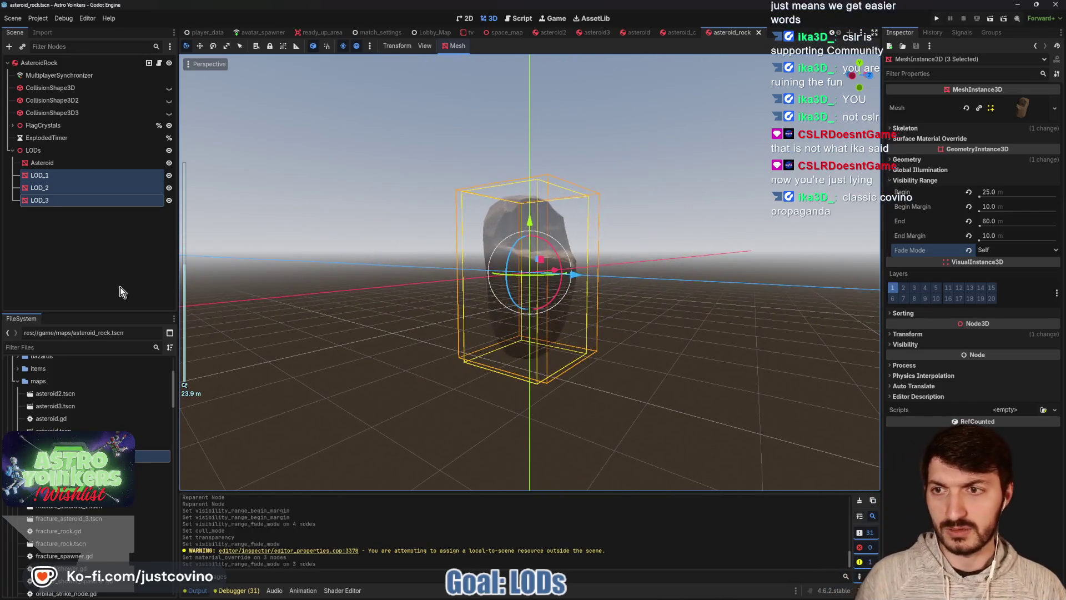
{"action": "left_click", "coordinate": [122, 249]}
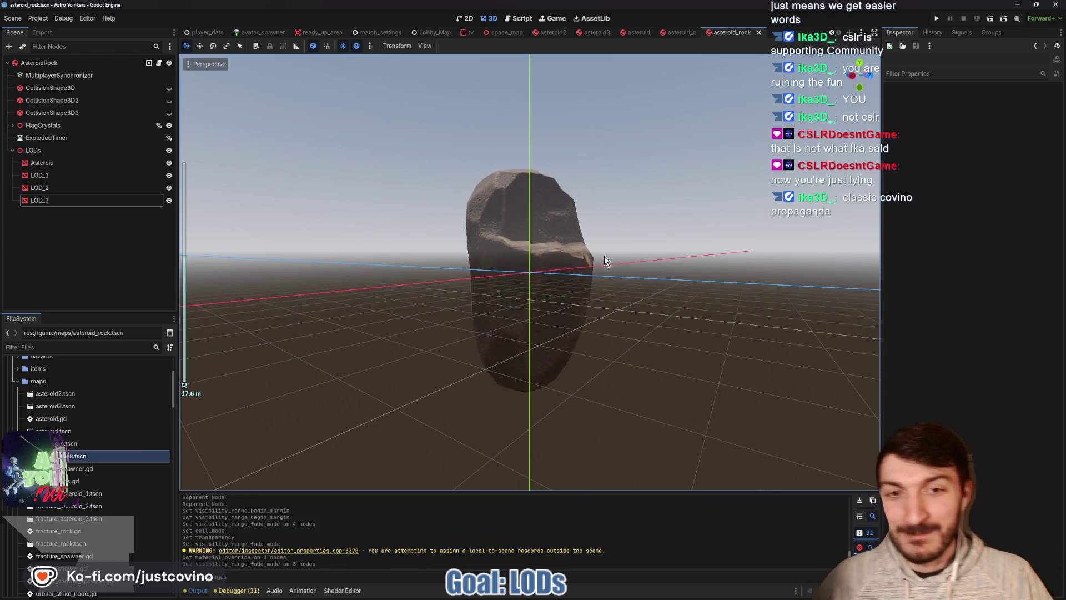
{"action": "scroll", "coordinate": [610, 253], "scroll_direction": "up", "scroll_amount": 2}
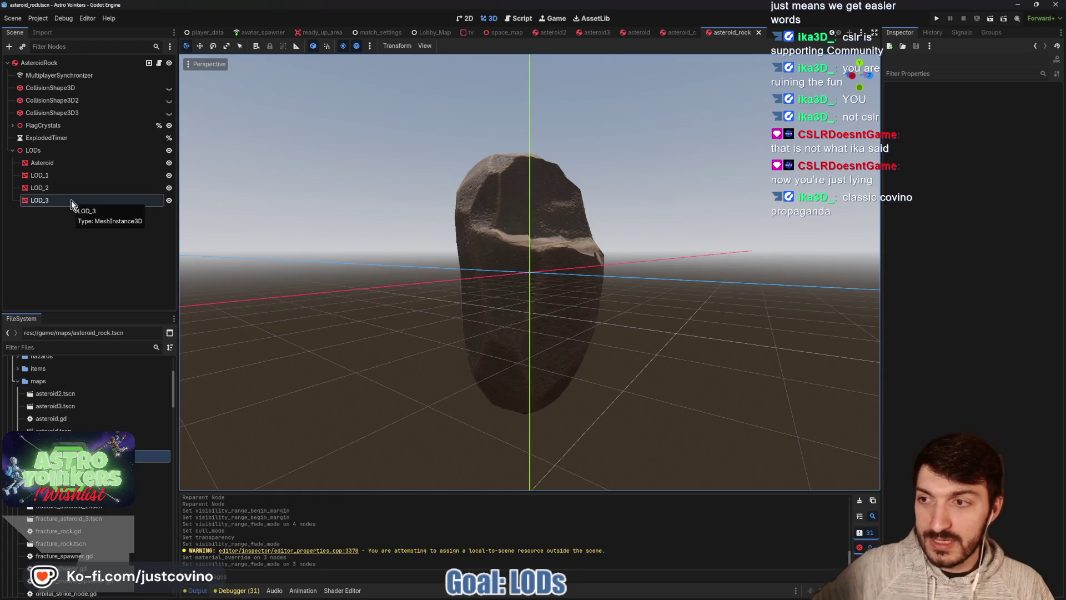
- In asteroid.gd, change the set_lods() begin margin from 10 to 5
{"action": "left_click", "coordinate": [159, 64]}
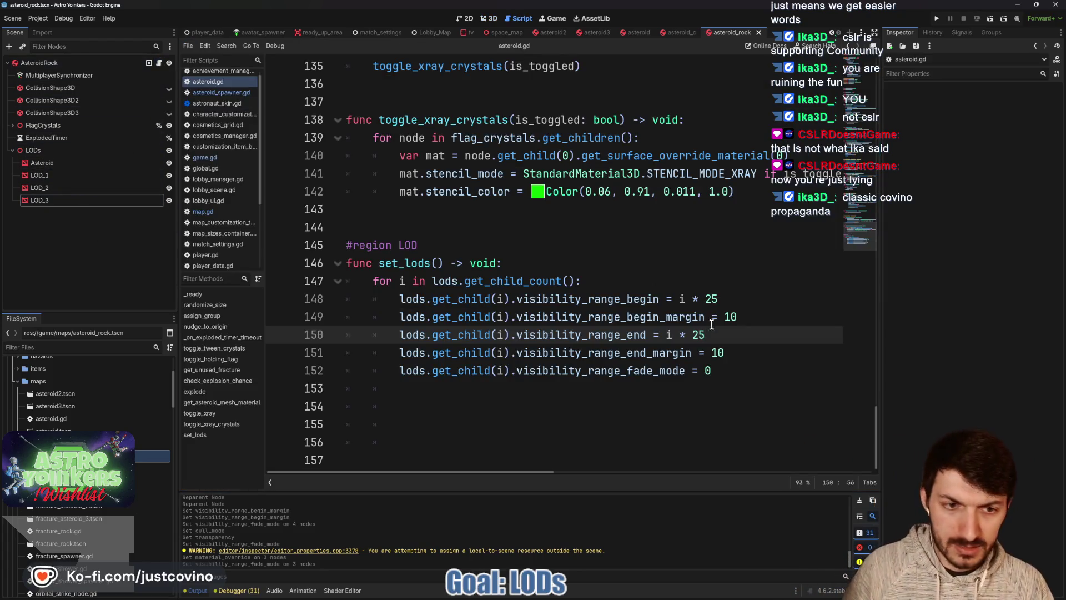
{"action": "left_click", "coordinate": [720, 352]}
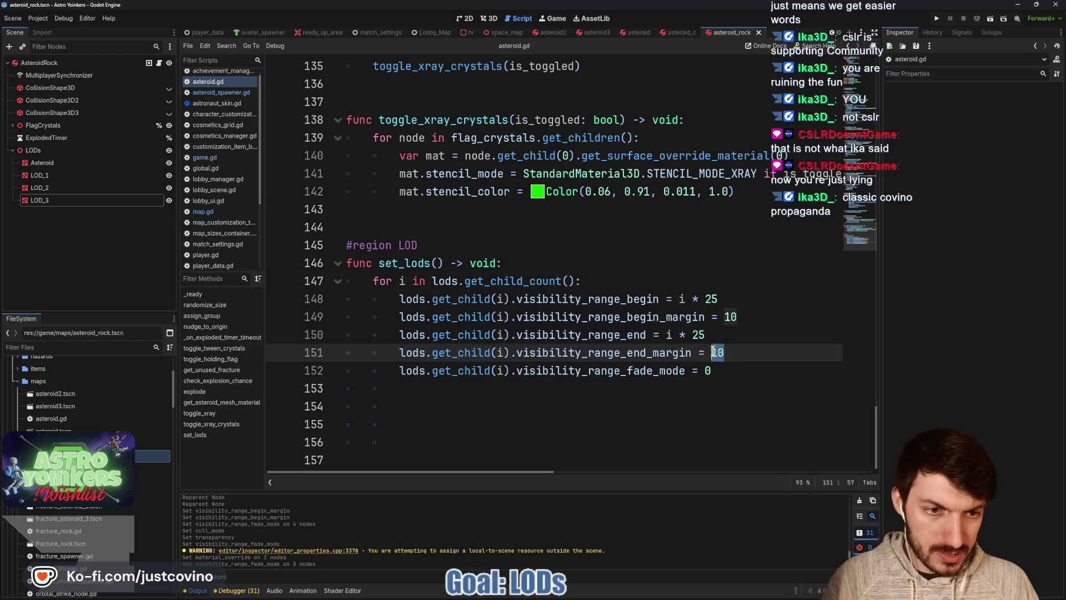
{"action": "type", "text": "5"}
{"action": "left_click", "coordinate": [741, 317]}
{"action": "key", "text": "BackSpace"}
{"action": "key", "text": "BackSpace"}
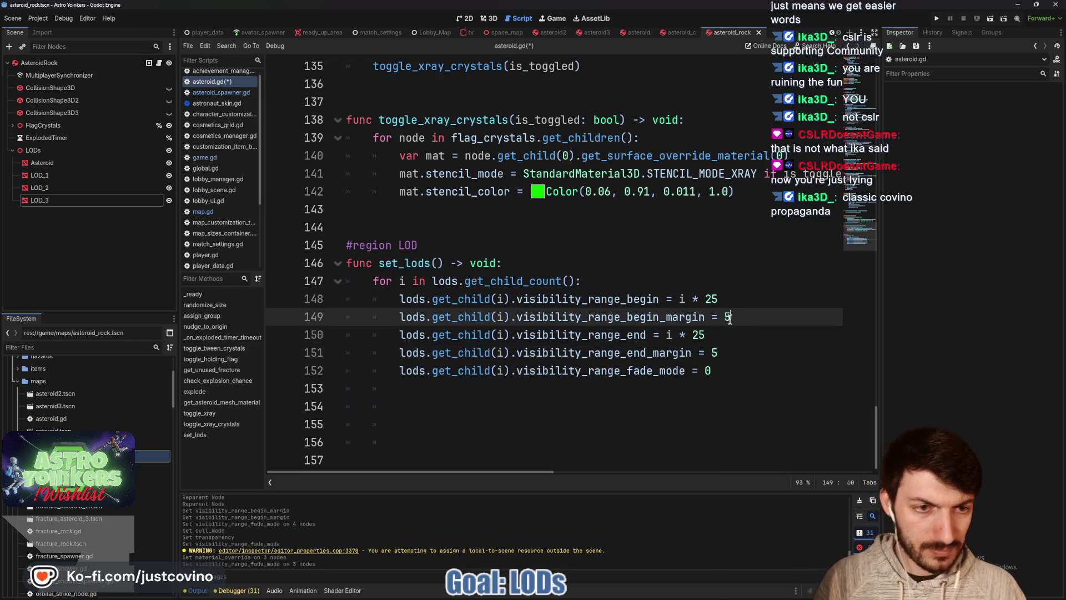
{"action": "type", "text": "5"}
{"action": "left_click", "coordinate": [749, 345]}
{"action": "left_click", "coordinate": [716, 369]}
{"action": "type", "text": "1"}
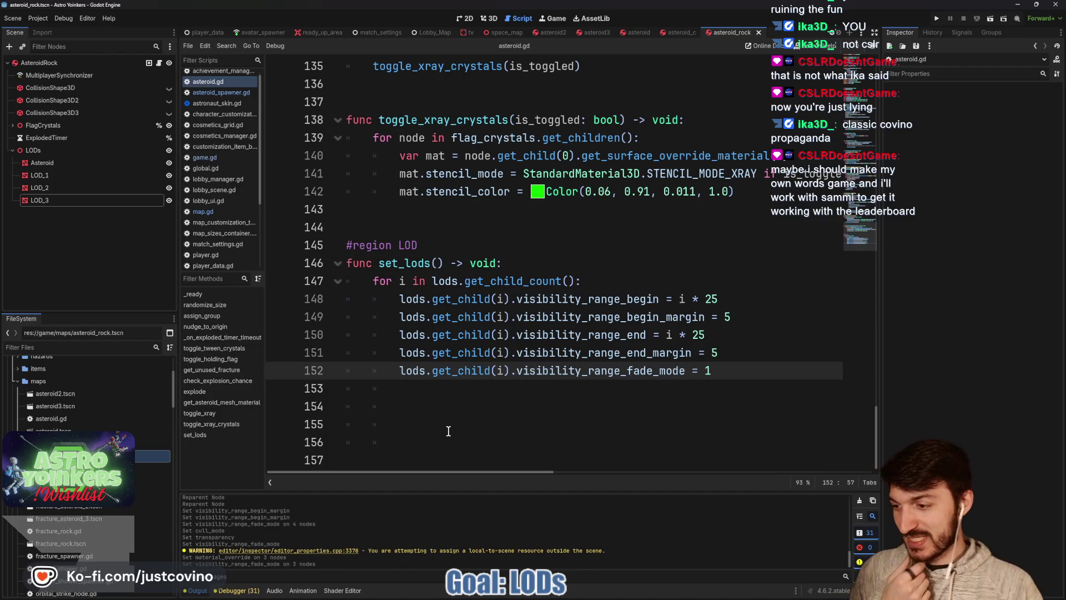
- Delete the empty trailing lines at the end of asteroid.gd
{"action": "mouse_move", "coordinate": [435, 433]}
{"action": "left_mouse_down"}
{"action": "mouse_move", "coordinate": [345, 414]}
{"action": "mouse_move", "coordinate": [325, 394]}
{"action": "left_mouse_up"}
{"action": "key", "text": "BackSpace"}
{"action": "key", "text": "Delete"}
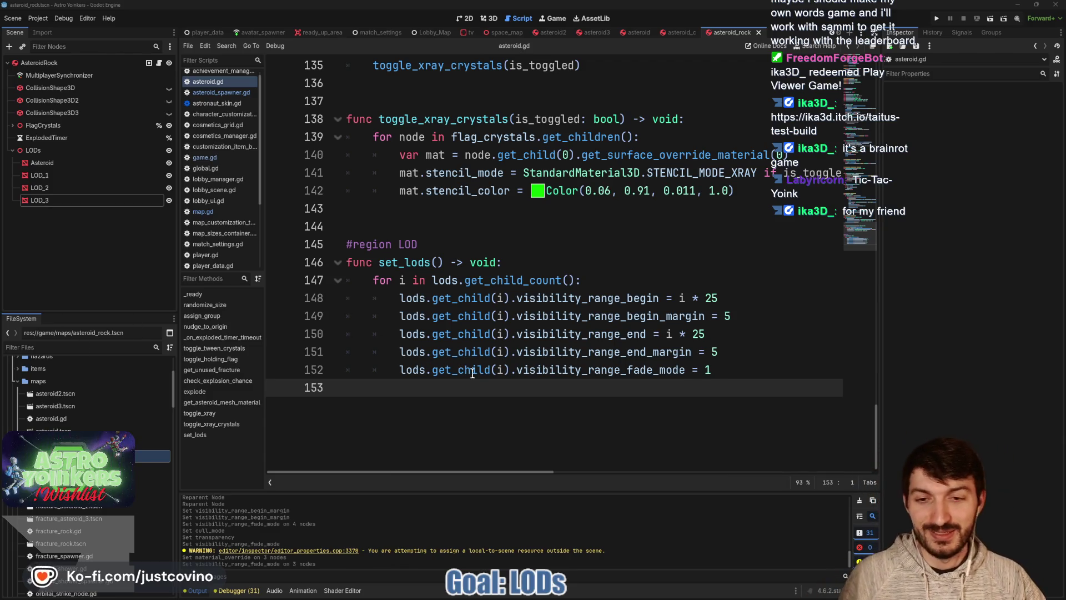
- Load the copied itch.io test-build address in a new browser tab
{"action": "key", "text": "alt+Tab"}
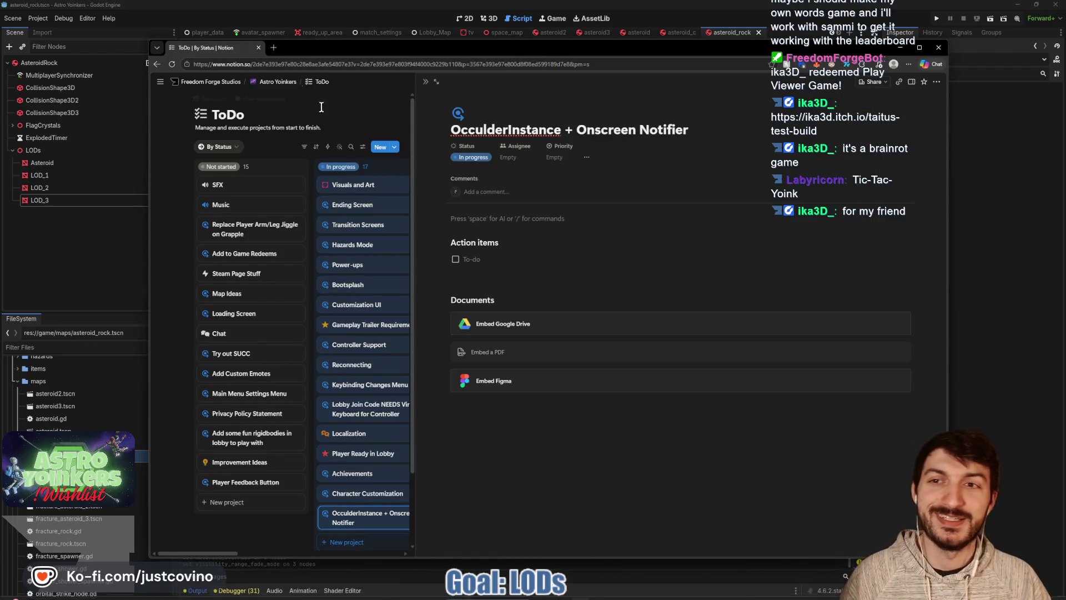
{"action": "left_click", "coordinate": [274, 50]}
{"action": "type", "text": "https://ika3d.itch.io/taitus-test-build"}
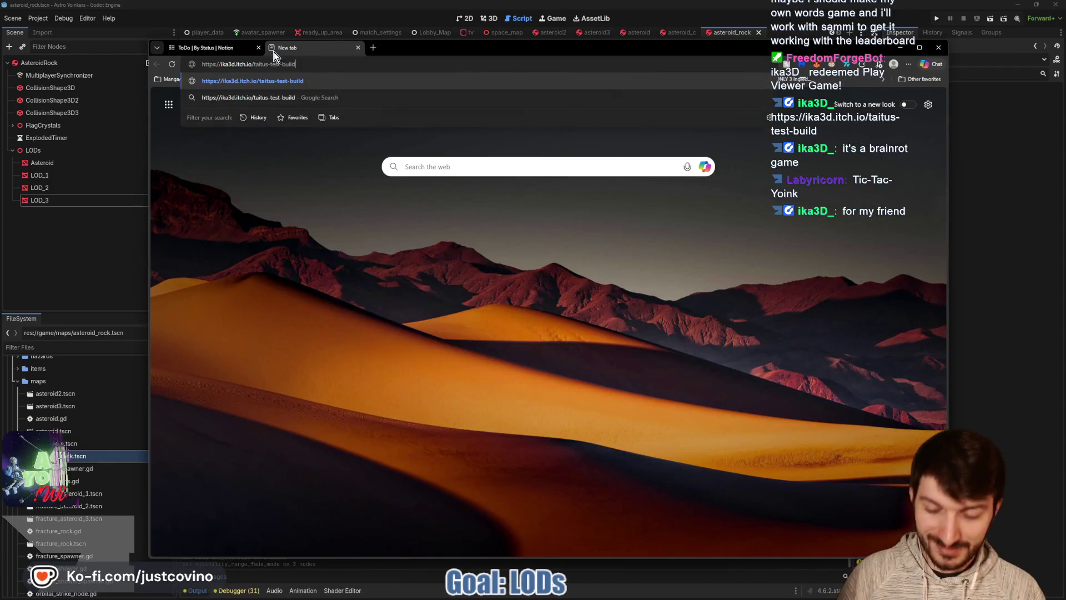
{"action": "key", "text": "Return"}
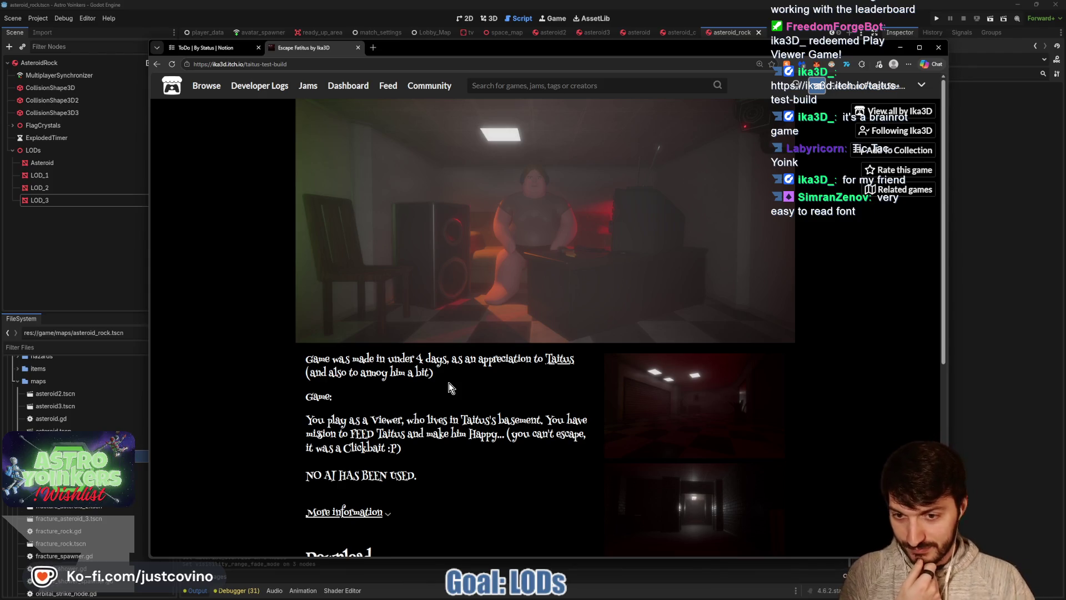
- Scroll down the game page and choose Download Now
{"action": "scroll", "coordinate": [441, 374], "scroll_direction": "down", "scroll_amount": 2}
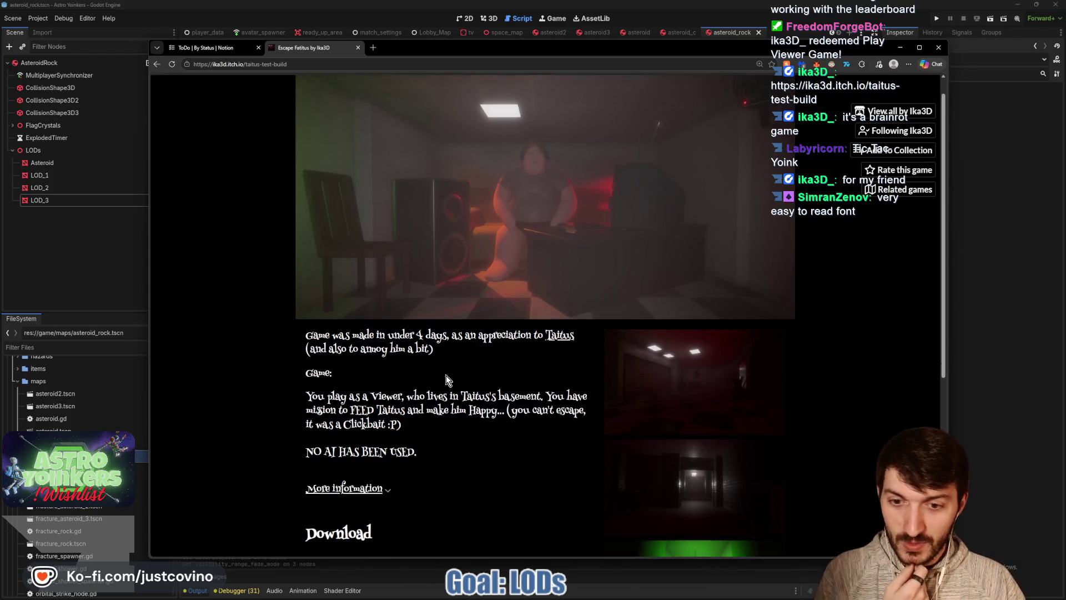
{"action": "scroll", "coordinate": [439, 361], "scroll_direction": "down", "scroll_amount": 1}
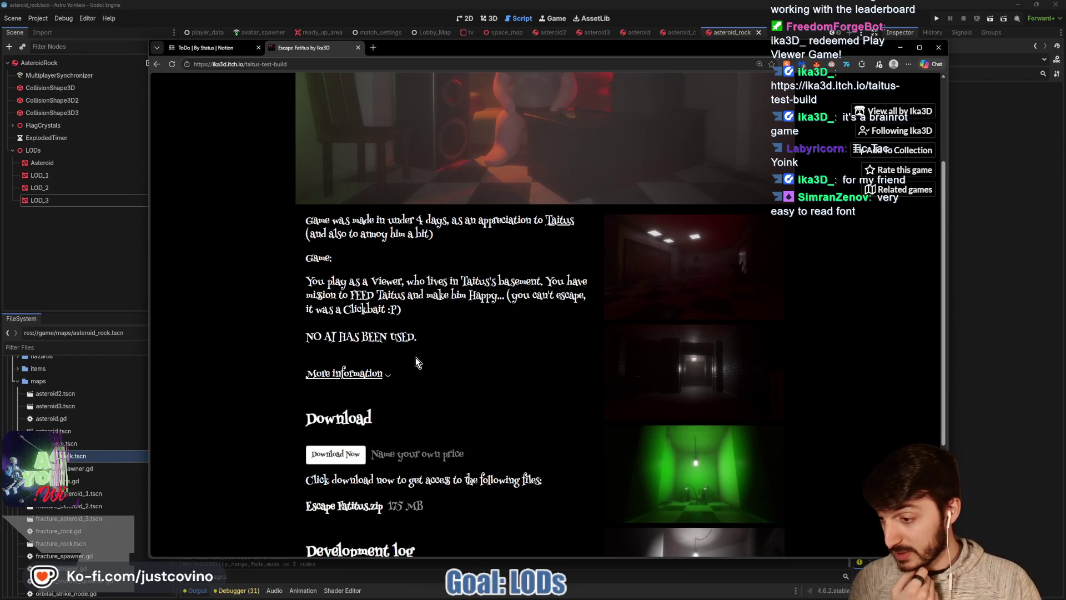
{"action": "scroll", "coordinate": [415, 358], "scroll_direction": "up", "scroll_amount": 3}
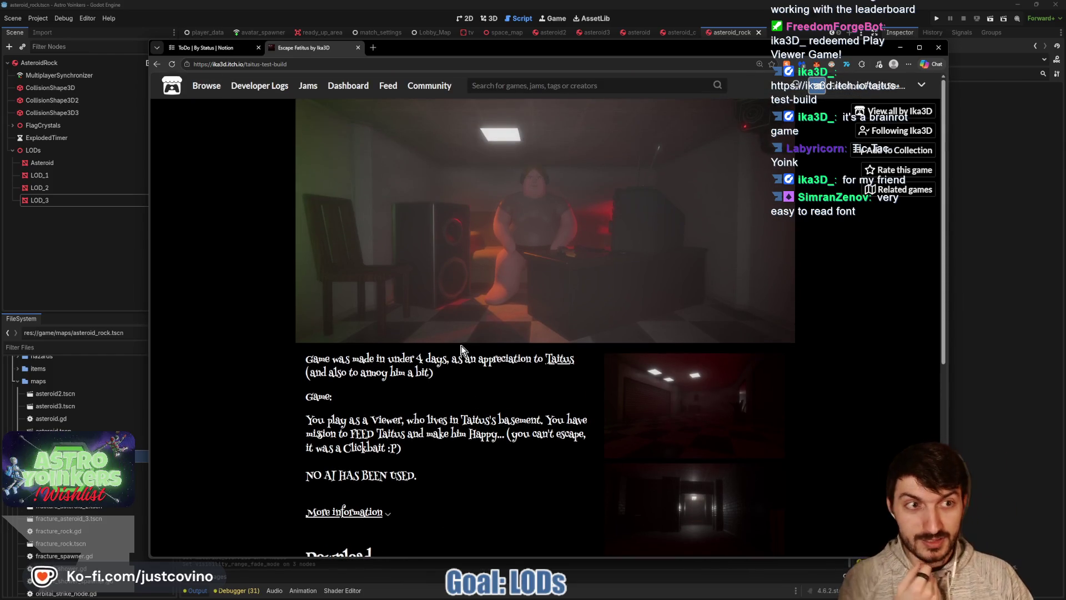
{"action": "scroll", "coordinate": [461, 349], "scroll_direction": "down", "scroll_amount": 2}
{"action": "scroll", "coordinate": [459, 348], "scroll_direction": "down", "scroll_amount": 3}
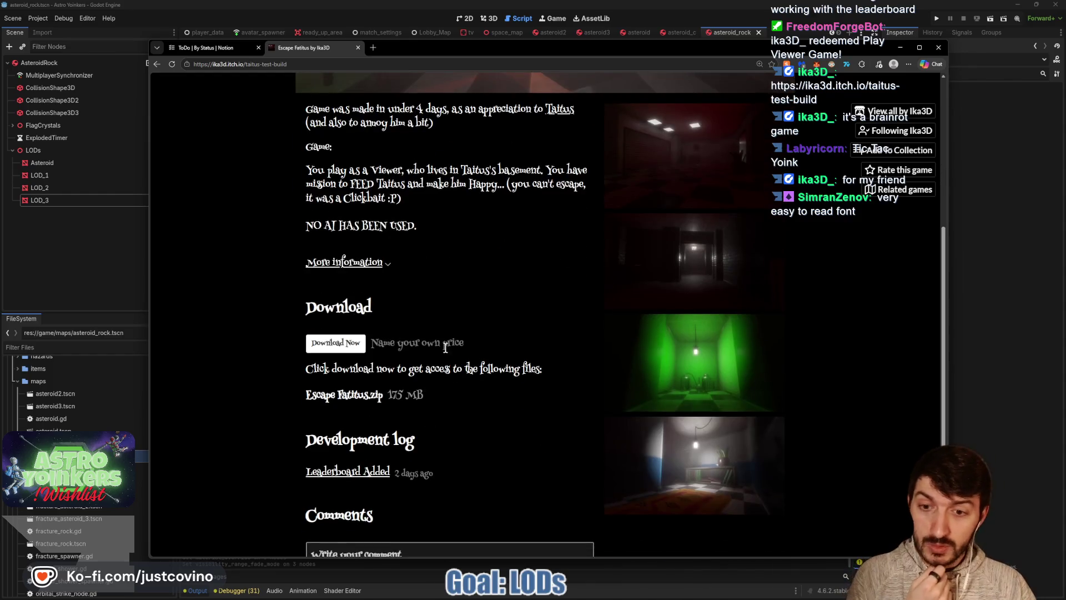
{"action": "scroll", "coordinate": [445, 347], "scroll_direction": "up", "scroll_amount": 3}
{"action": "scroll", "coordinate": [479, 362], "scroll_direction": "down", "scroll_amount": 3}
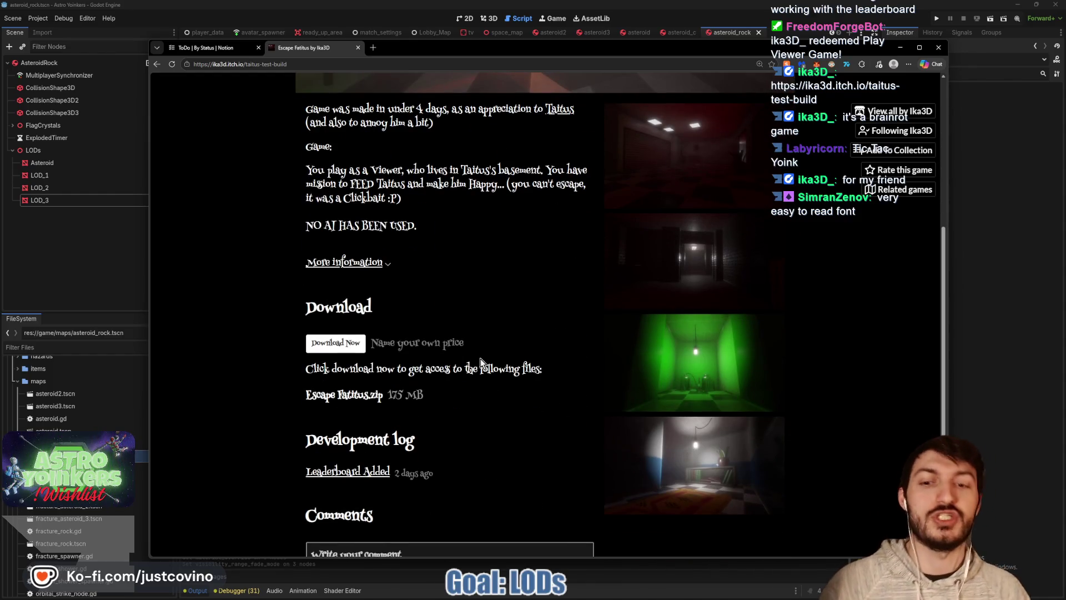
{"action": "scroll", "coordinate": [453, 349], "scroll_direction": "down", "scroll_amount": 1}
{"action": "scroll", "coordinate": [452, 351], "scroll_direction": "up", "scroll_amount": 2}
{"action": "left_click", "coordinate": [334, 390]}
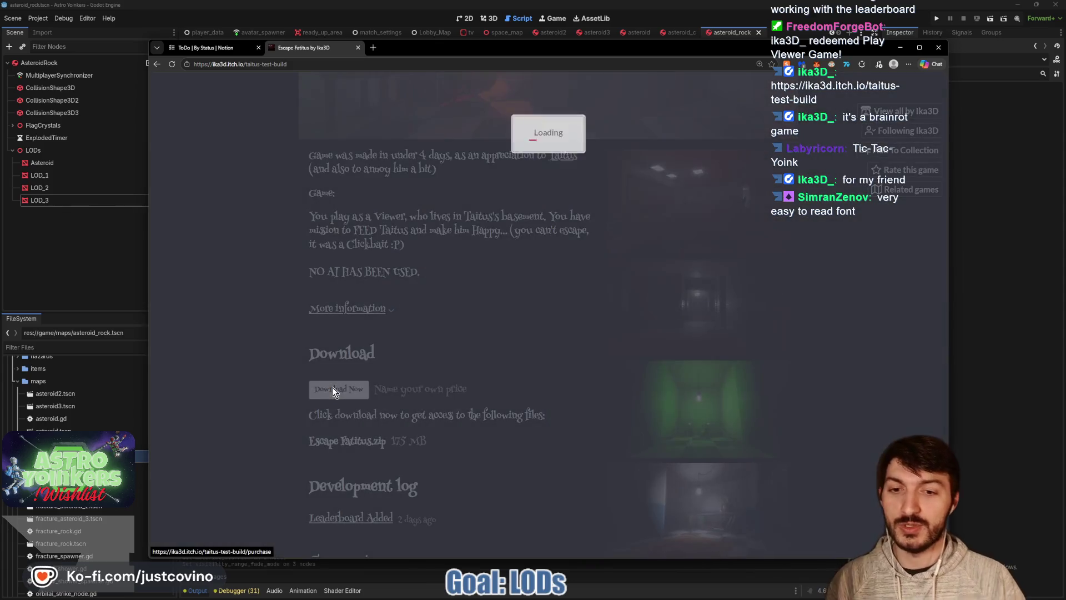
- Skip payment and save Escape Faitus.zip into Desktop > TemporaryStuff, then show it in its folder
{"action": "left_click", "coordinate": [464, 201]}
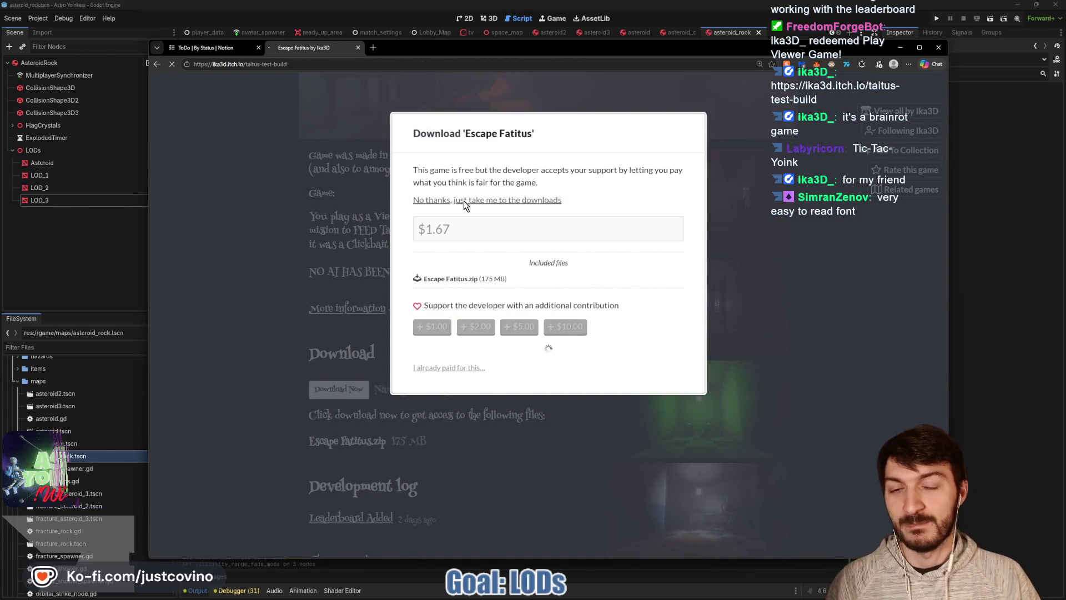
{"action": "left_click", "coordinate": [338, 195]}
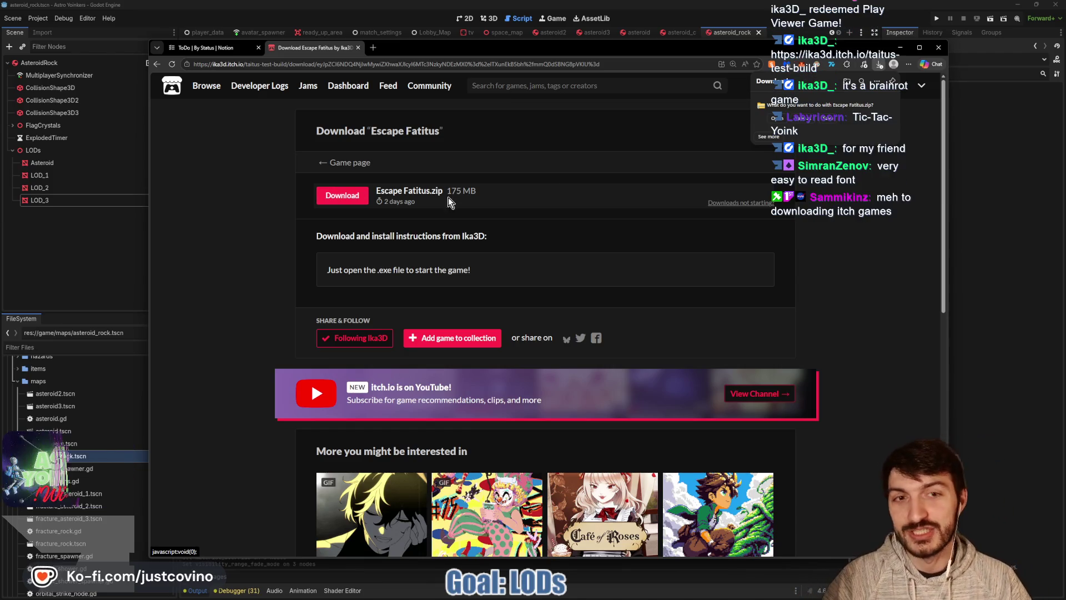
{"action": "left_click", "coordinate": [803, 122]}
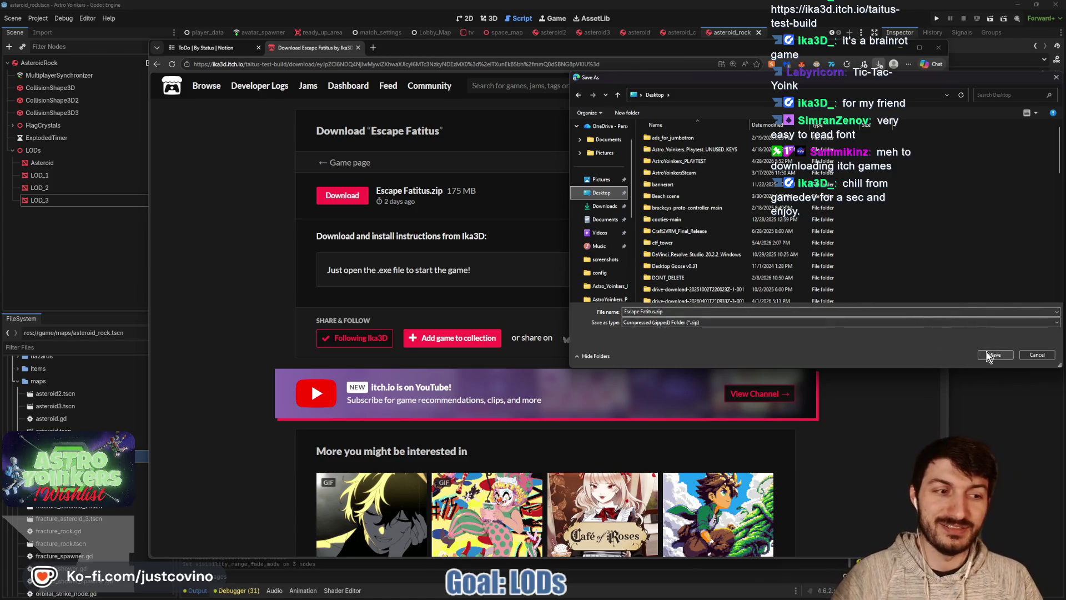
{"action": "scroll", "coordinate": [706, 244], "scroll_direction": "down", "scroll_amount": 5}
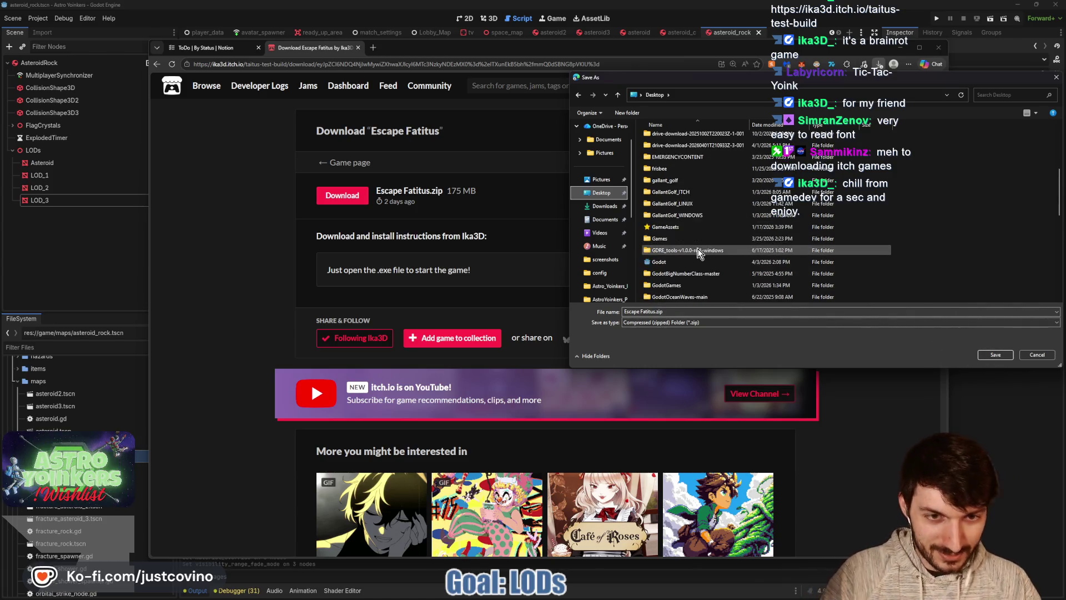
{"action": "scroll", "coordinate": [693, 254], "scroll_direction": "down", "scroll_amount": 5}
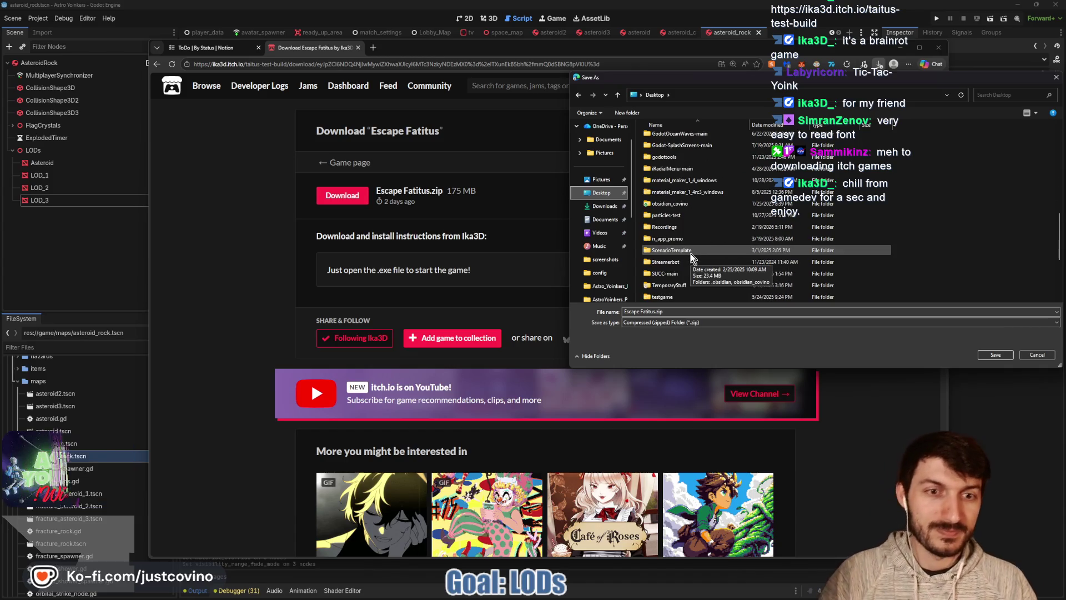
{"action": "double_click", "coordinate": [680, 241]}
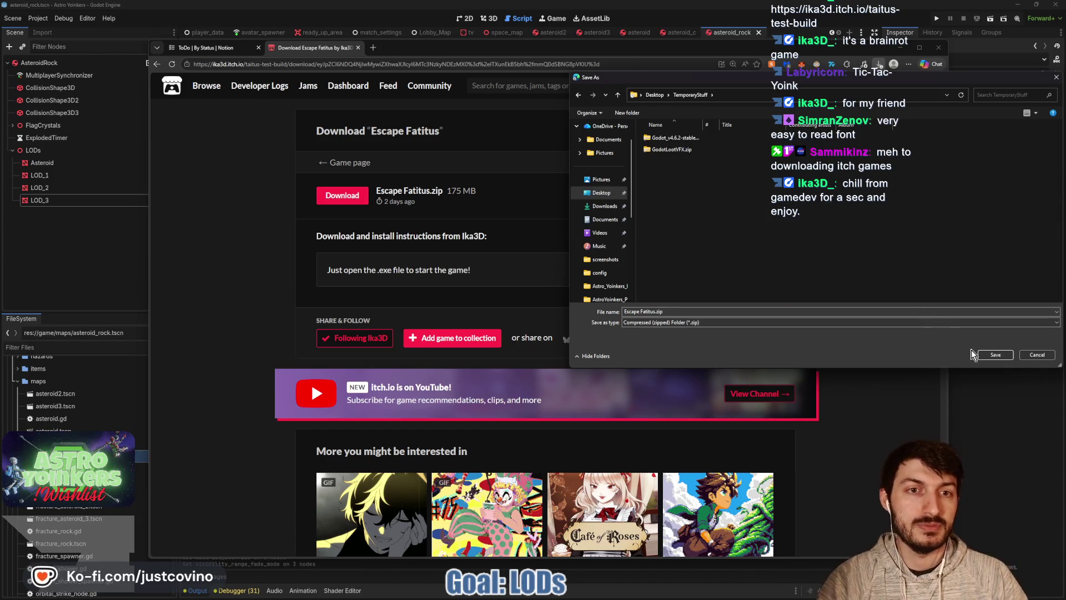
{"action": "left_click", "coordinate": [995, 357]}
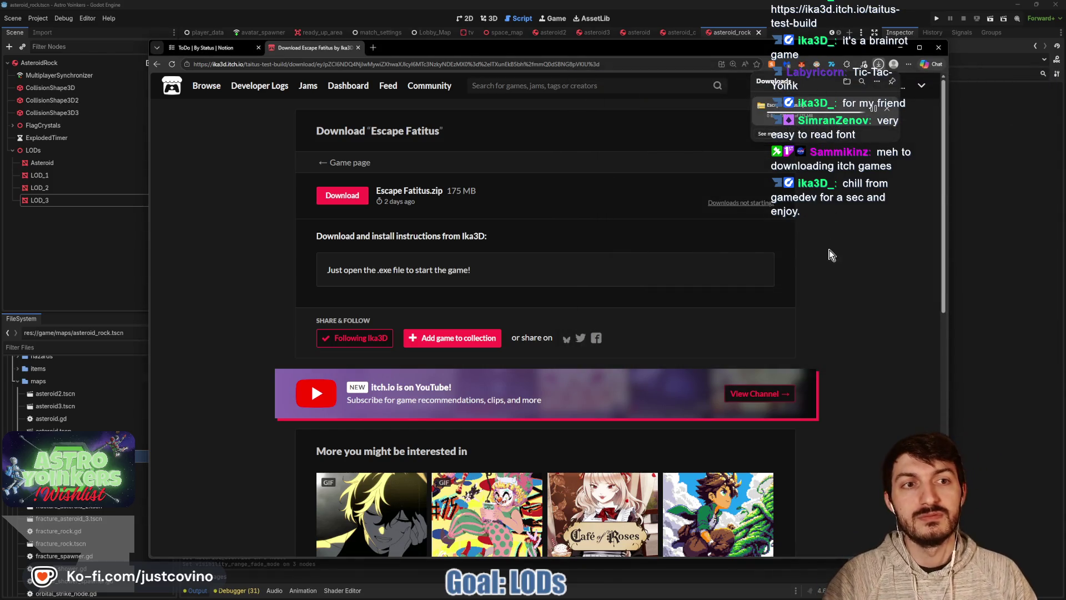
{"action": "left_click", "coordinate": [873, 113]}
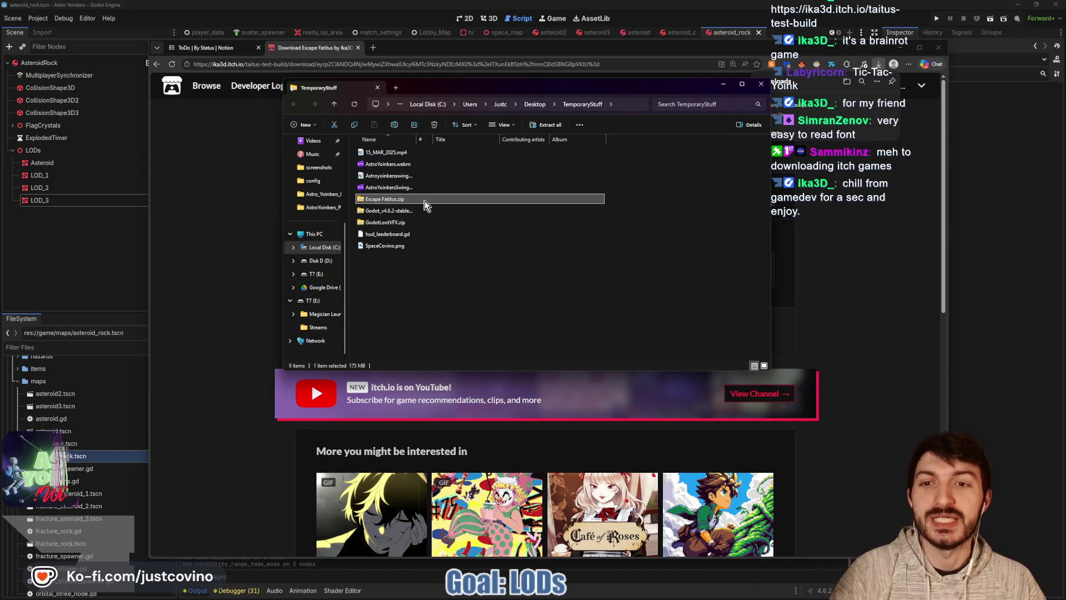
- Extract Escape Faitus.zip into the suggested Escape Faitus folder
{"action": "left_click", "coordinate": [407, 210]}
{"action": "left_click", "coordinate": [410, 199]}
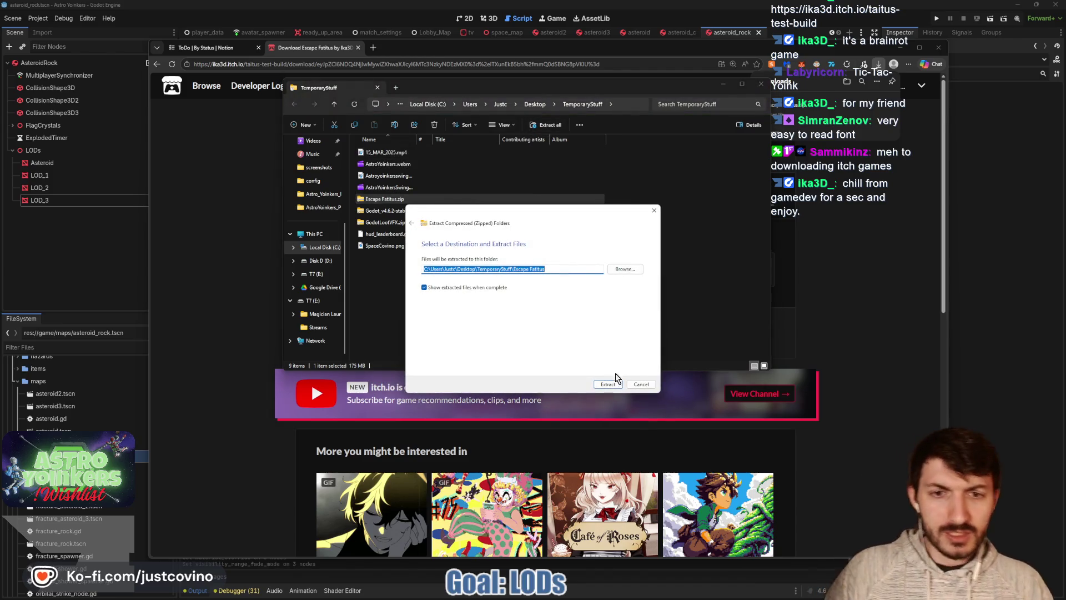
{"action": "left_click", "coordinate": [612, 386]}
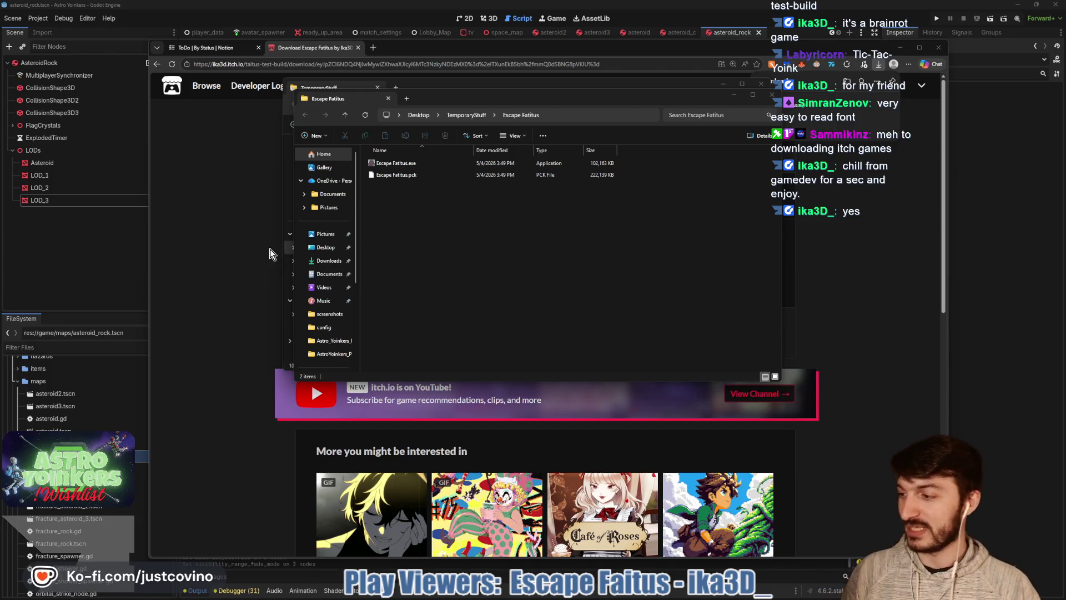
- Launch Escape Faitus.exe and choose Run anyway in the SmartScreen warning
{"action": "left_click", "coordinate": [422, 166]}
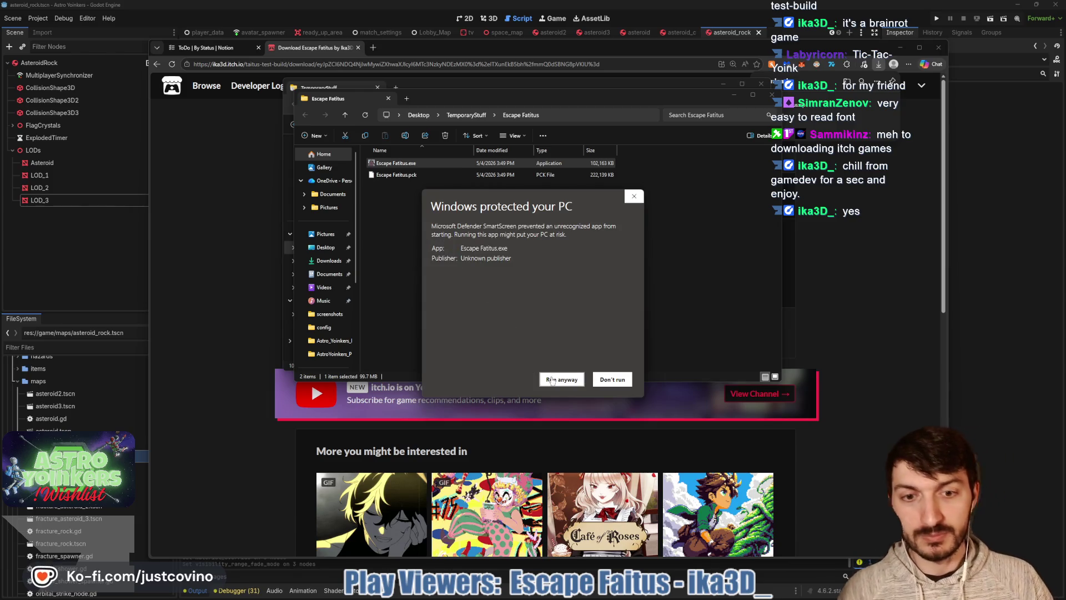
{"action": "left_click", "coordinate": [552, 379]}
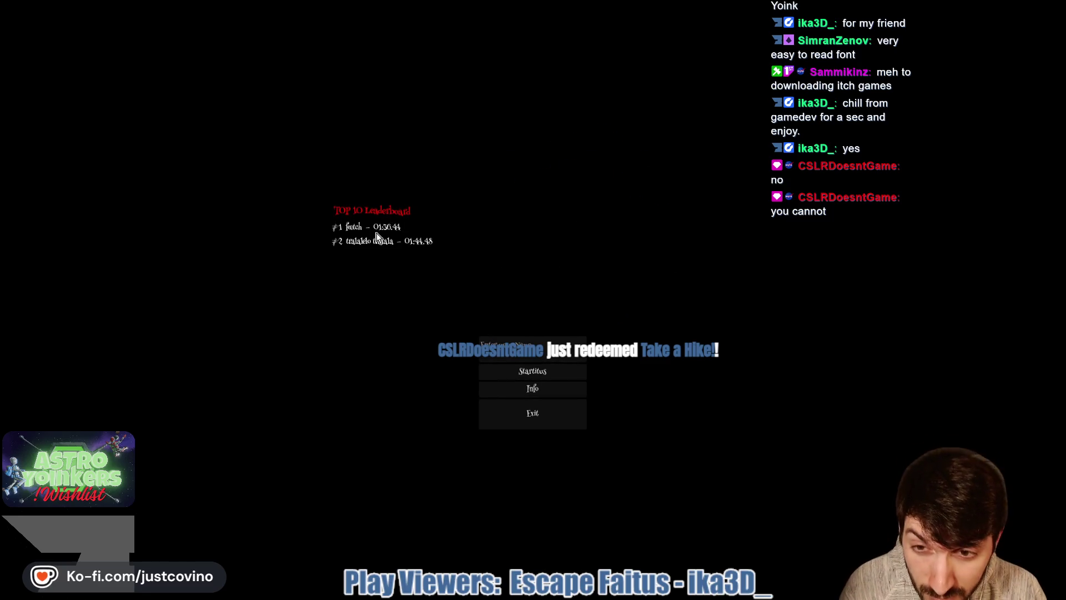
- View the Info screen, then enter a player name and start a new game
{"action": "left_click", "coordinate": [528, 392]}
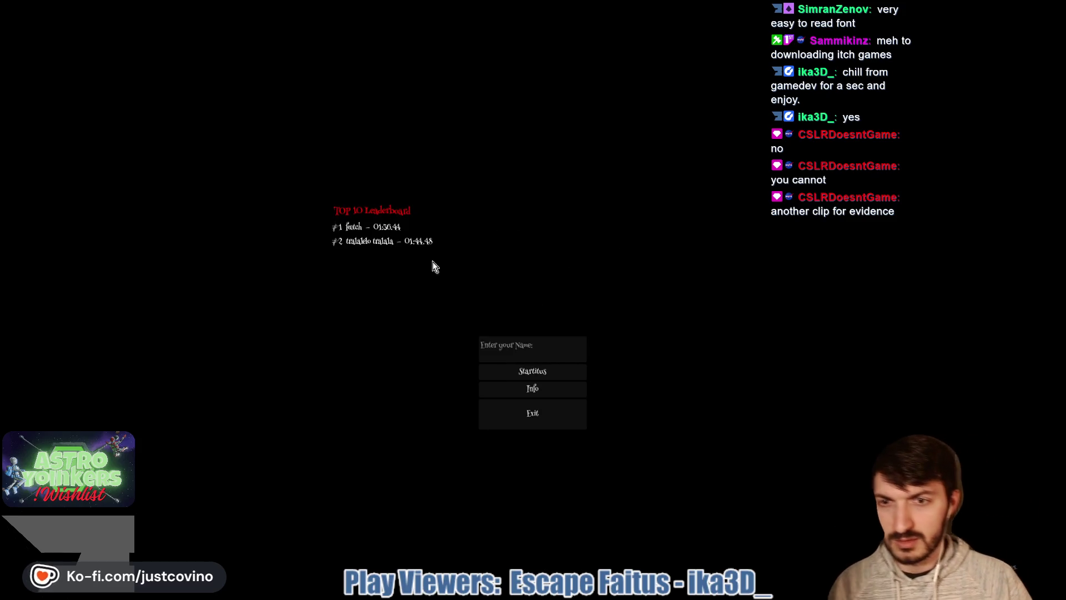
{"action": "left_click", "coordinate": [522, 343]}
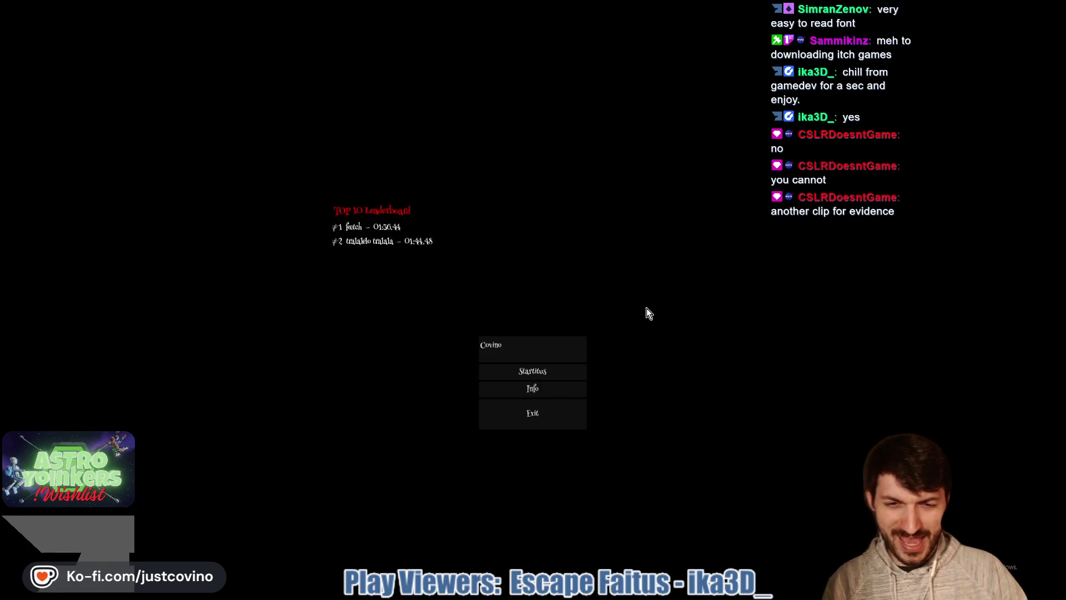
{"action": "key", "text": "Return"}
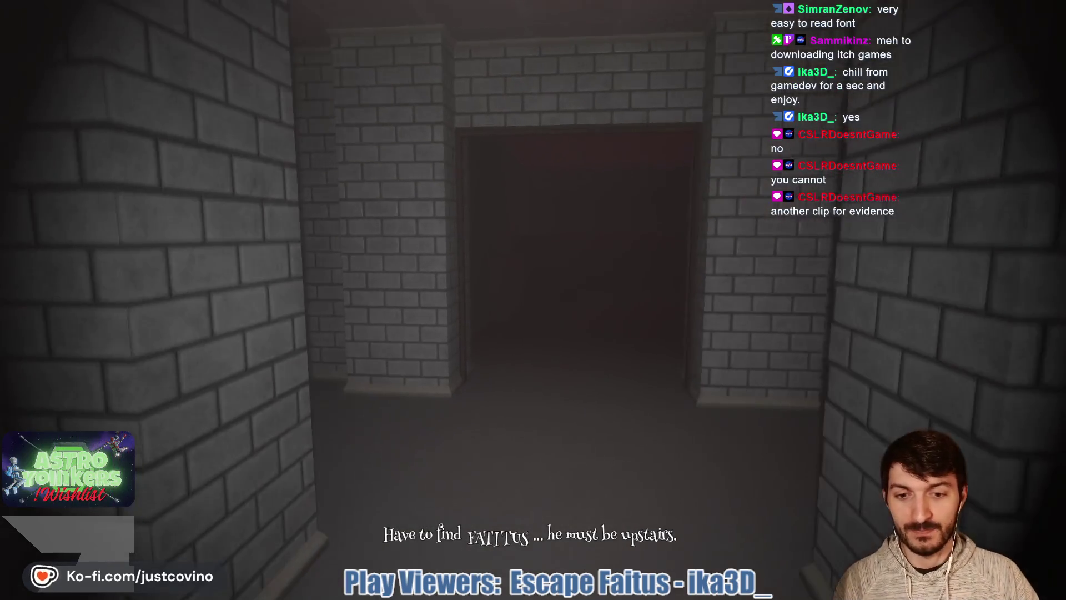
- Walk past the kitchen counter into the bedroom and turn toward the corridor
{"action": "key", "text": "w"}
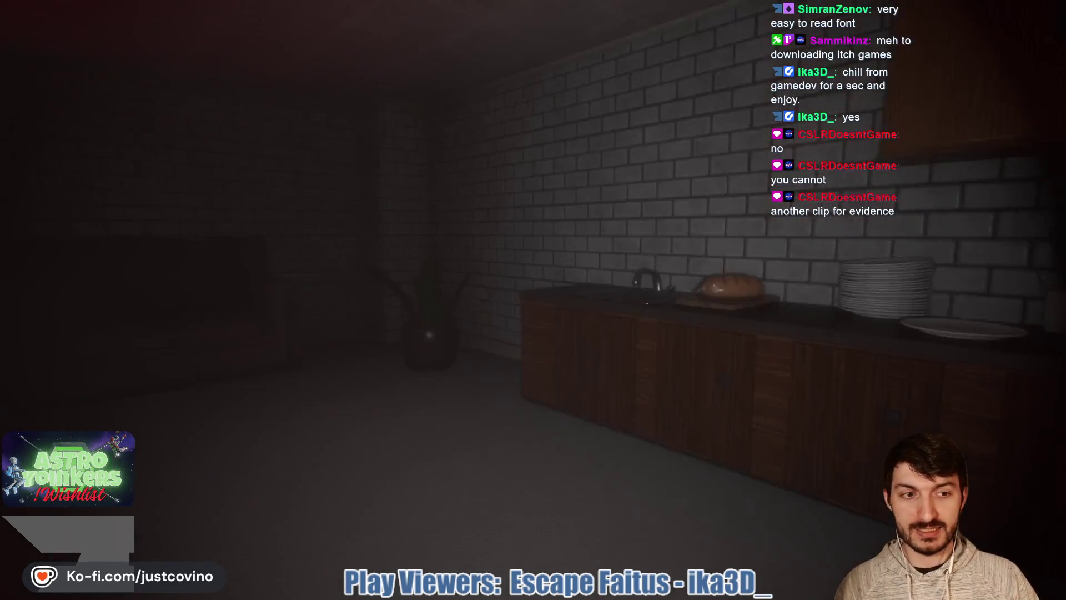
{"action": "key", "text": "w"}
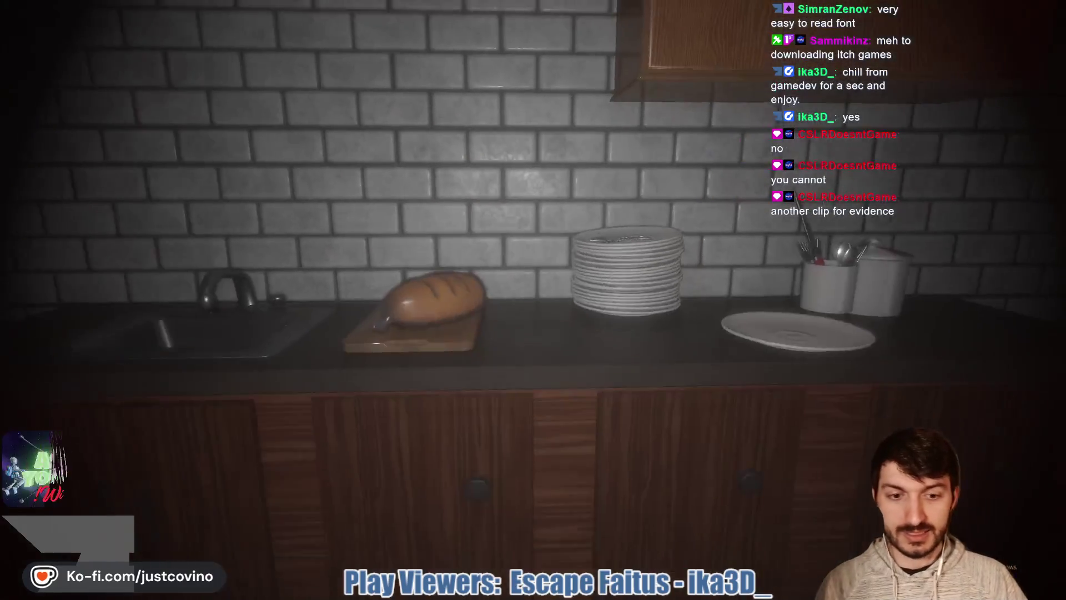
{"action": "key", "text": "w"}
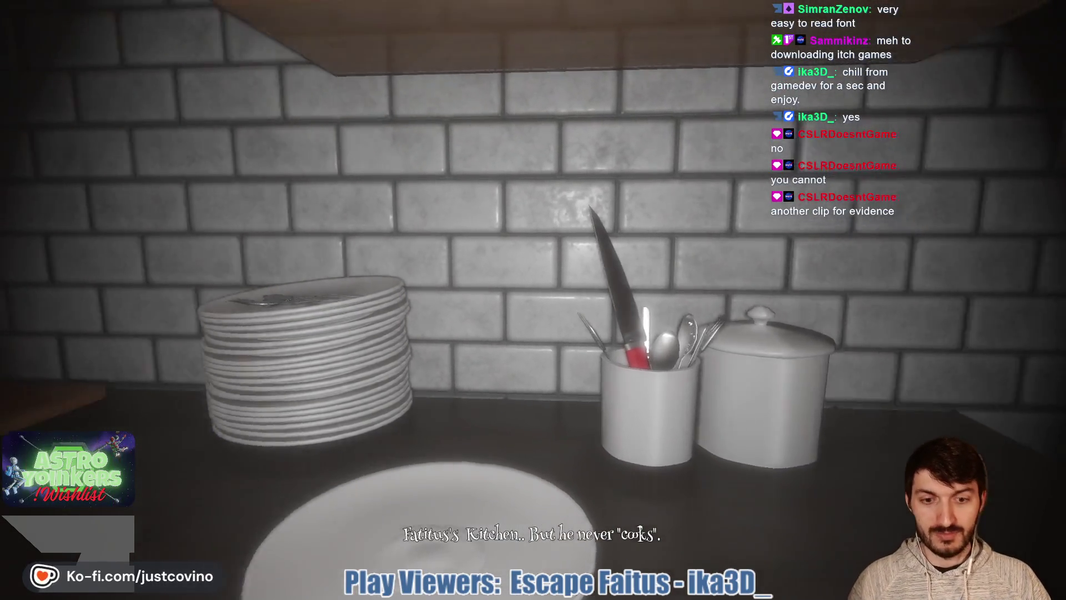
{"action": "key", "text": "w"}
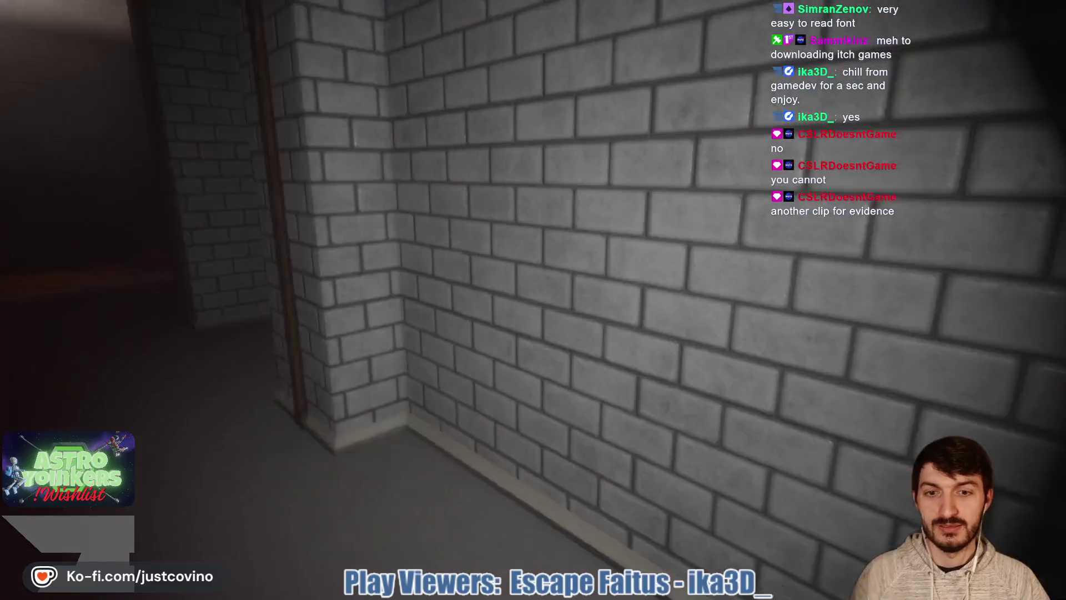
{"action": "key", "text": "w"}
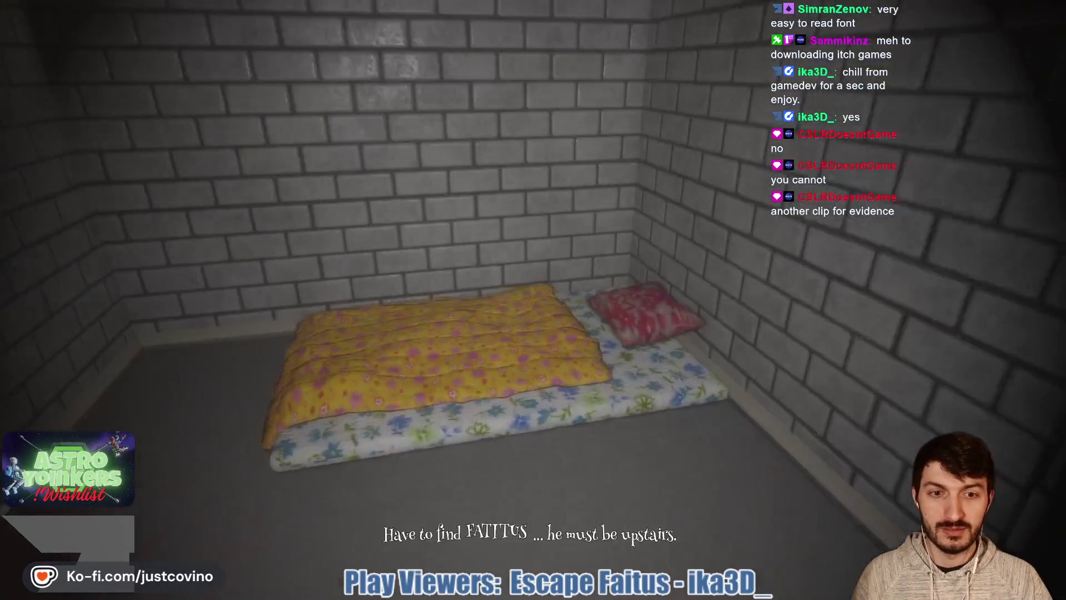
{"action": "key", "text": "w"}
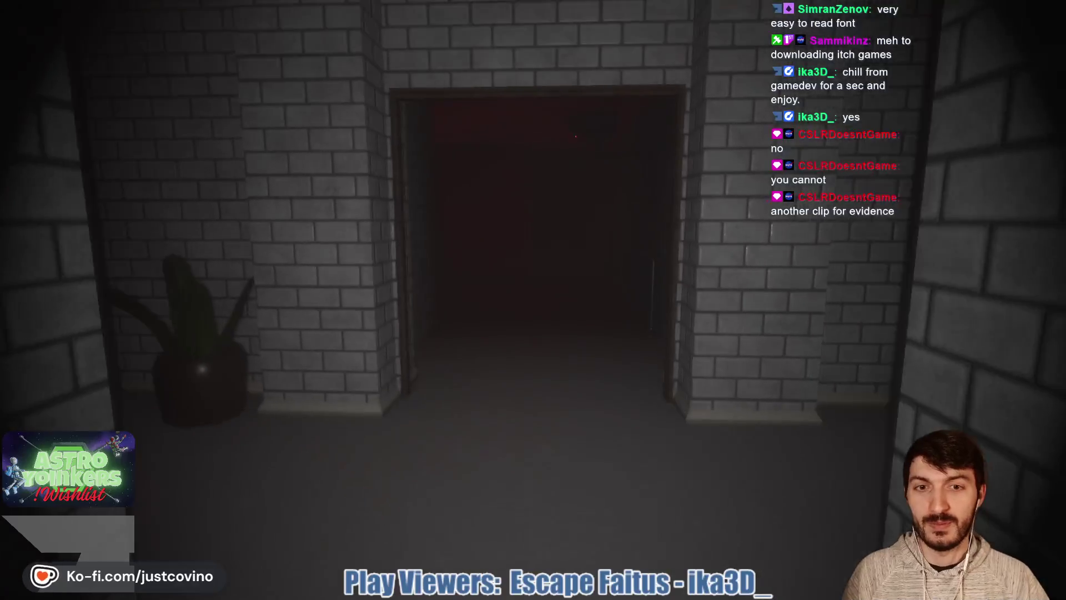
- Go through the toxic chemicals room into the papered room with the plant cabinet
{"action": "key", "text": "w"}
{"action": "key", "text": "w"}
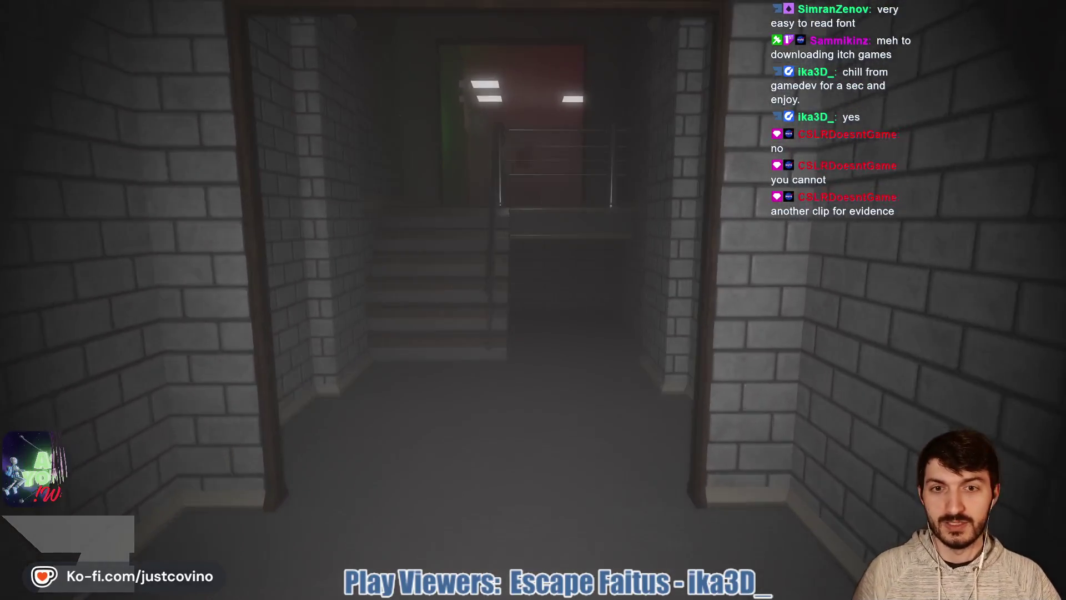
{"action": "key", "text": "w"}
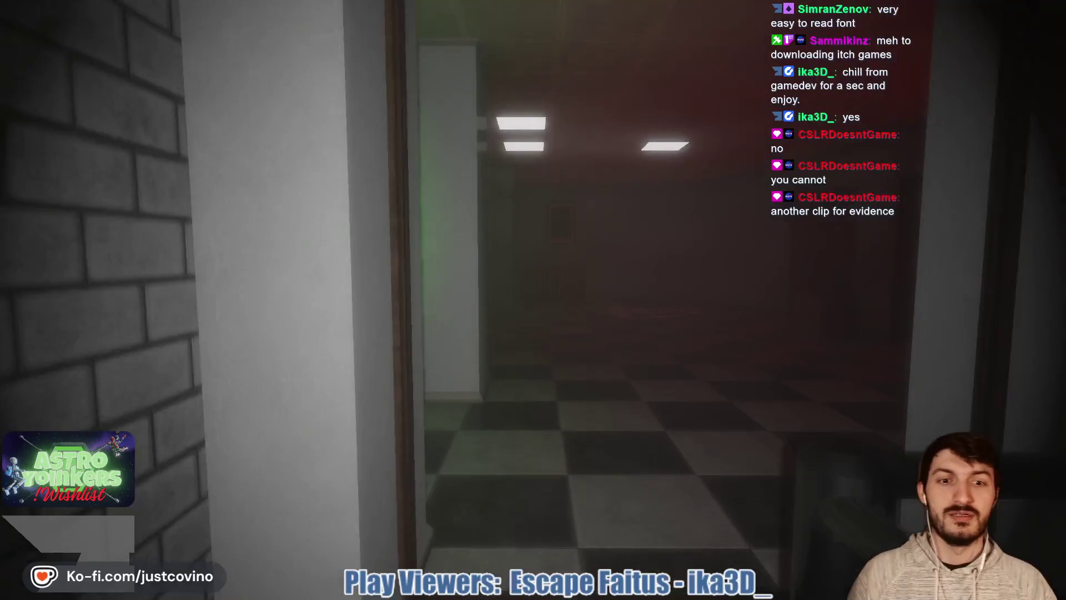
{"action": "key", "text": "w"}
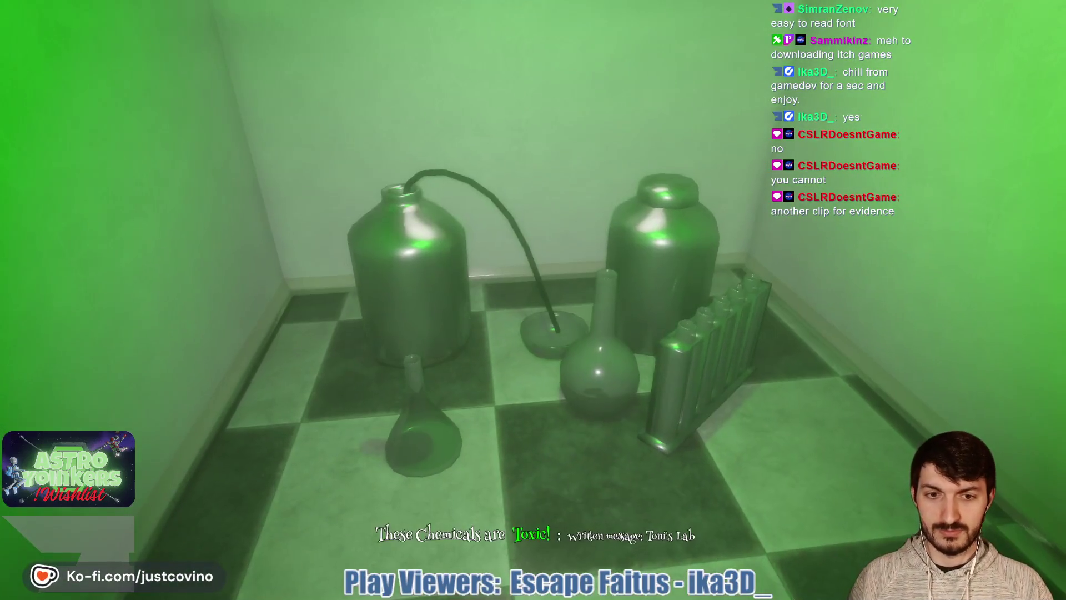
{"action": "key", "text": "w"}
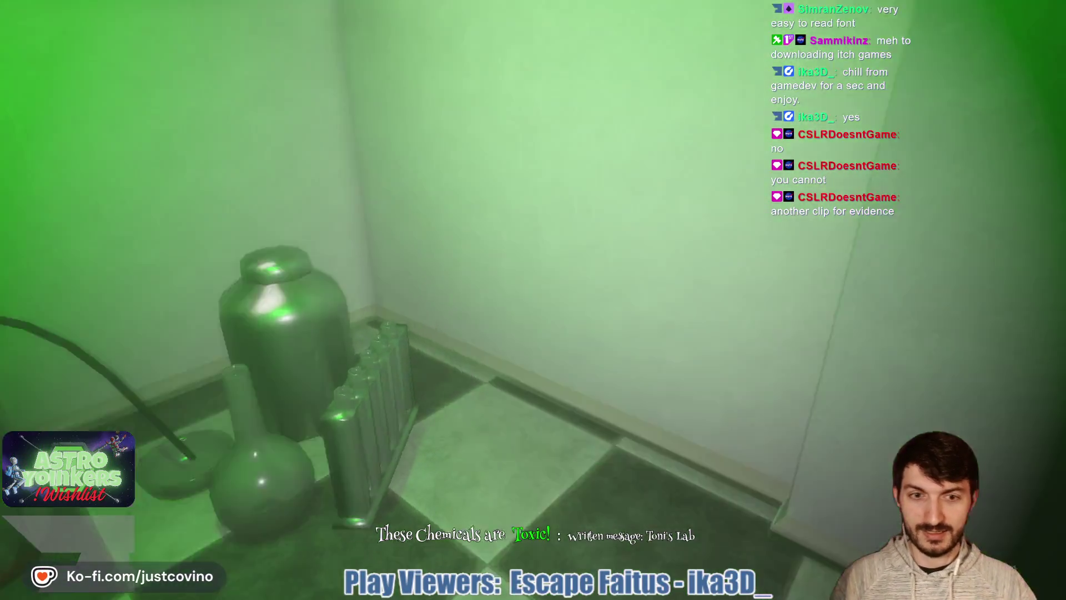
{"action": "key", "text": "w"}
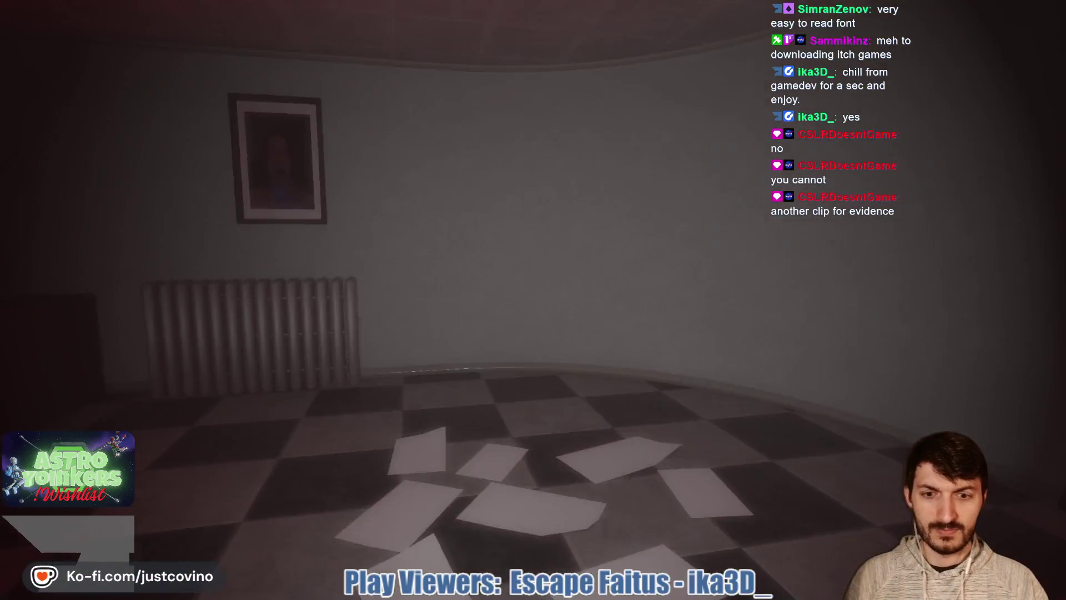
{"action": "key", "text": "s"}
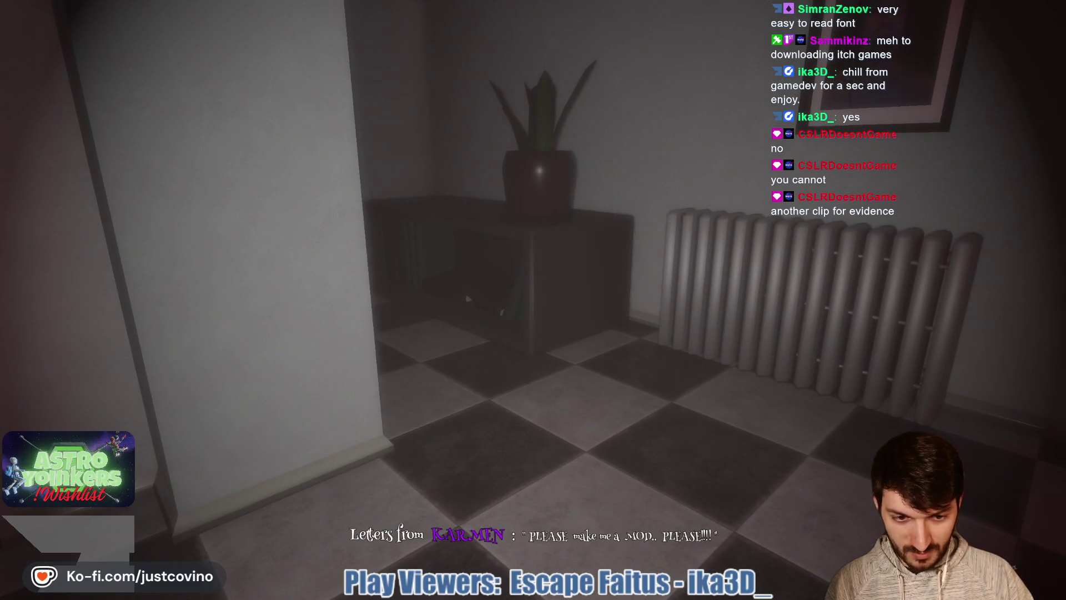
{"action": "key", "text": "w"}
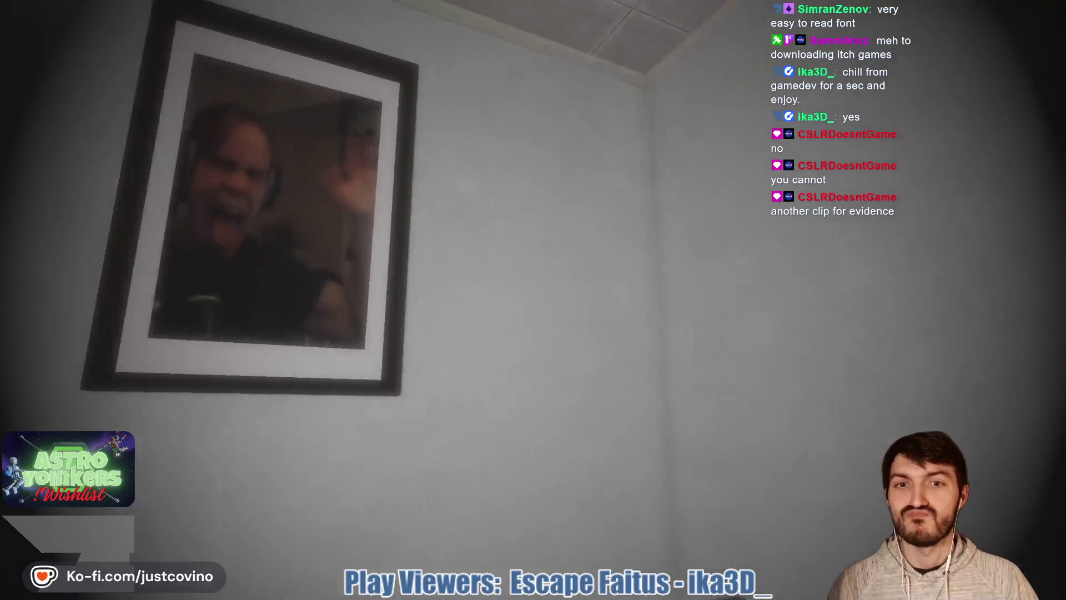
- Cross the checkered room with the screaming-face picture into the couch room
{"action": "key", "text": "s"}
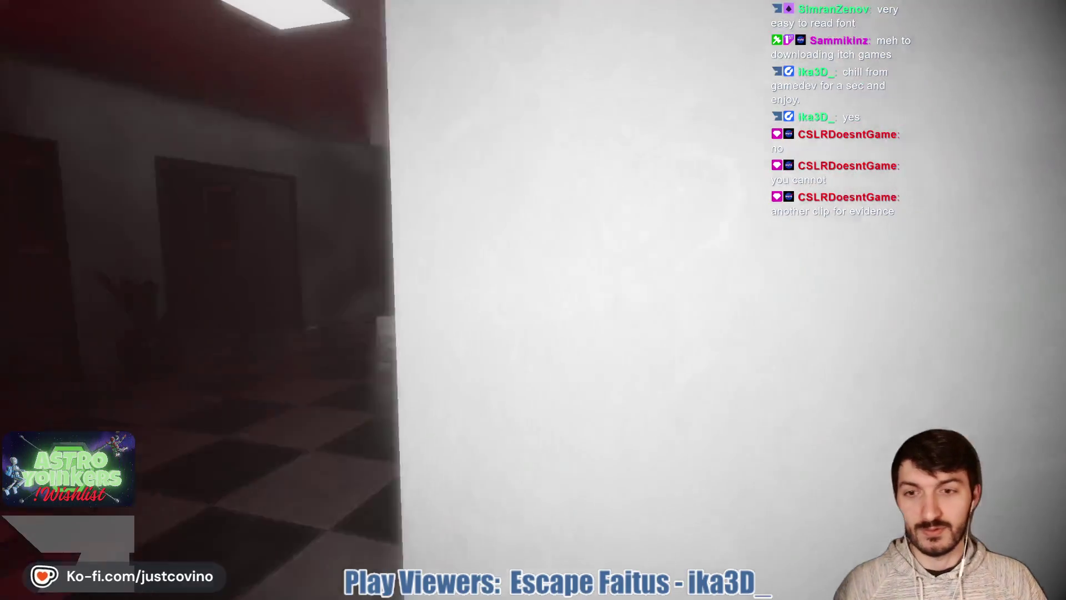
{"action": "key", "text": "w"}
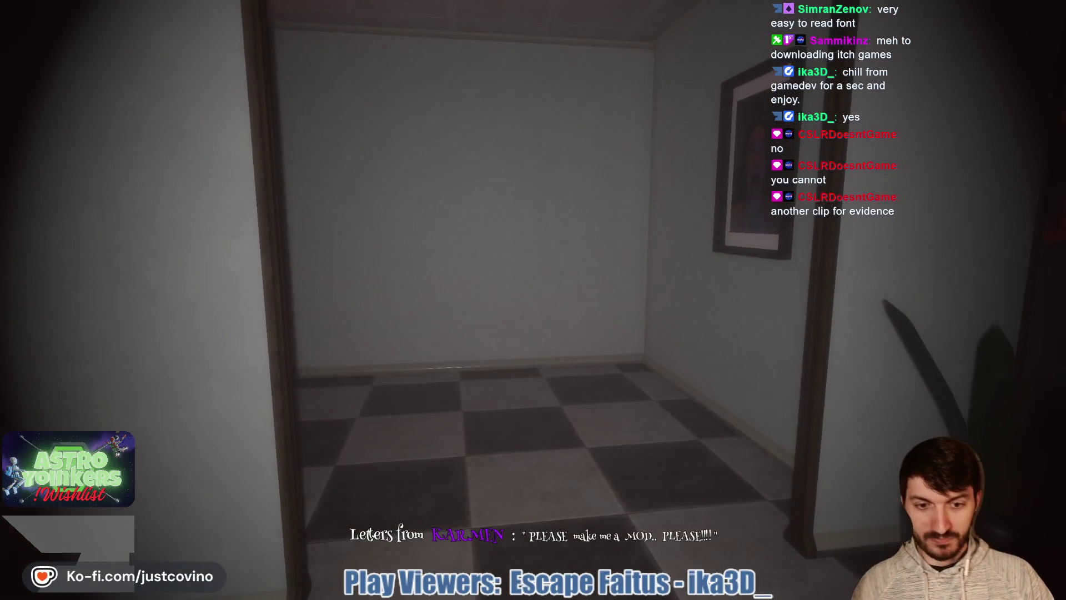
{"action": "key", "text": "w"}
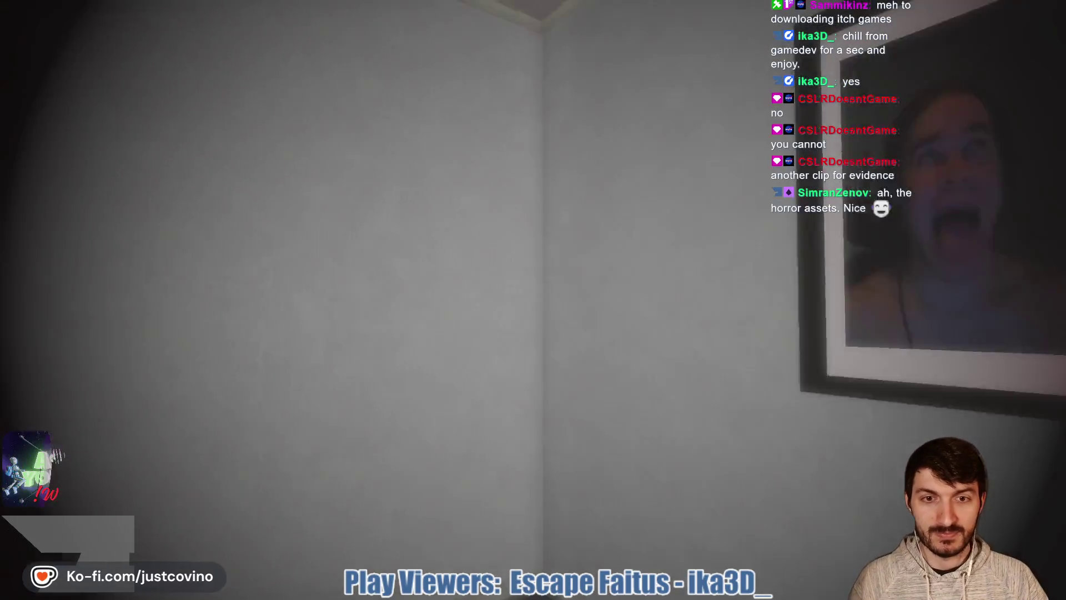
{"action": "key", "text": "w"}
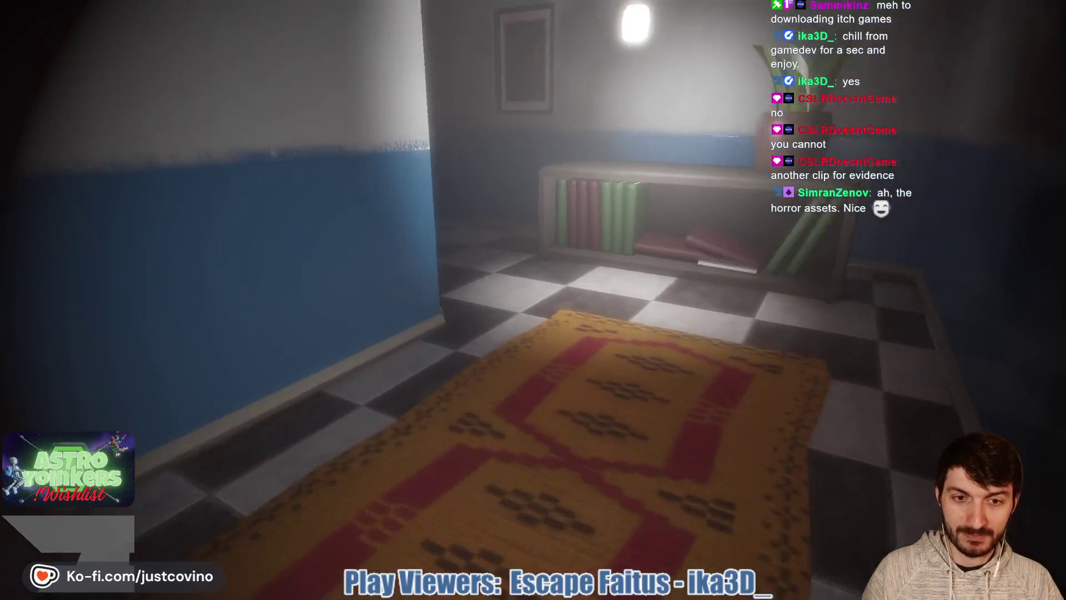
{"action": "key", "text": "w"}
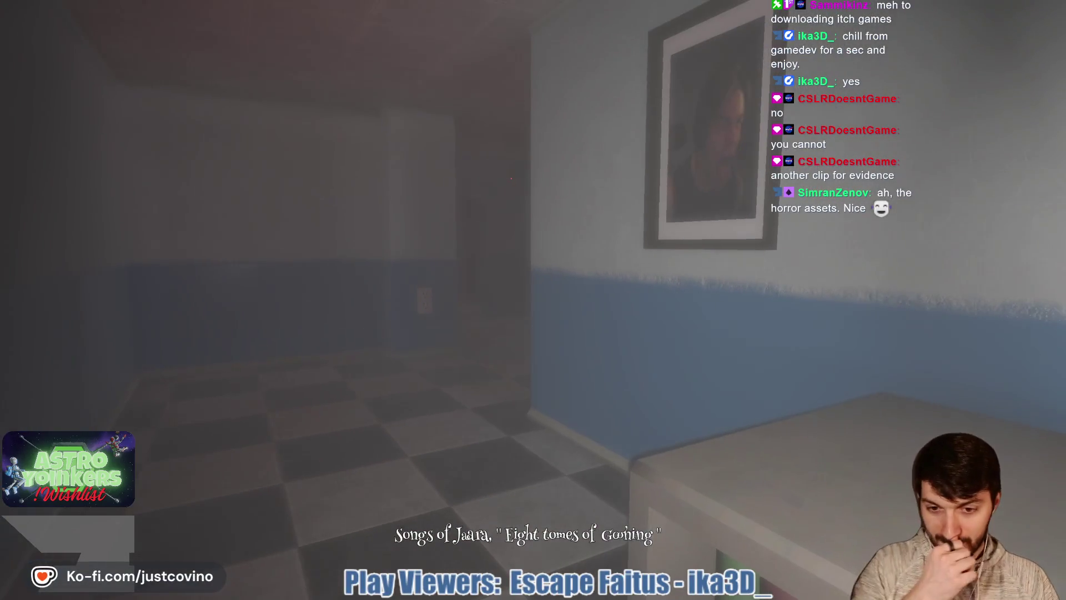
{"action": "key", "text": "w"}
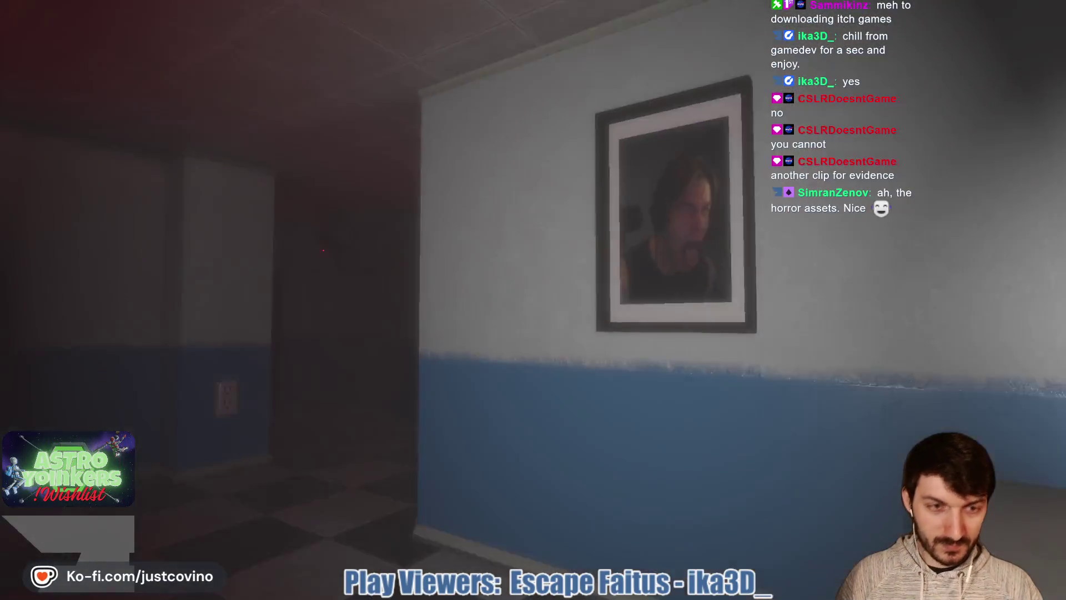
{"action": "key", "text": "w"}
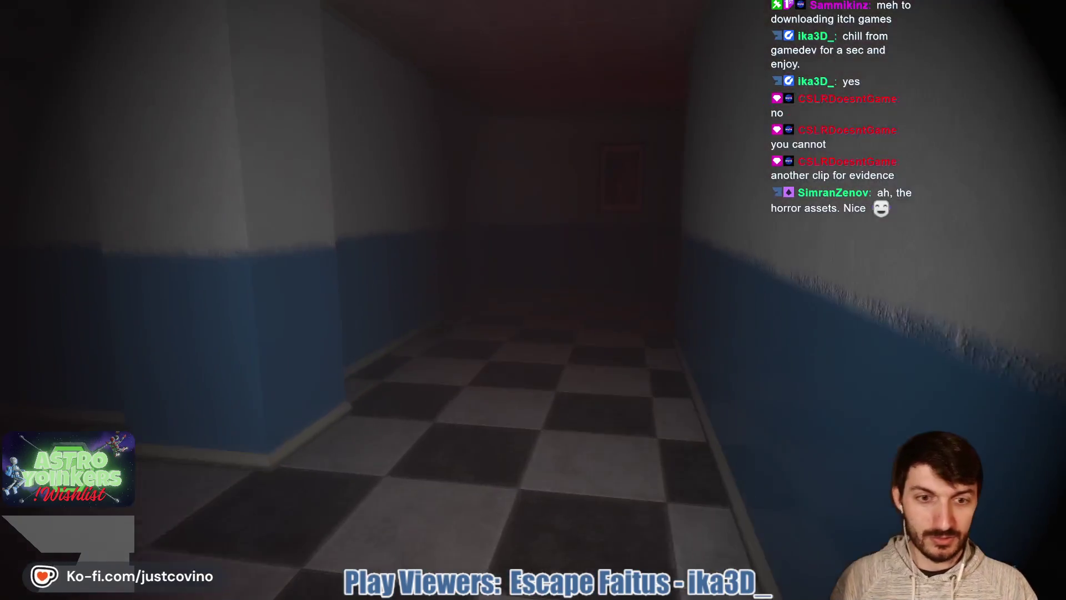
{"action": "key", "text": "w"}
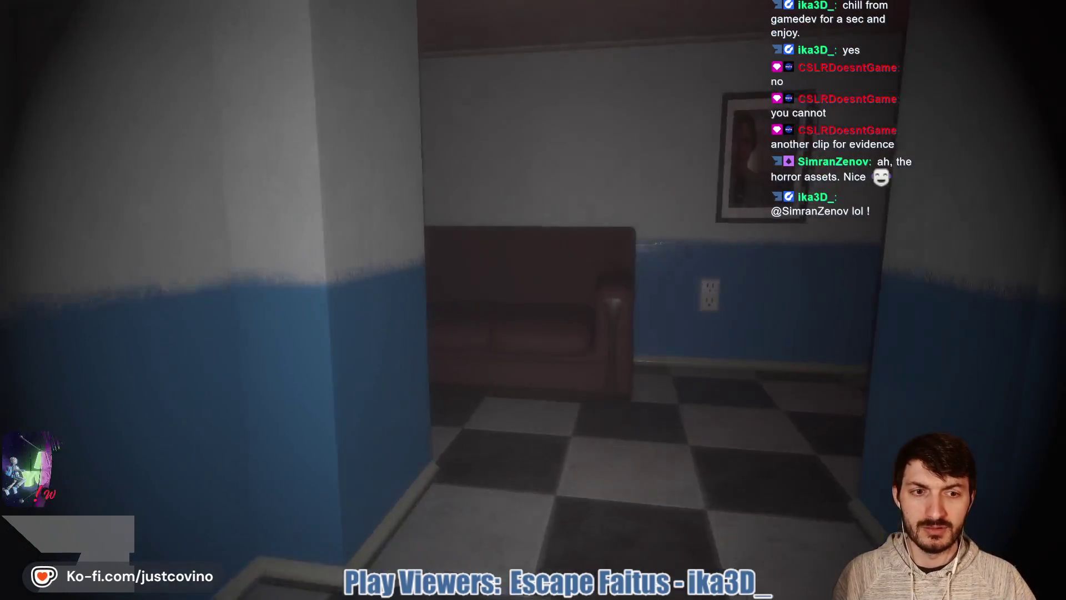
{"action": "key", "text": "w"}
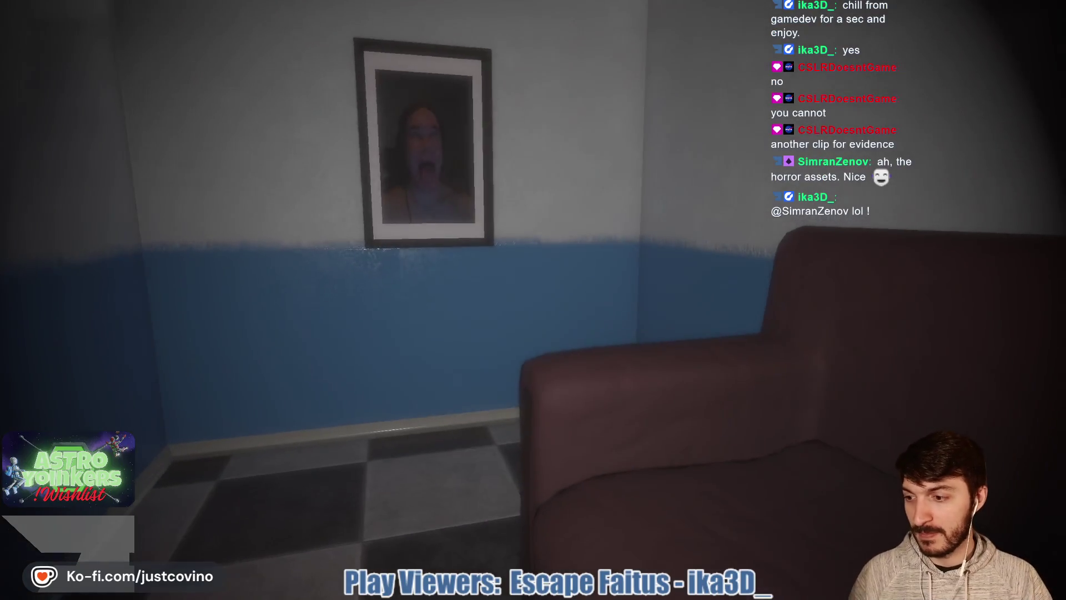
{"action": "key", "text": "w"}
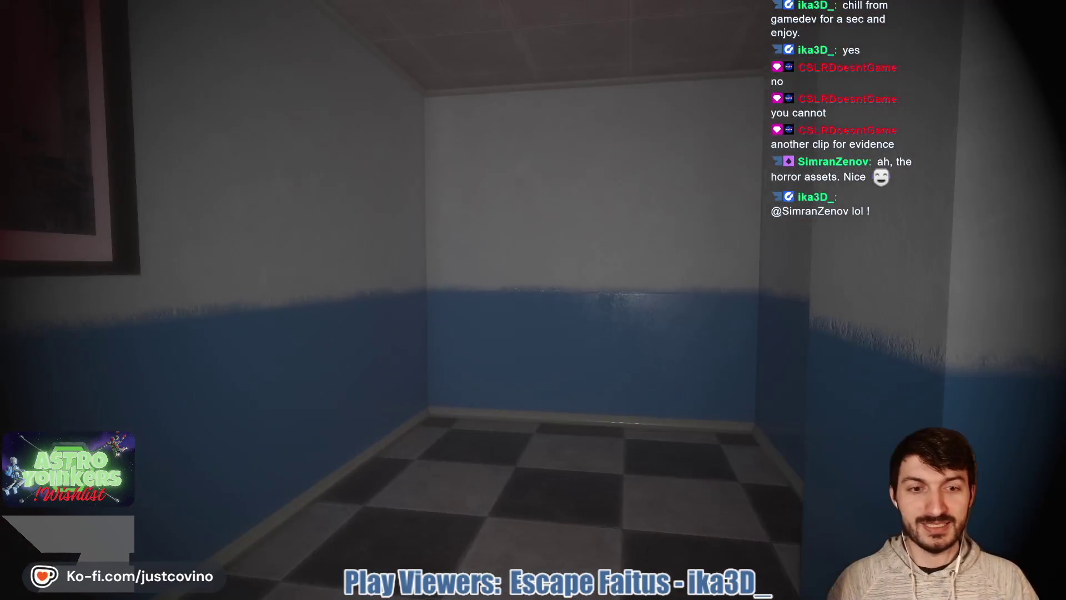
{"action": "key", "text": "w"}
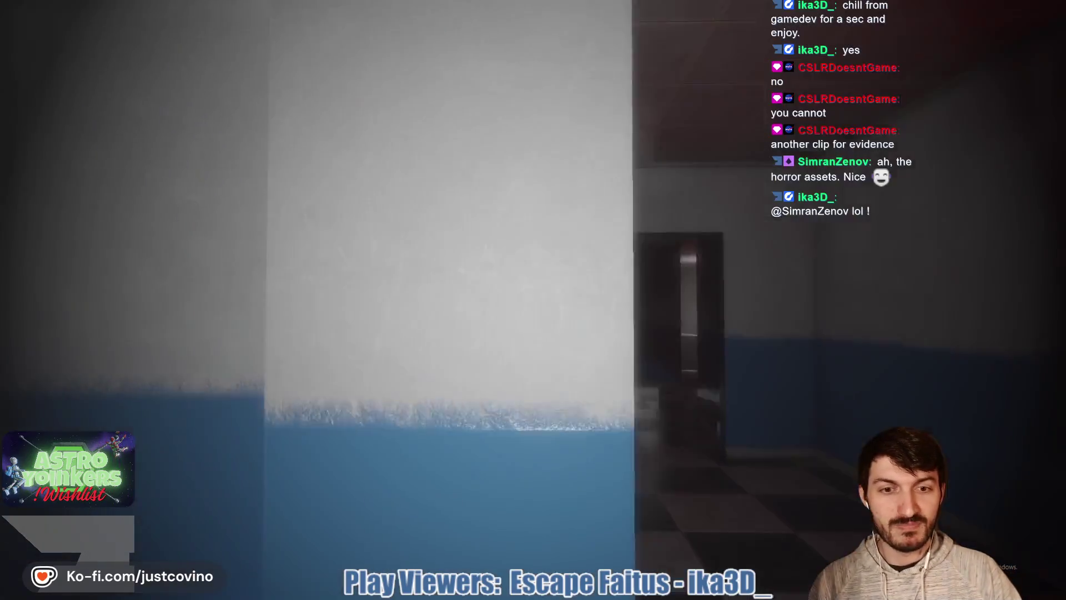
- Follow the dark corridor past the security camera and radiator into the lit shelf room
{"action": "key", "text": "w"}
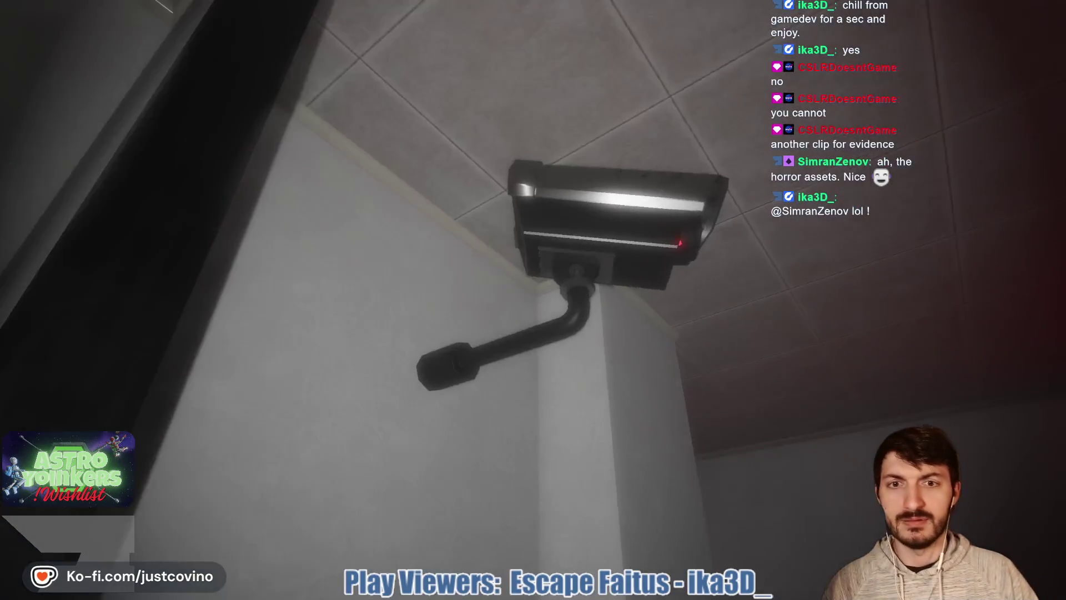
{"action": "key", "text": "w"}
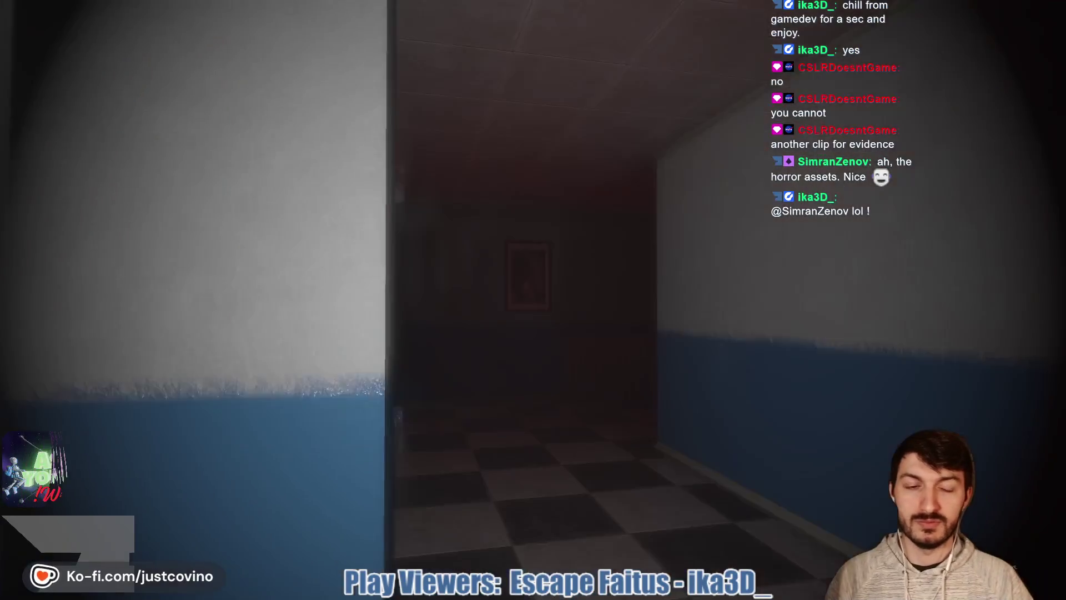
{"action": "key", "text": "w"}
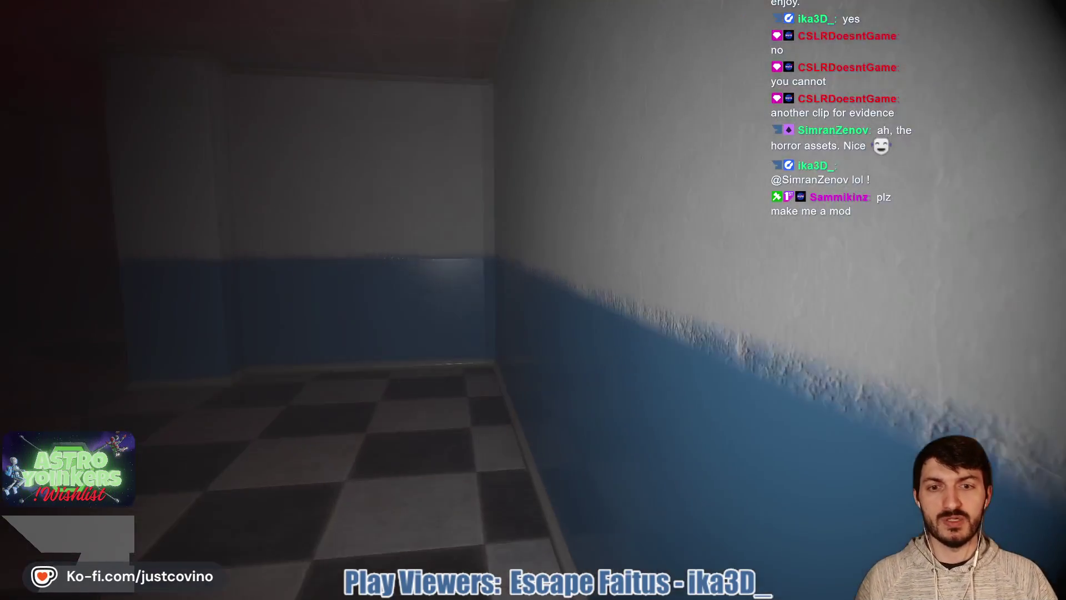
{"action": "key", "text": "w"}
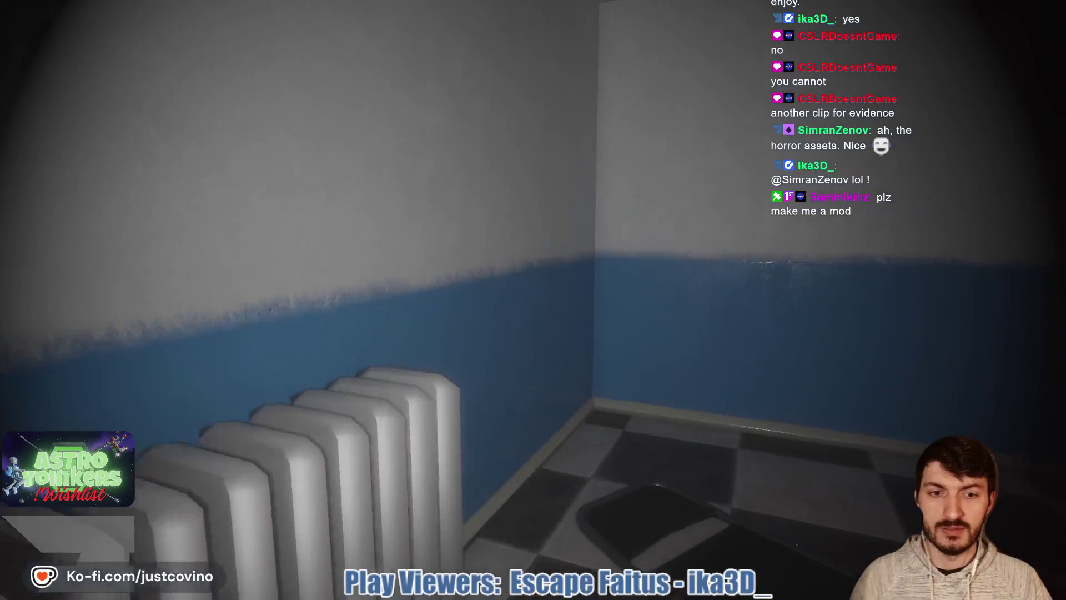
{"action": "key", "text": "w"}
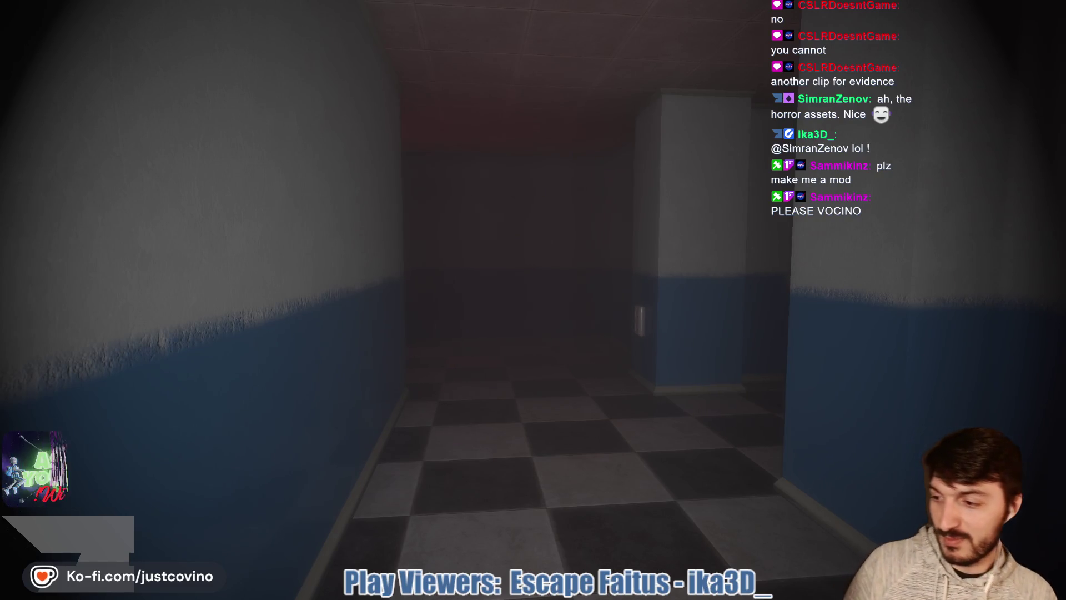
{"action": "key", "text": "w"}
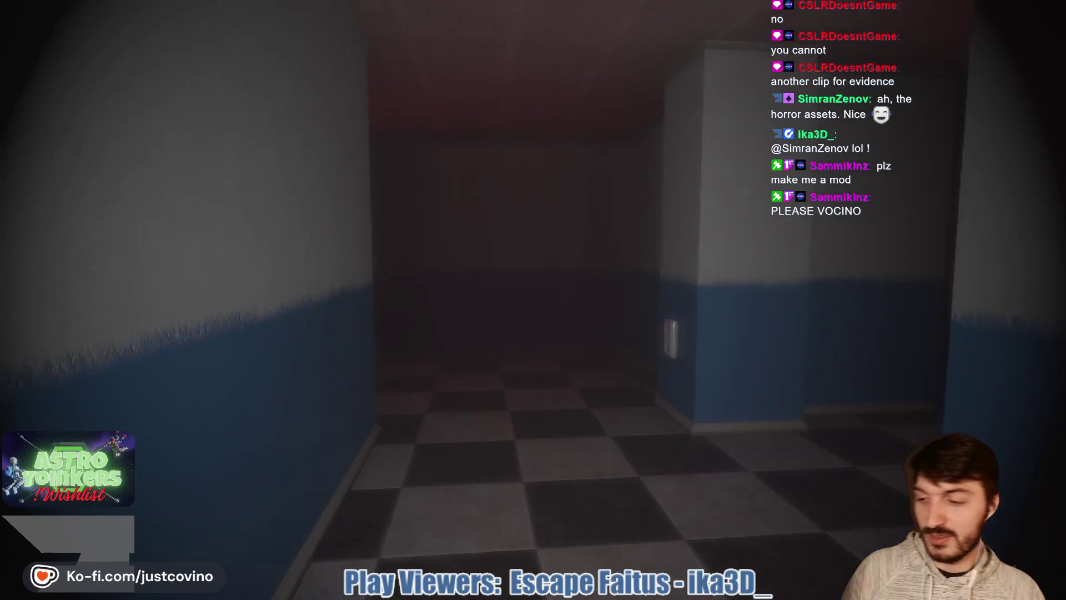
{"action": "key", "text": "w"}
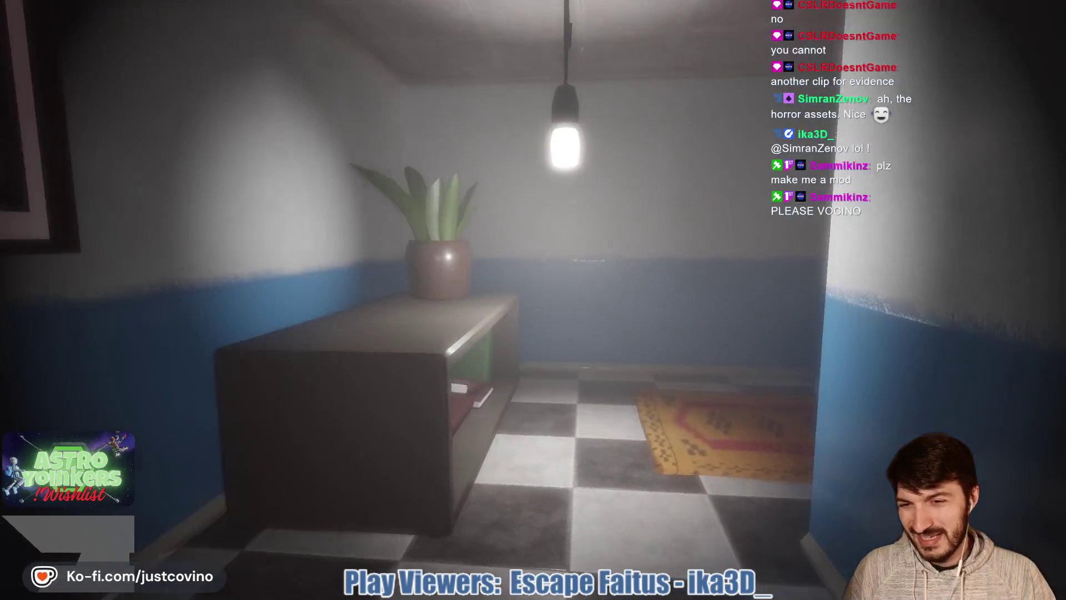
{"action": "key", "text": "w"}
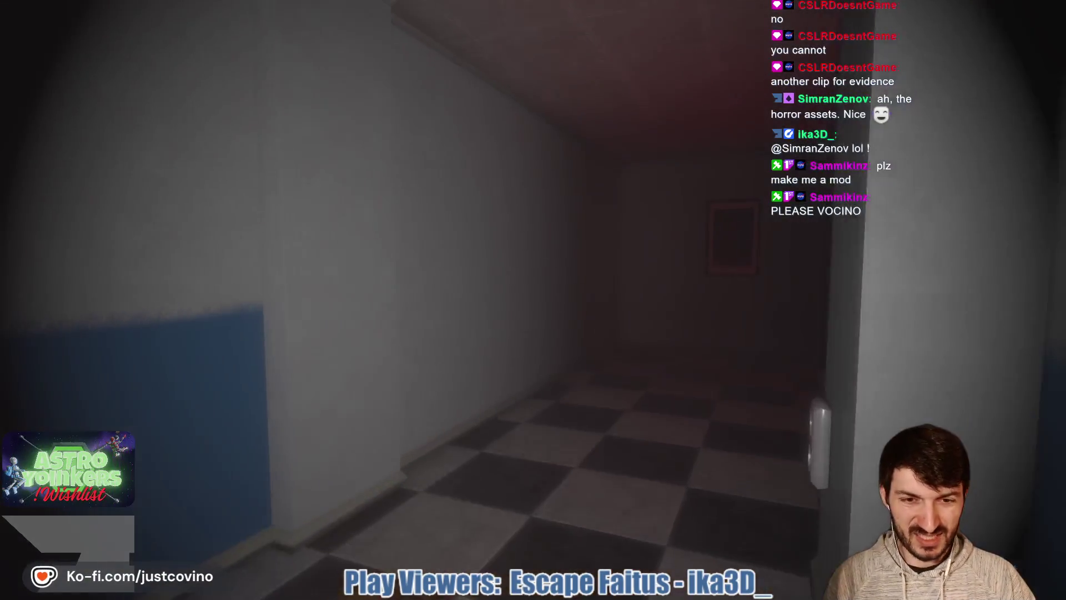
- Pass through the papered room and curved hallway to find the golden key on the wall
{"action": "key", "text": "w"}
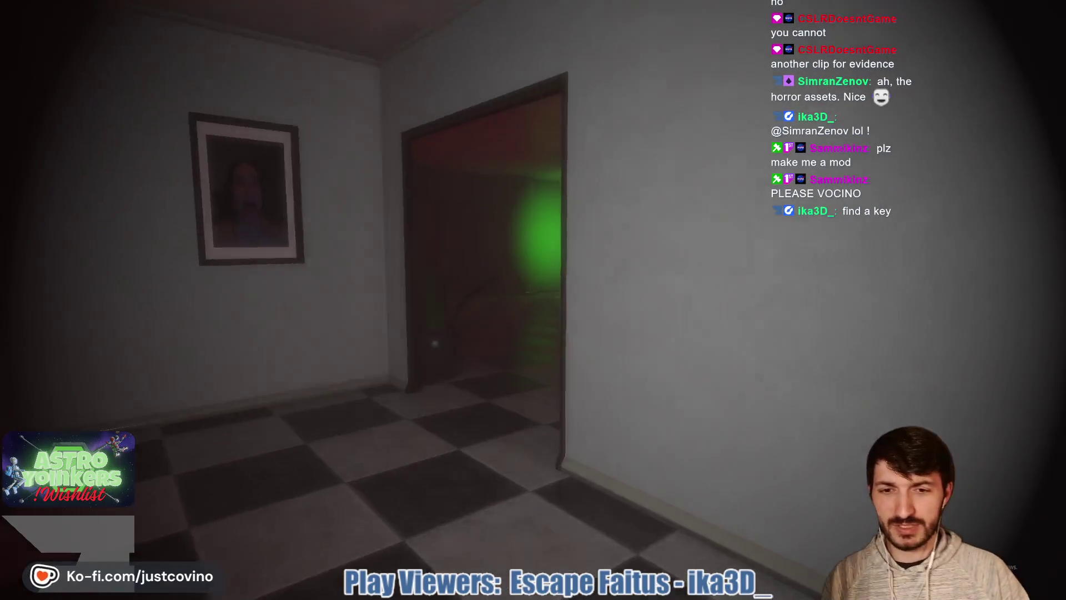
{"action": "key", "text": "w"}
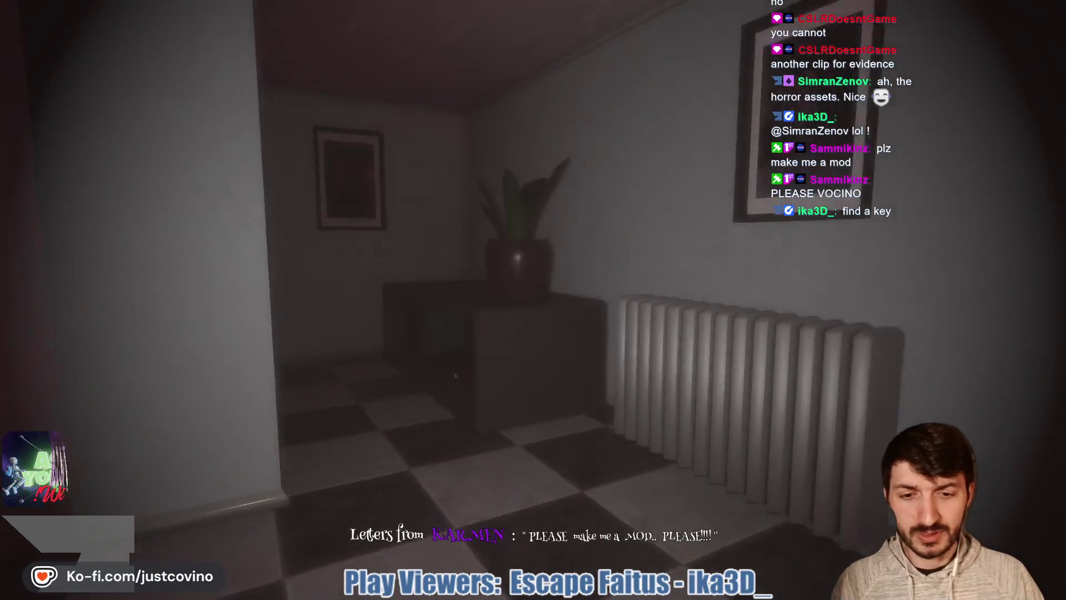
{"action": "key", "text": "w"}
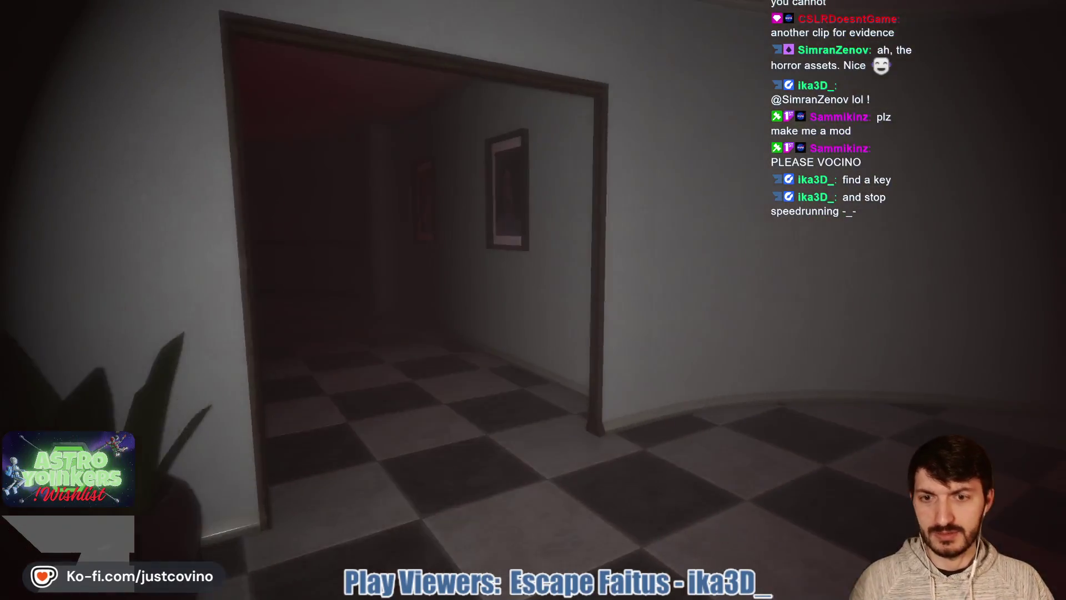
{"action": "key", "text": "w"}
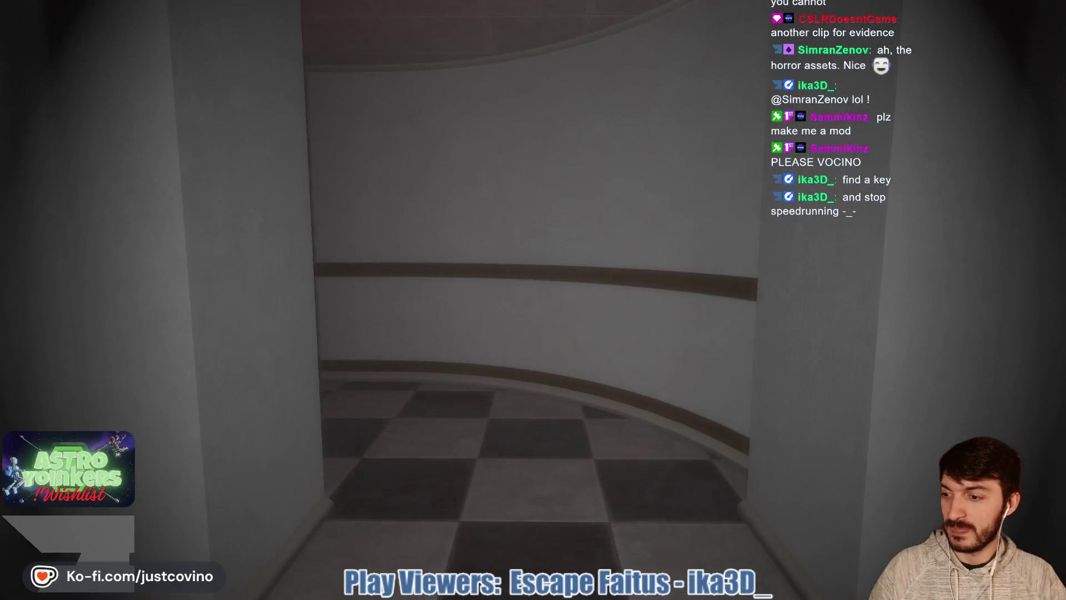
{"action": "key", "text": "w"}
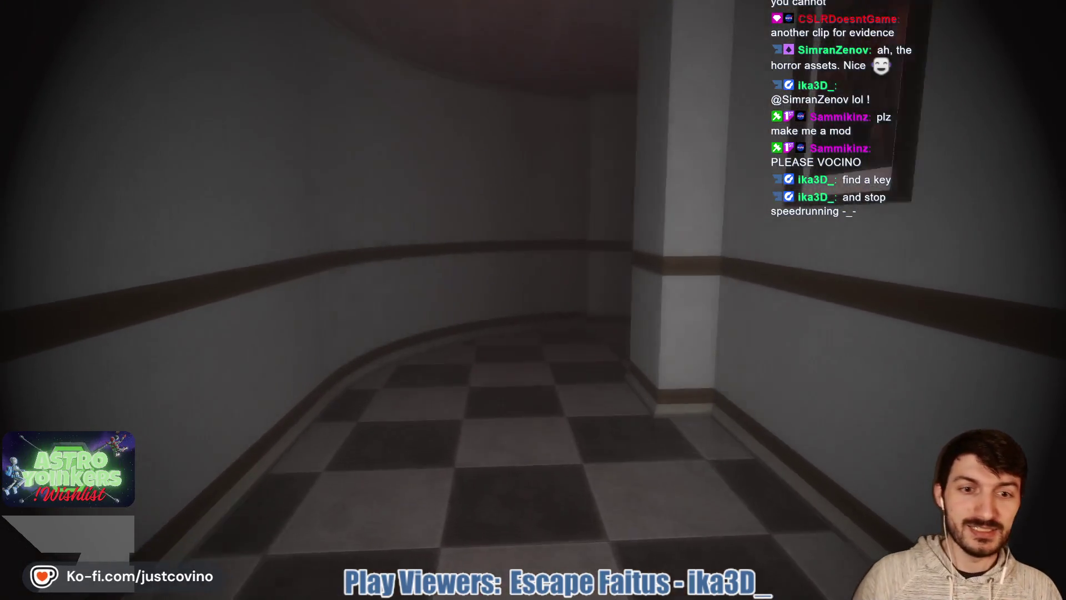
{"action": "key", "text": "w"}
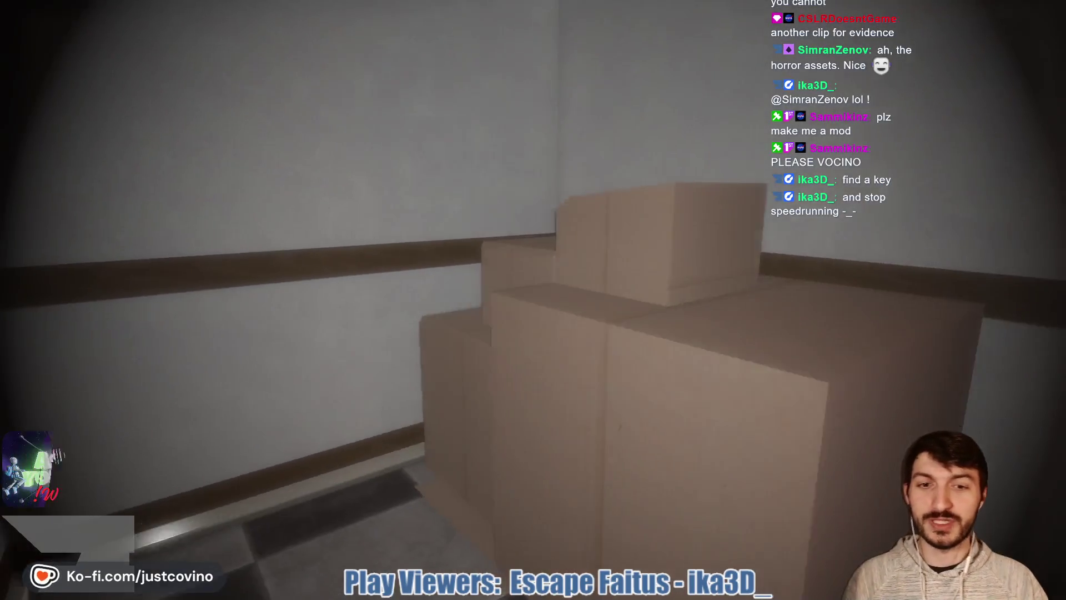
{"action": "key", "text": "w"}
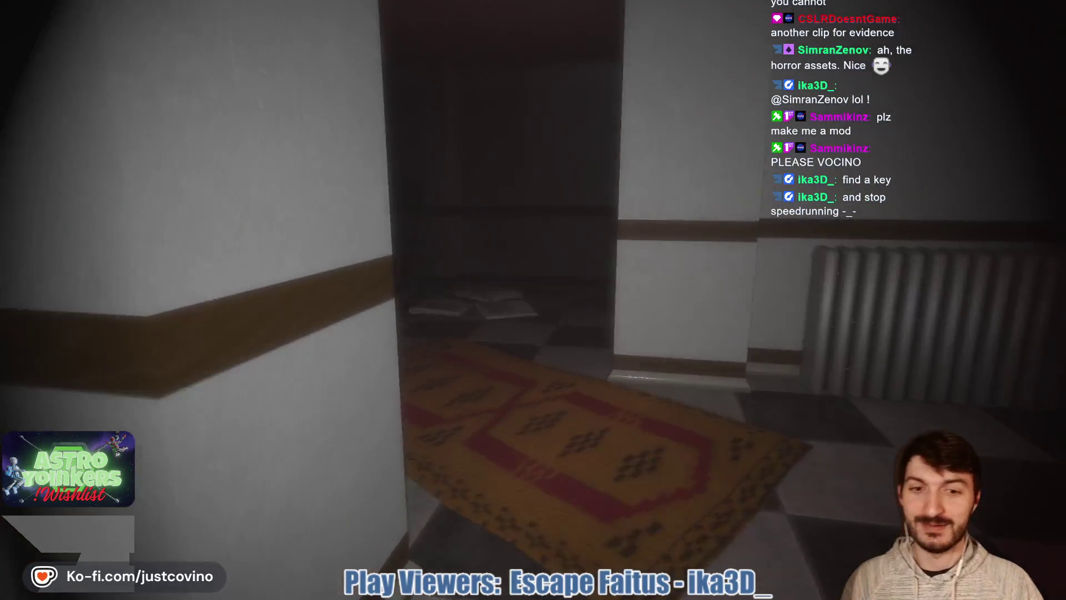
{"action": "key", "text": "w"}
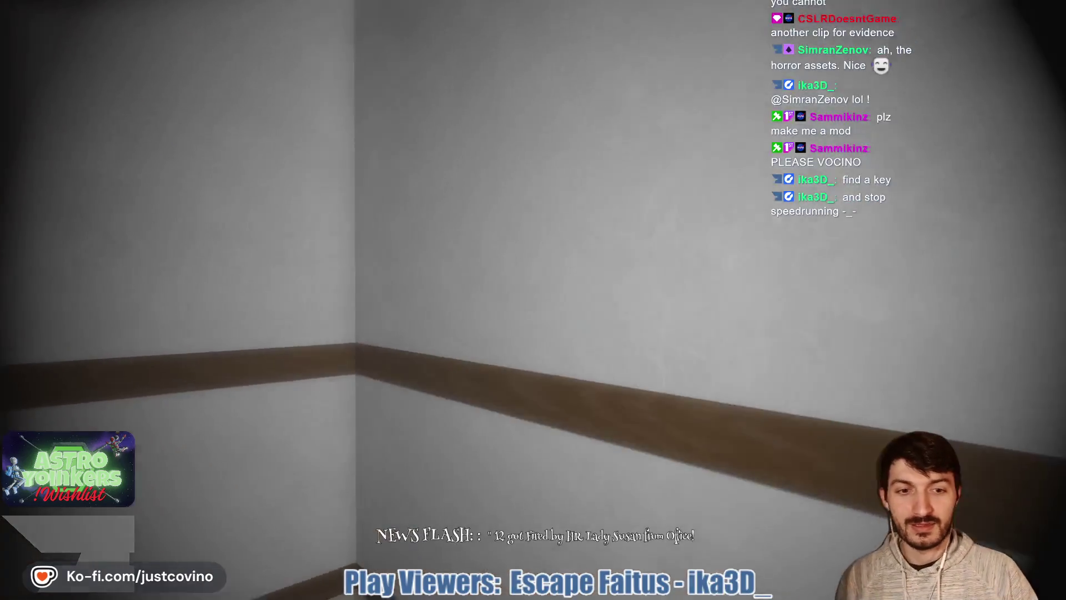
{"action": "key", "text": "w"}
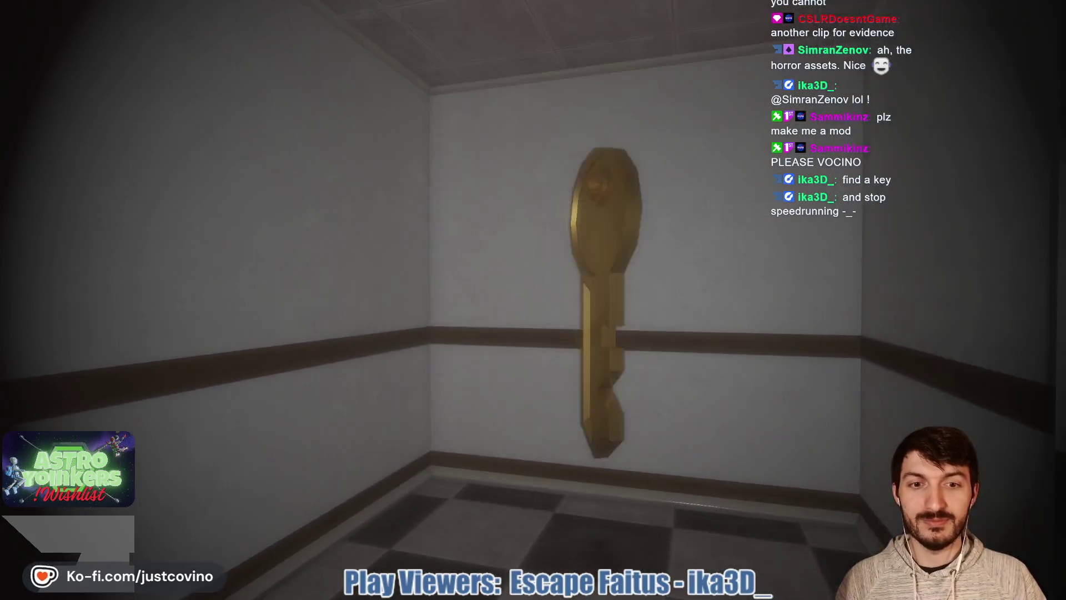
- Head back through the rugged hallway to the green-lit shutter room, then enter the red room
{"action": "key", "text": "w"}
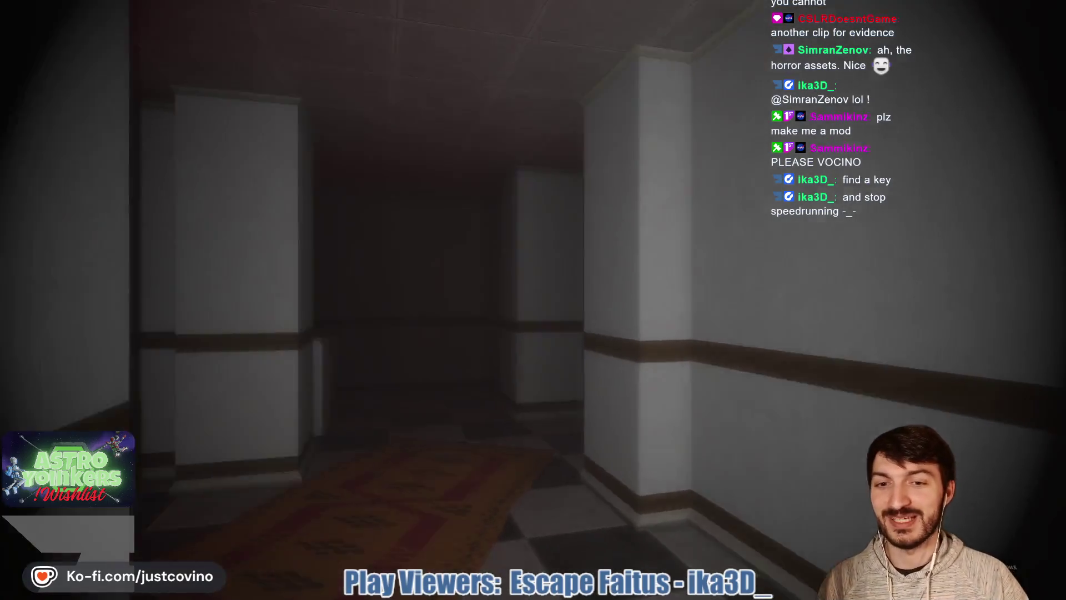
{"action": "key", "text": "w"}
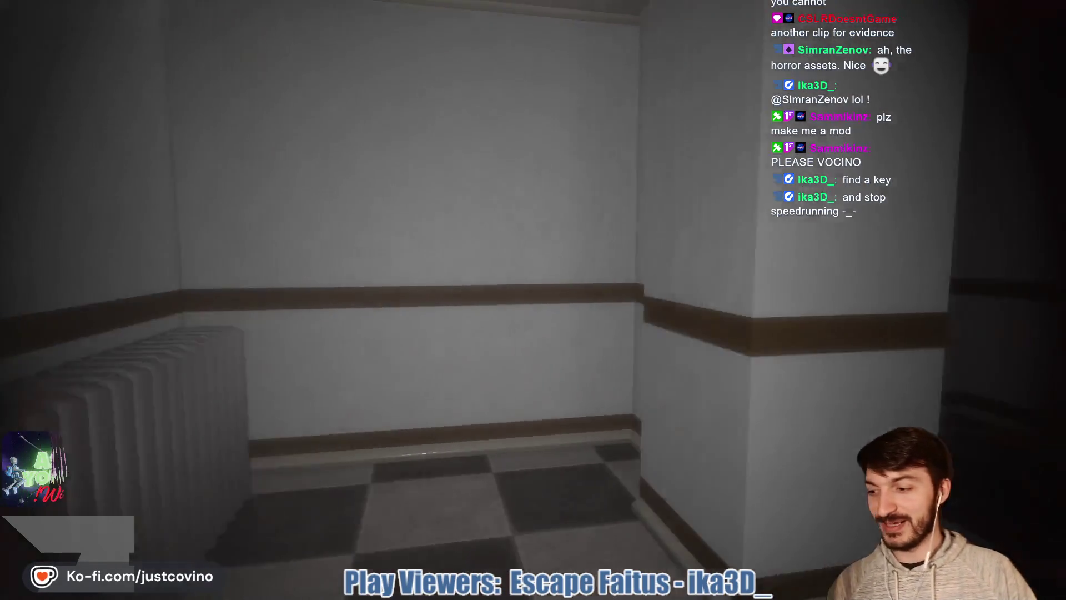
{"action": "key", "text": "w"}
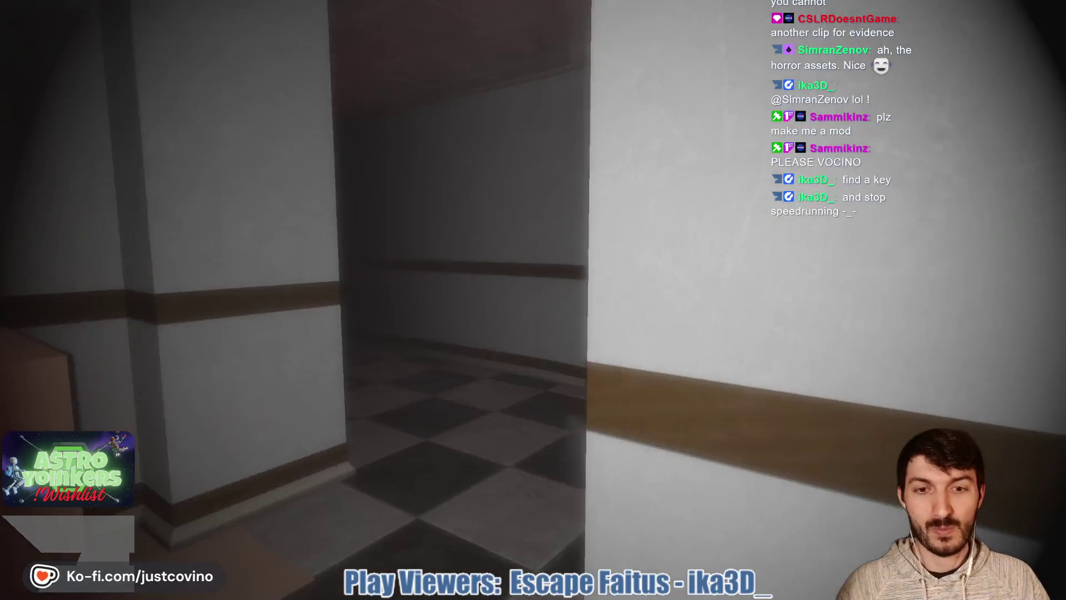
{"action": "key", "text": "w"}
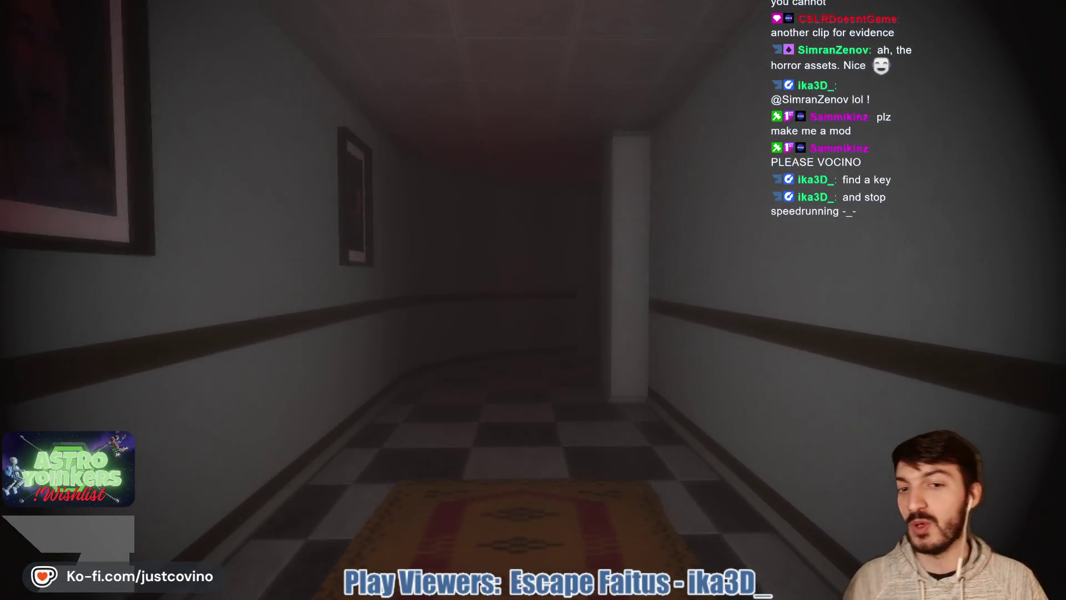
{"action": "key", "text": "w"}
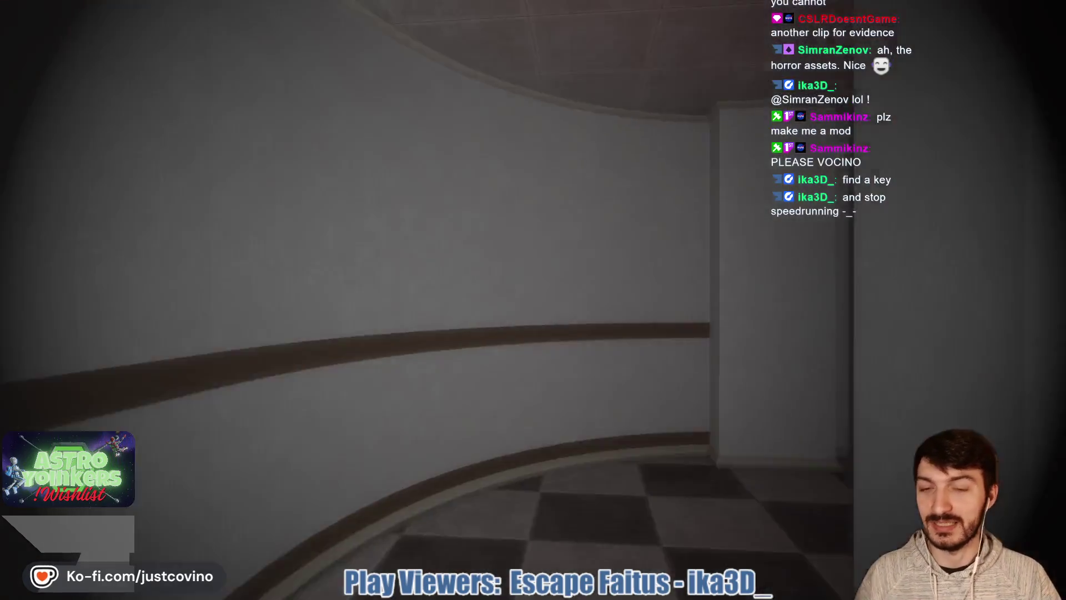
{"action": "key", "text": "w"}
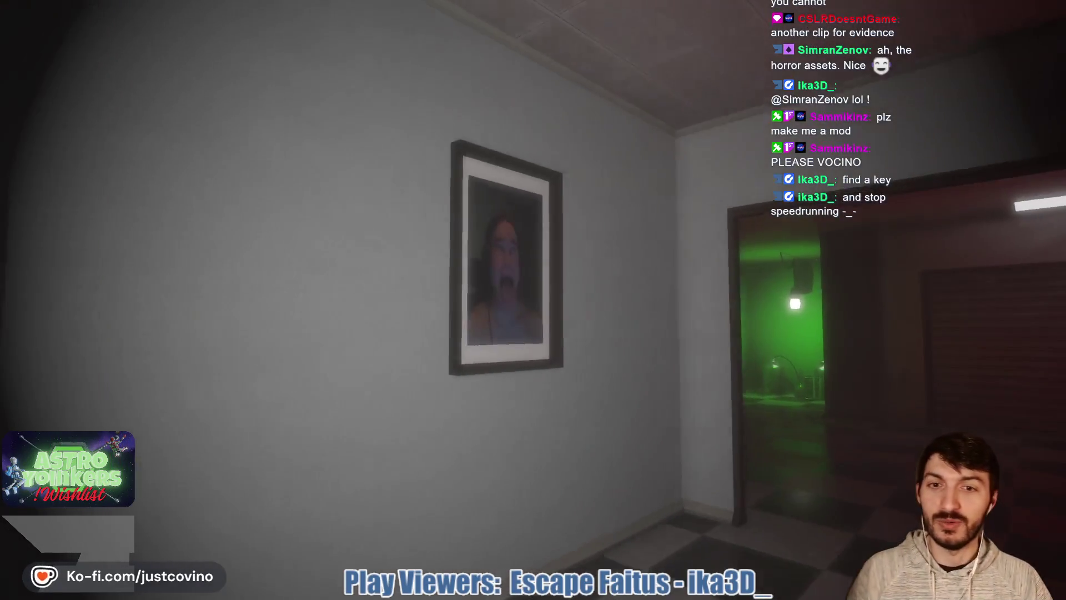
{"action": "key", "text": "w"}
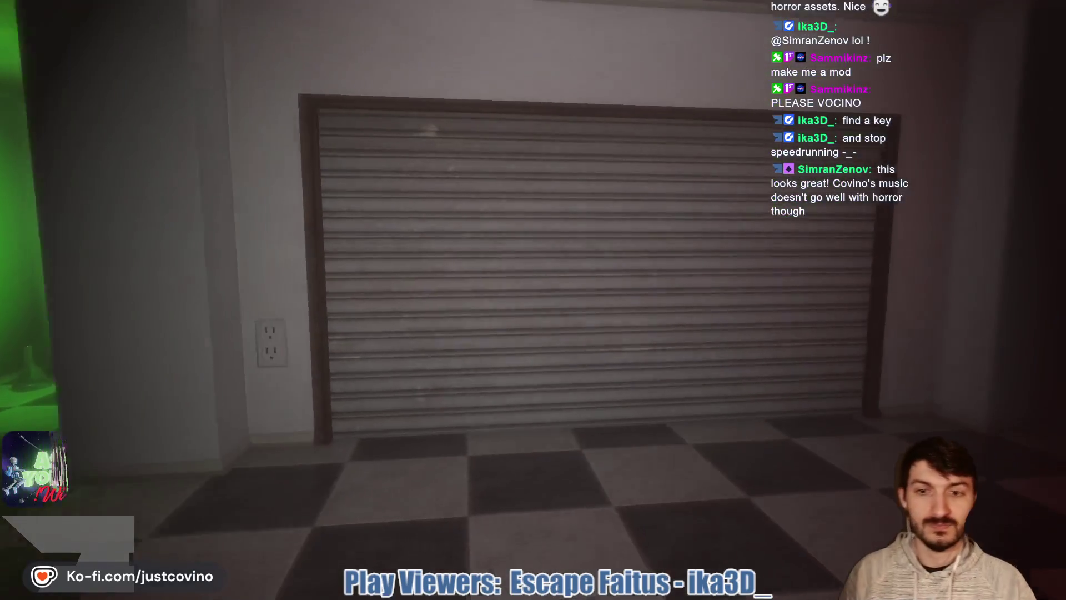
{"action": "key", "text": "w"}
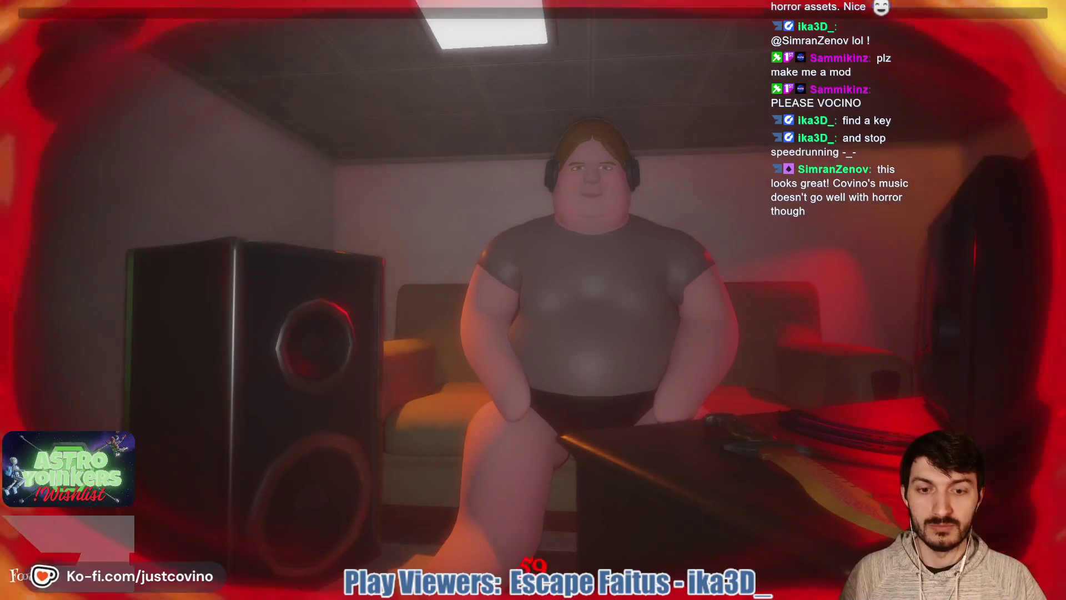
- Walk down the brick corridor past the potted plant and chicken, peeking into the green-lit and red rooms
{"action": "key", "text": "w"}
{"action": "key", "text": "w"}
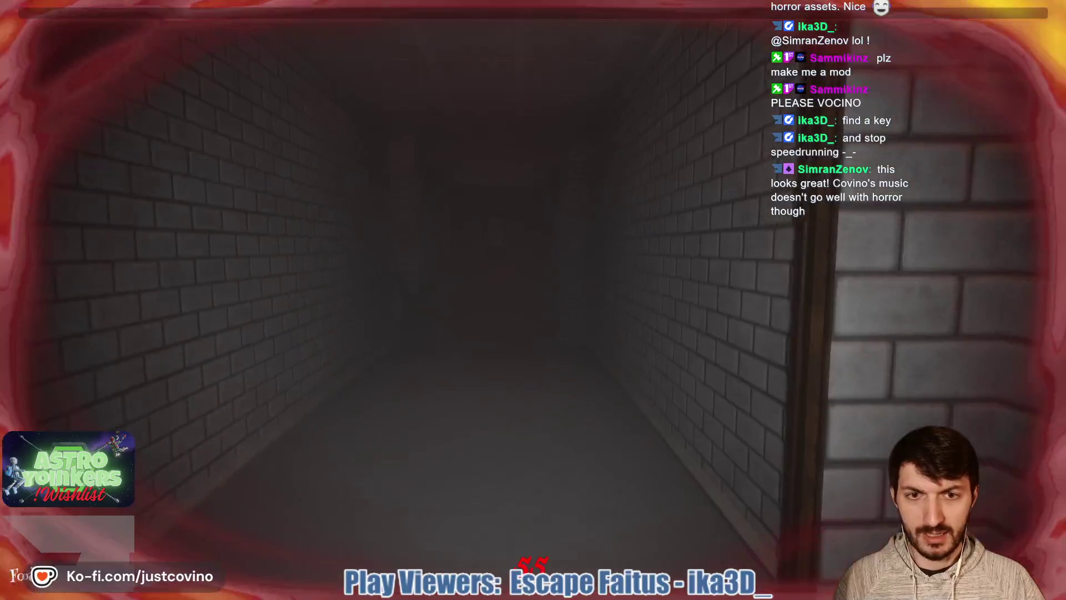
{"action": "key", "text": "w"}
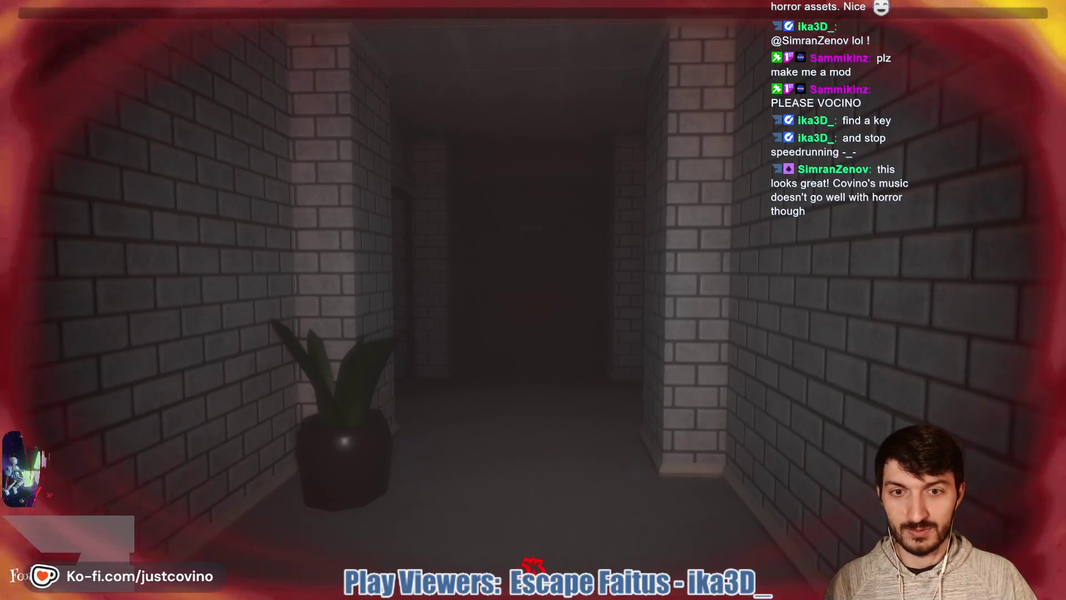
{"action": "key", "text": "w"}
{"action": "mouse_move", "coordinate": [533, 300]}
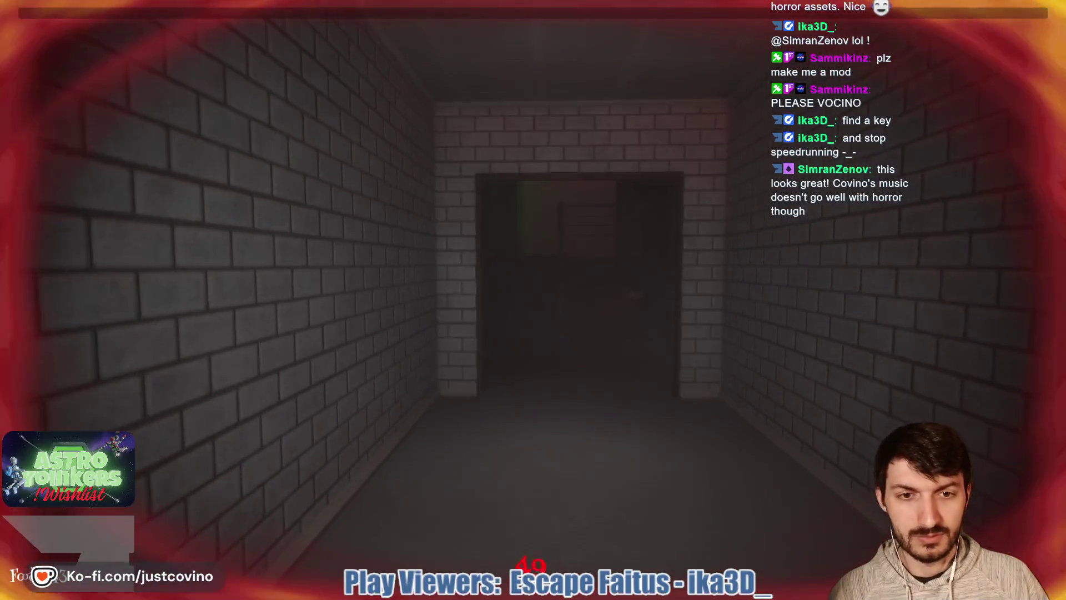
{"action": "key", "text": "w"}
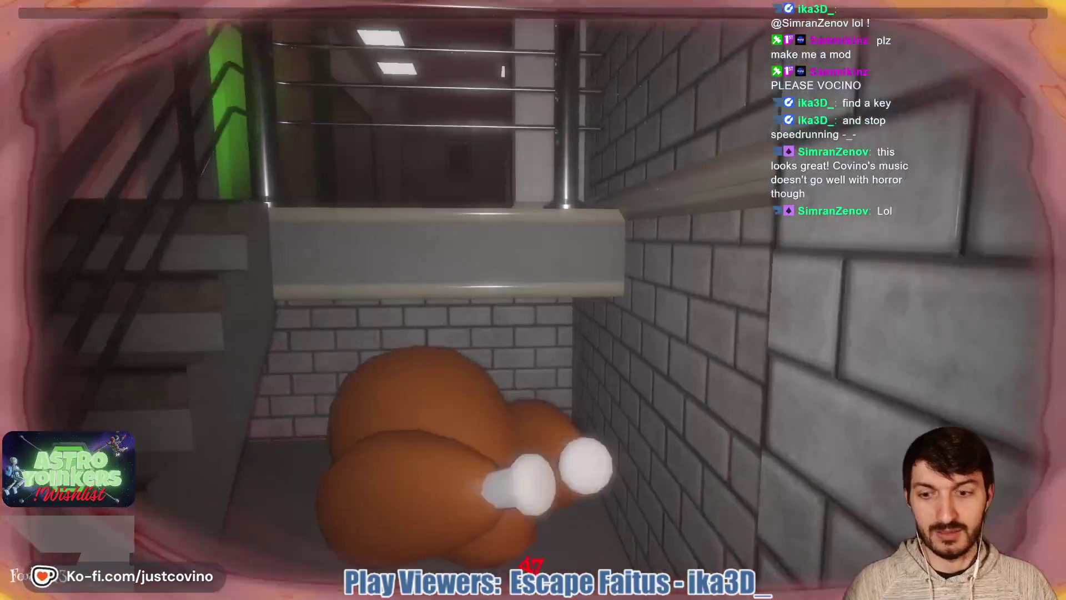
{"action": "key", "text": "w"}
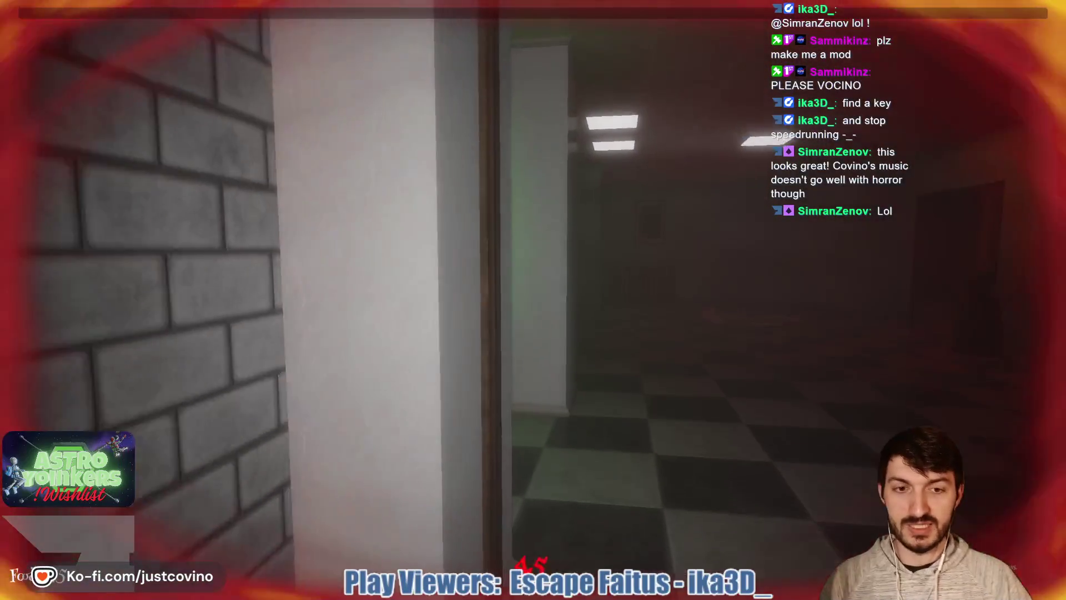
{"action": "key", "text": "w"}
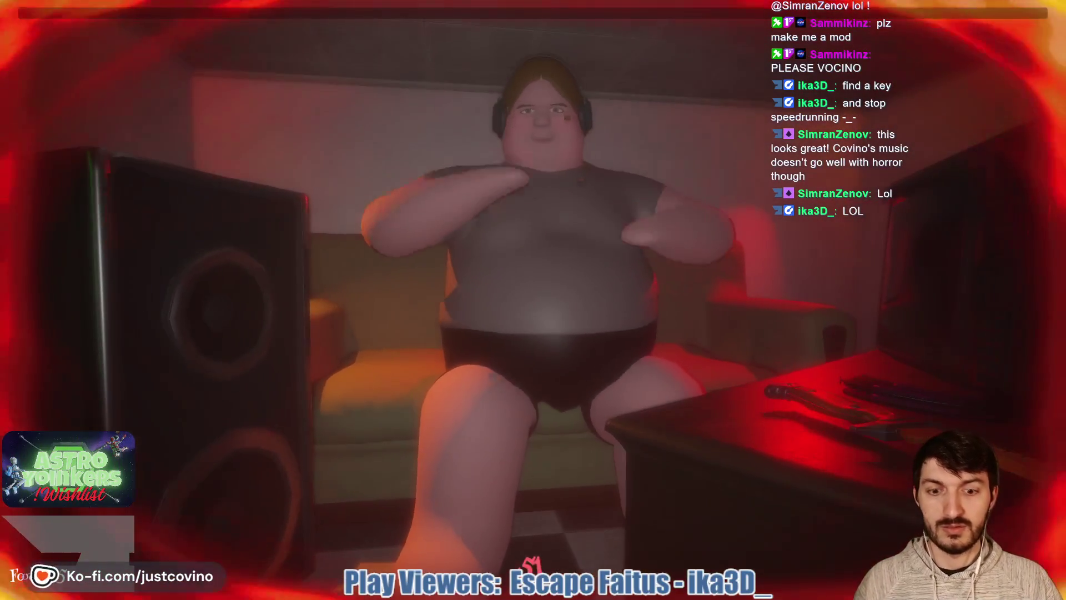
{"action": "key", "text": "w"}
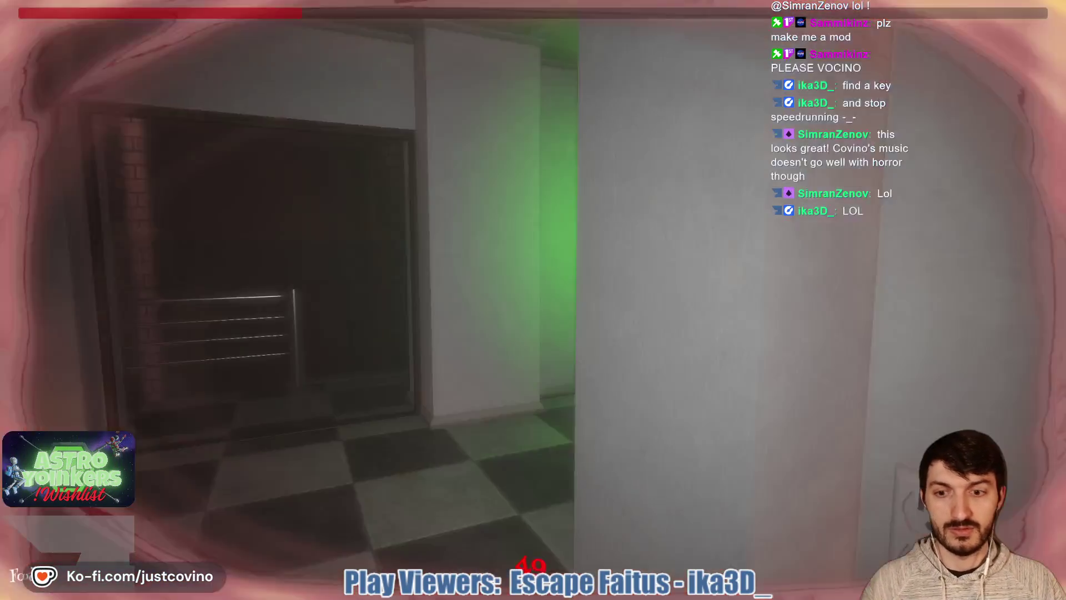
- Head back down the stairs, collect the glowing VELO pickup, and continue into the dark room
{"action": "key", "text": "w"}
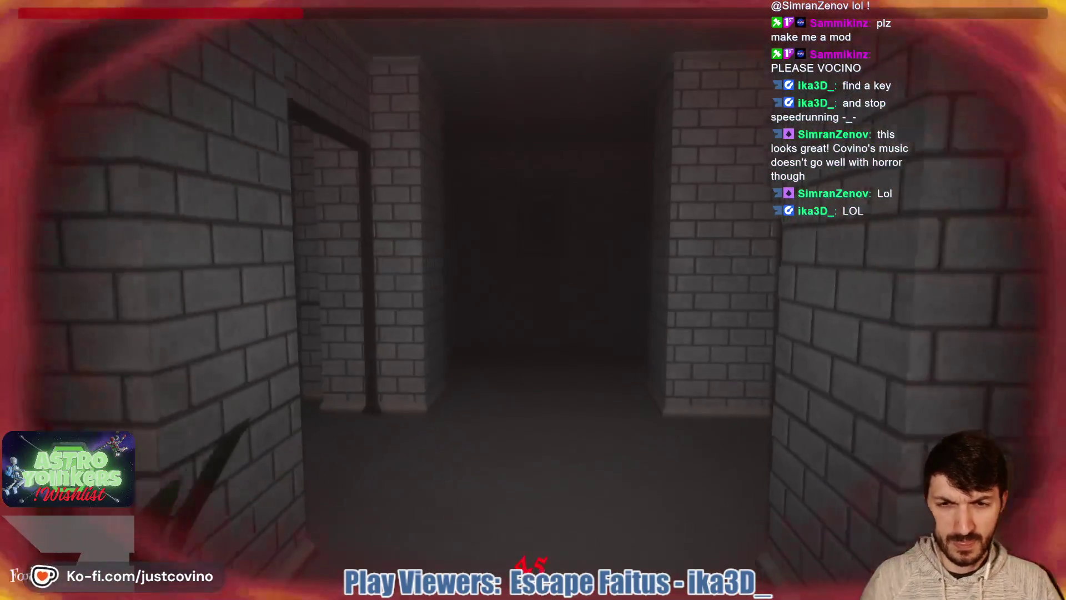
{"action": "key", "text": "w"}
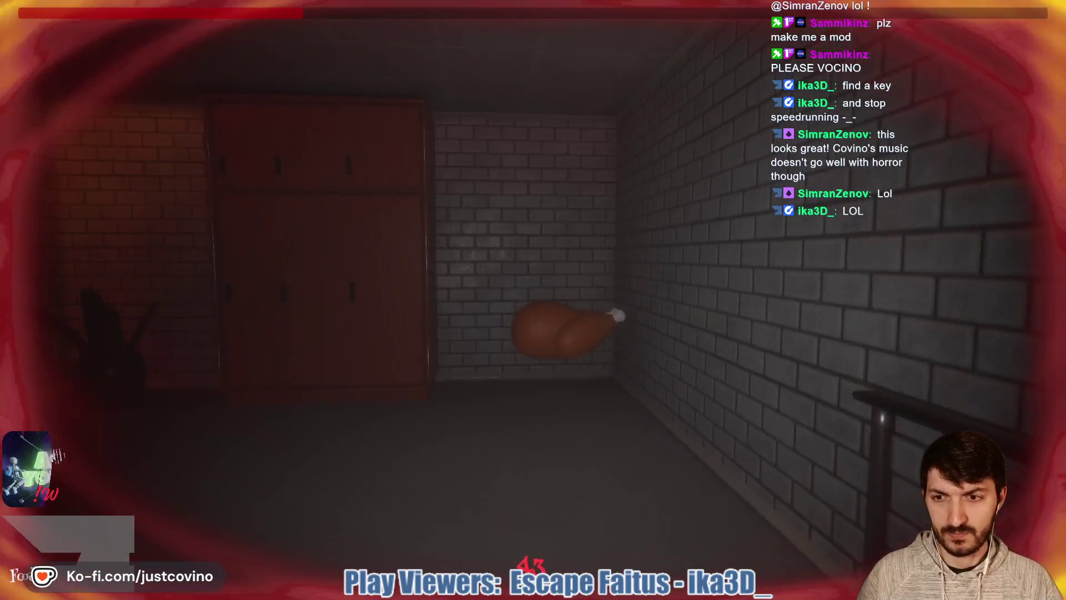
{"action": "key", "text": "w"}
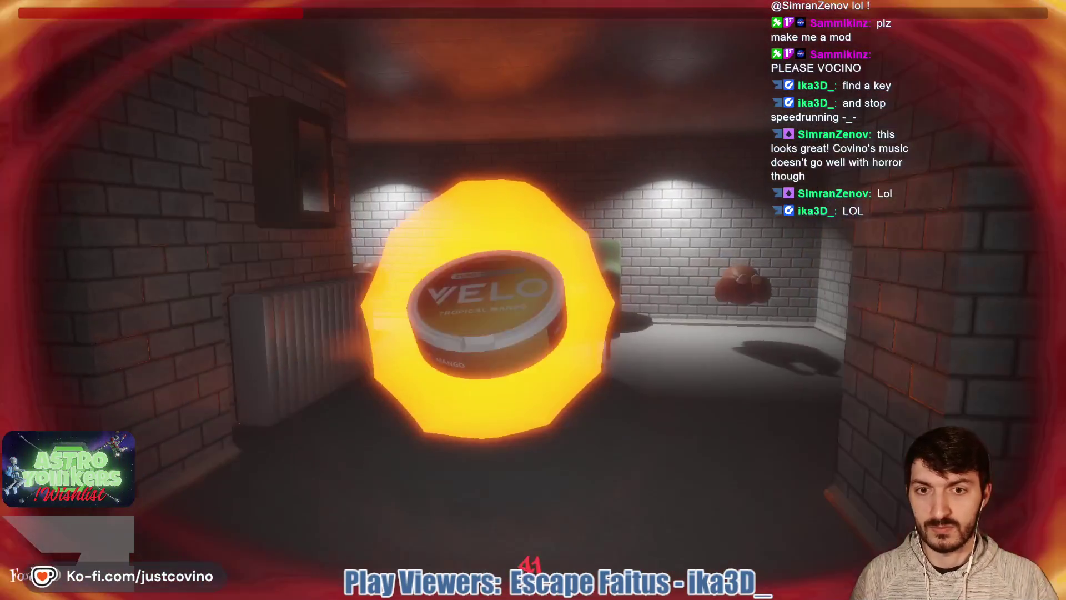
{"action": "key", "text": "w"}
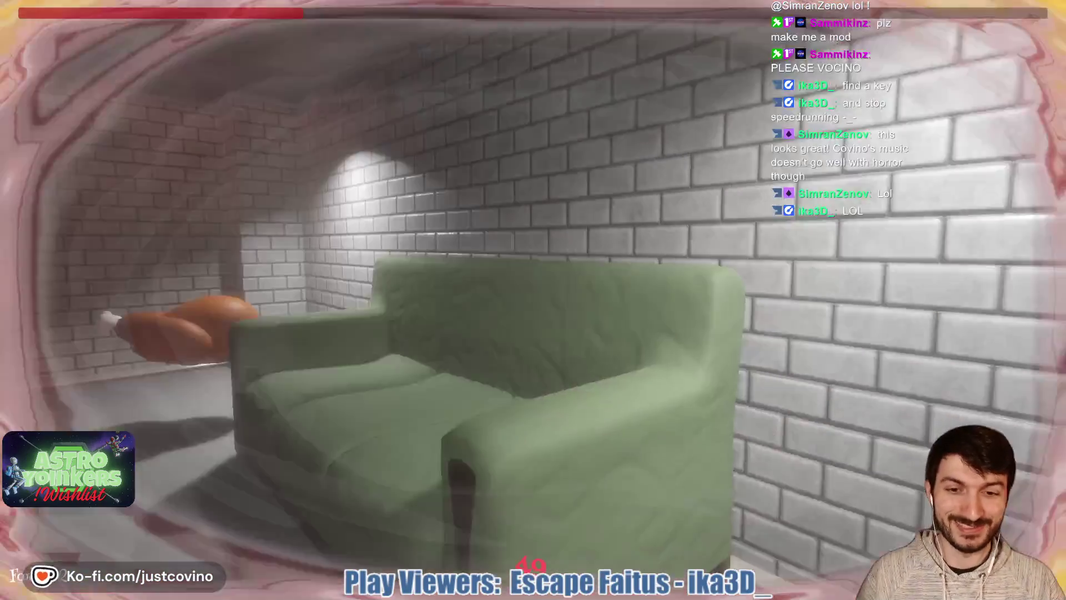
{"action": "key", "text": "w"}
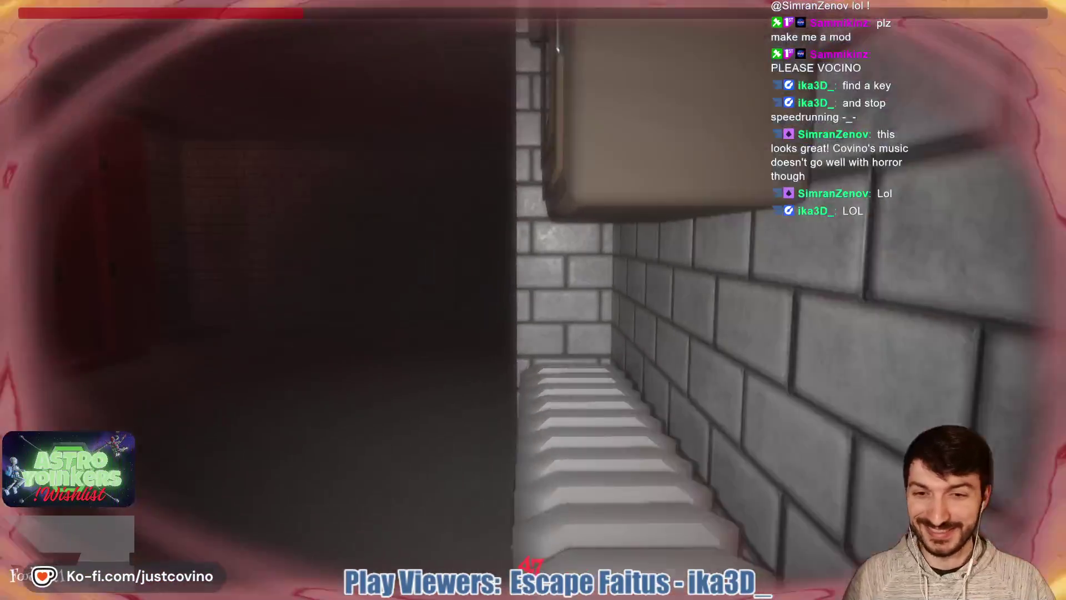
{"action": "key", "text": "w"}
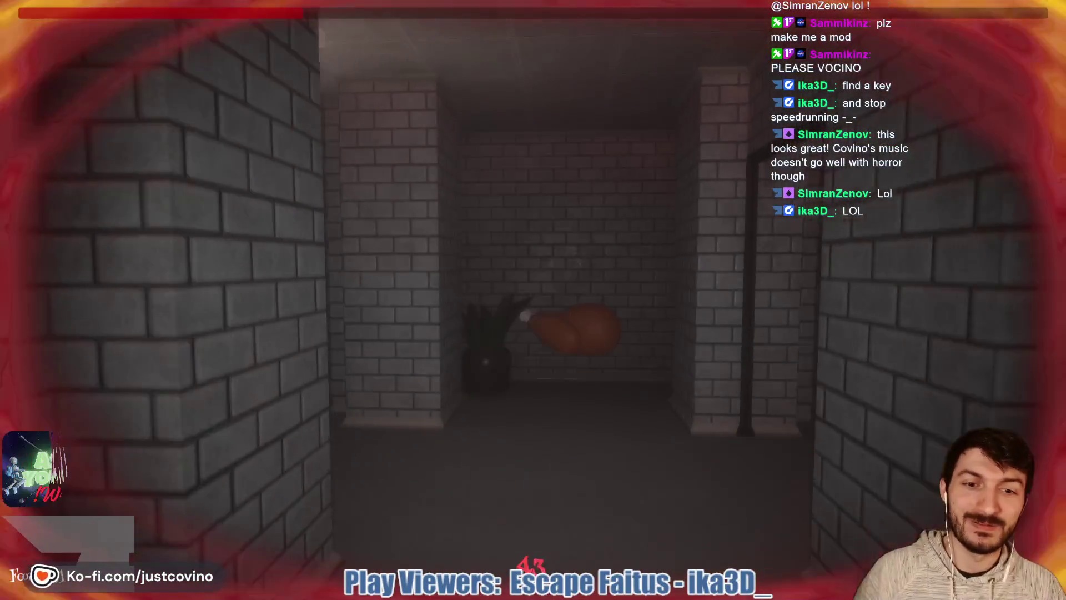
{"action": "key", "text": "w"}
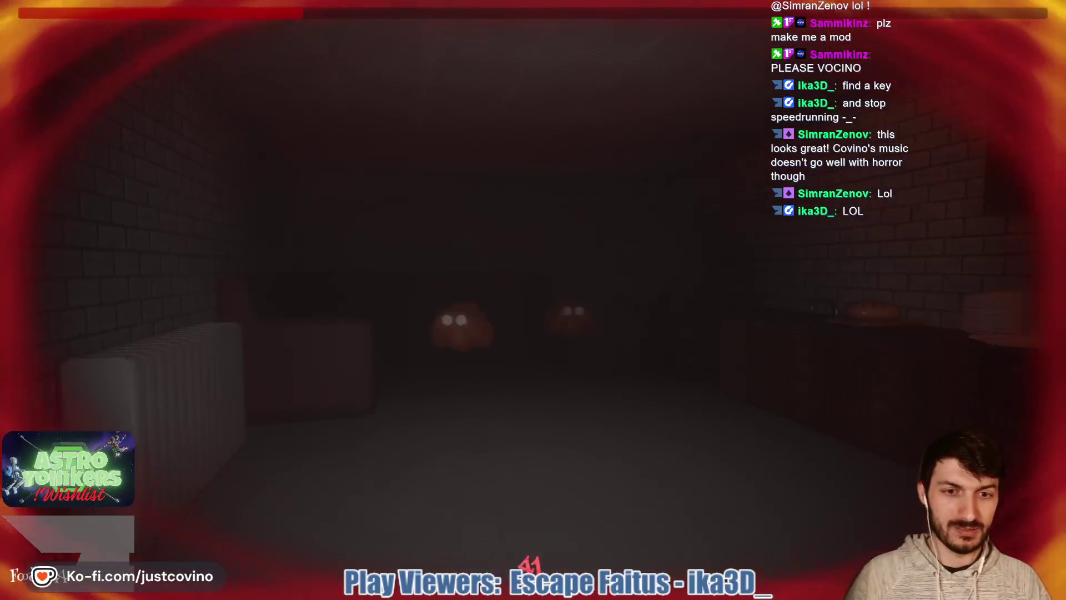
- Walk through the brick corridors, climb the stairs, and enter the red-lit room upstairs
{"action": "key", "text": "w"}
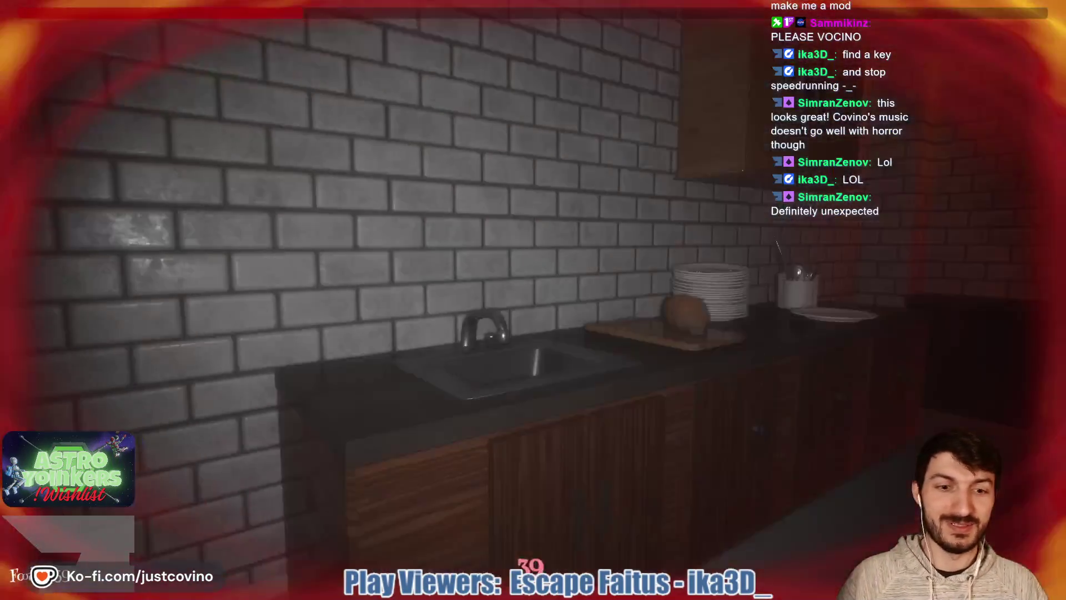
{"action": "key", "text": "w"}
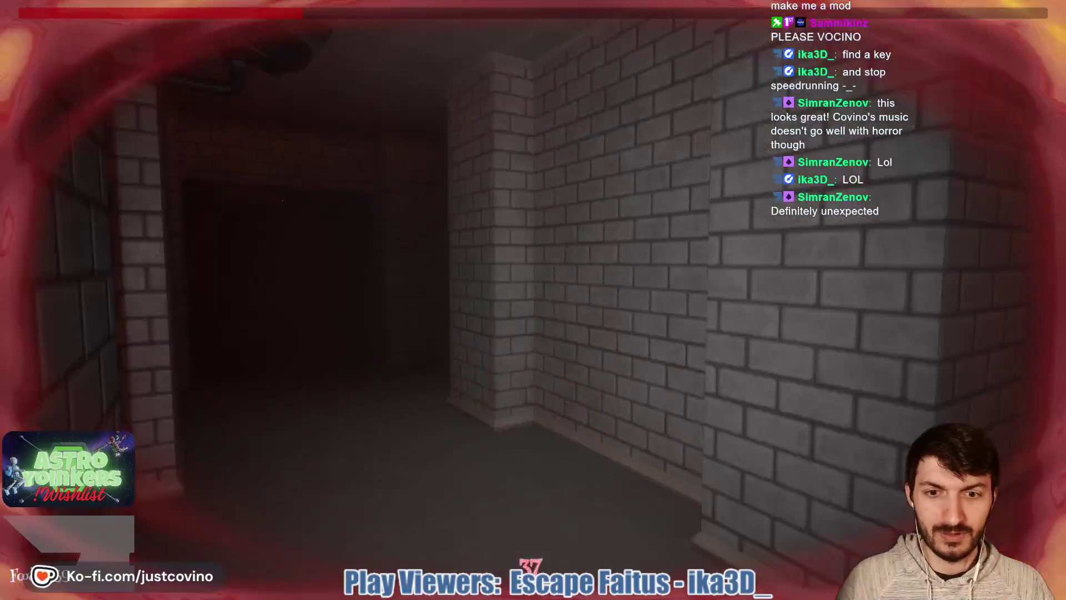
{"action": "key", "text": "w"}
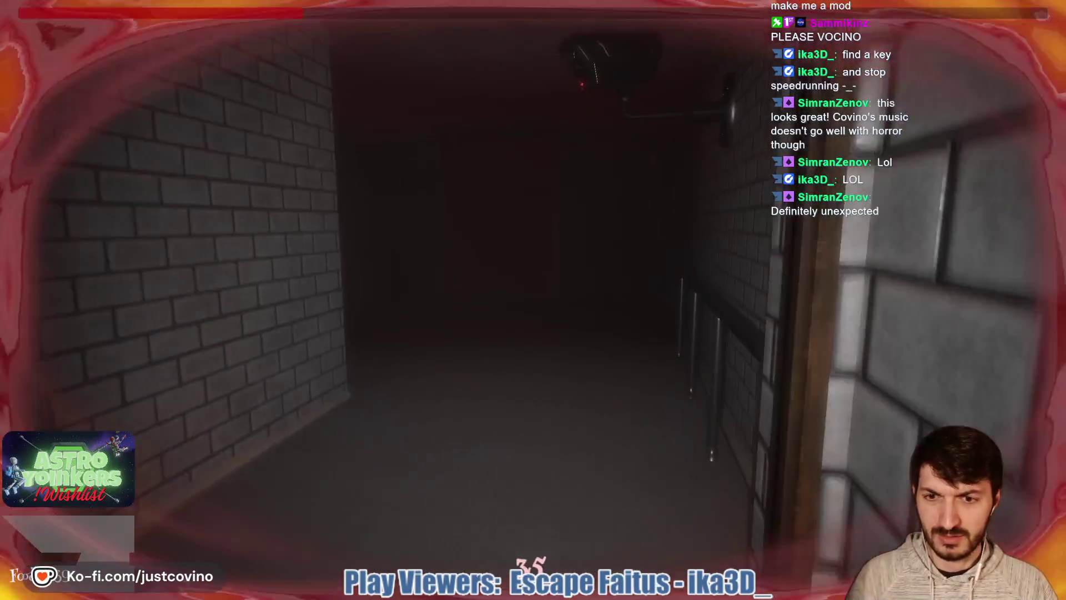
{"action": "key", "text": "w"}
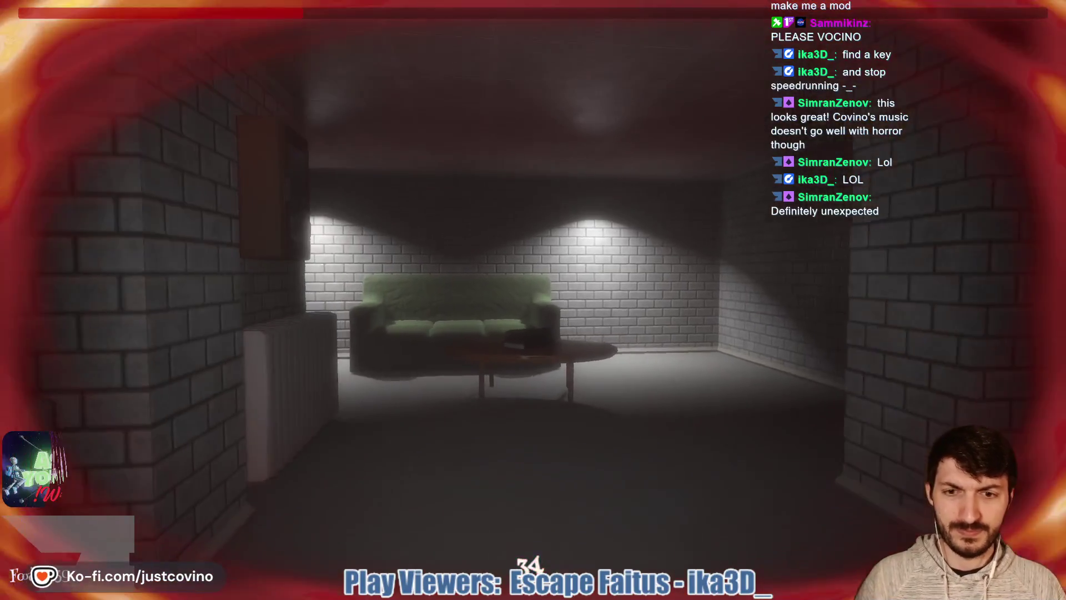
{"action": "key", "text": "w"}
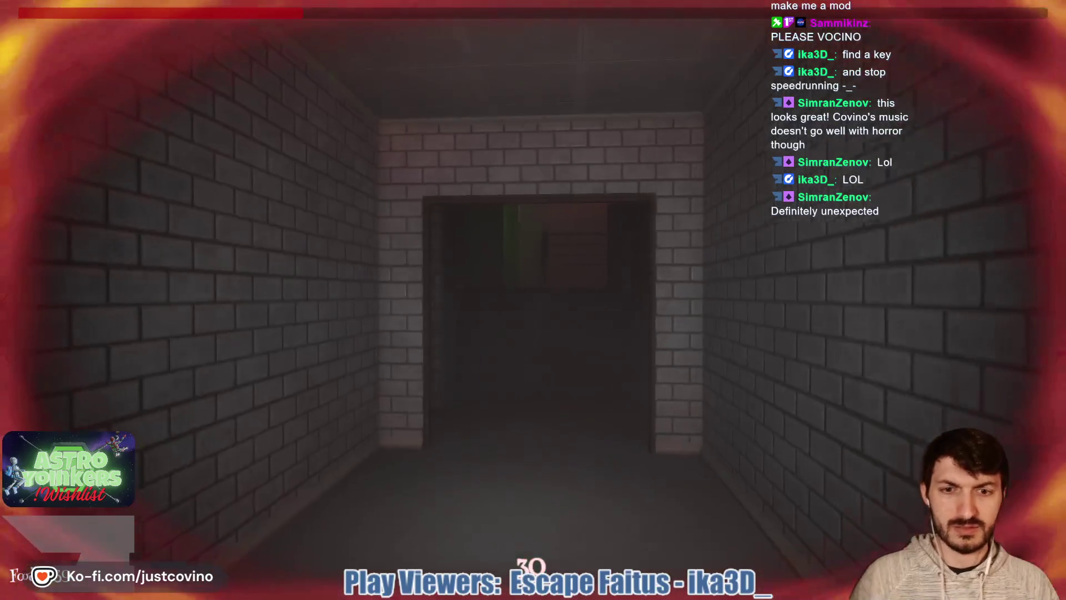
{"action": "key", "text": "w"}
{"action": "key", "text": "w"}
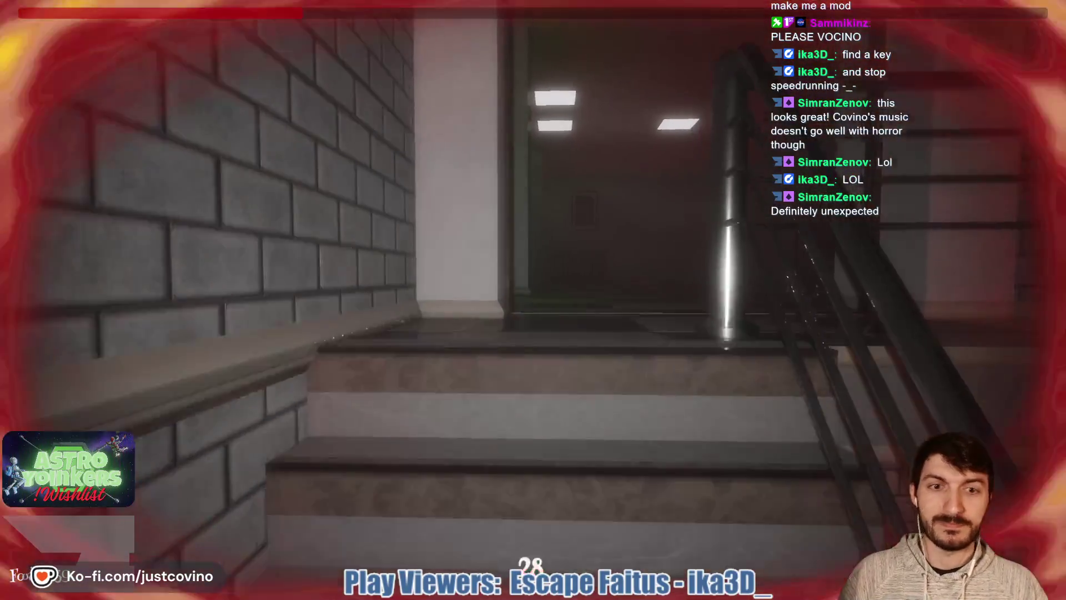
{"action": "key", "text": "w"}
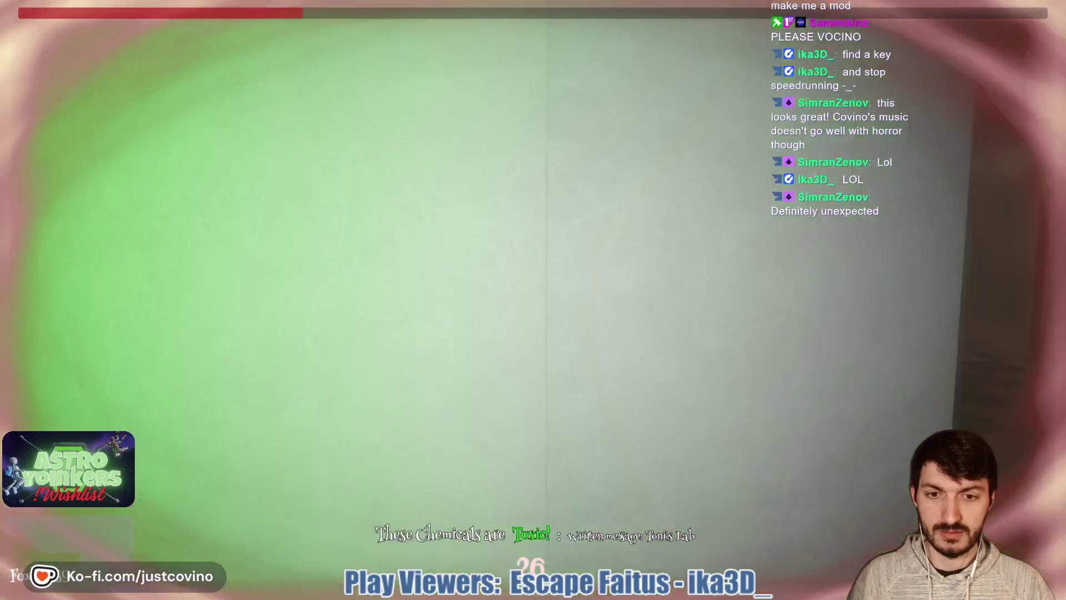
{"action": "key", "text": "w"}
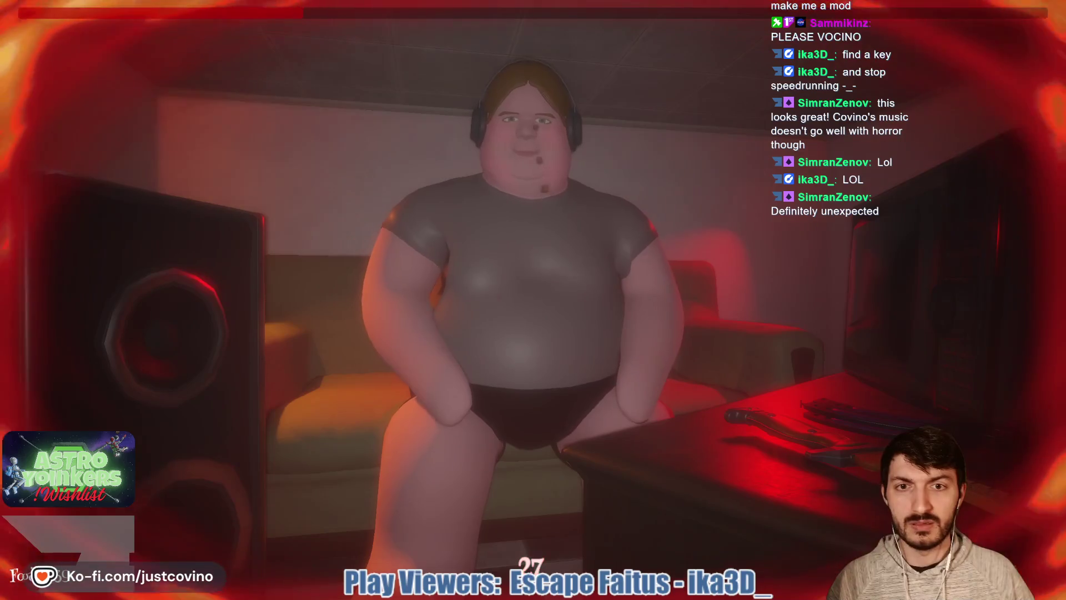
- Back away from the large character and flee past the kitchen counter into the checkered-floor corridor
{"action": "key", "text": "s"}
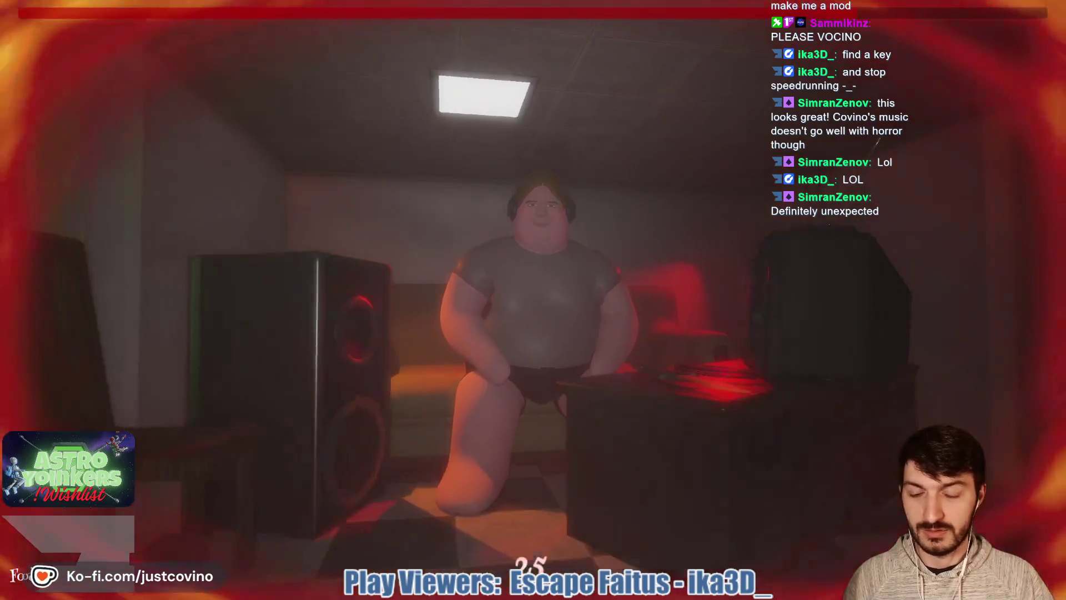
{"action": "key", "text": "w"}
{"action": "key", "text": "w"}
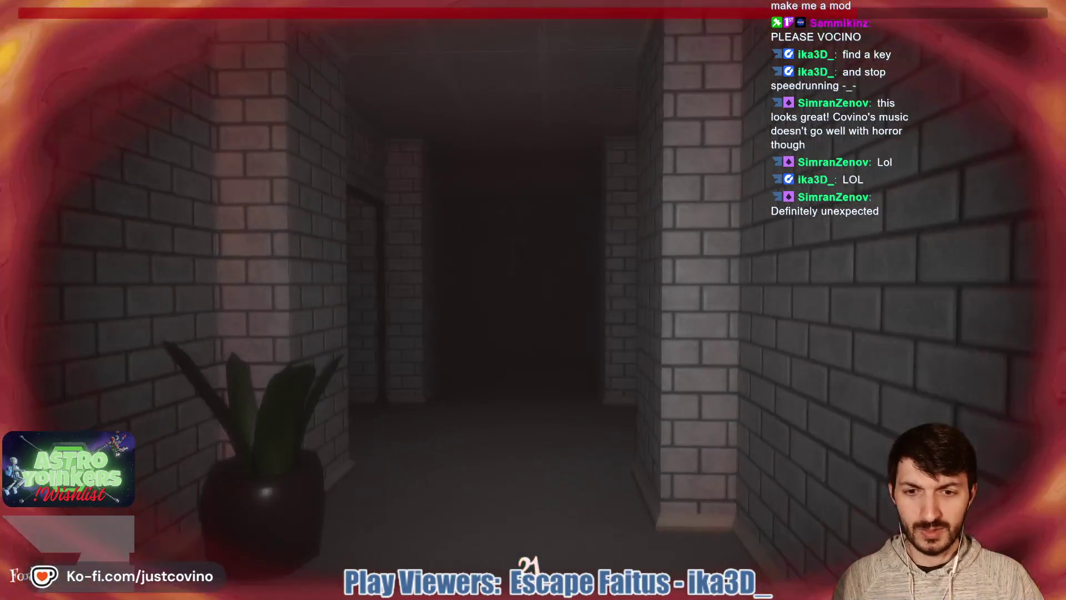
{"action": "key", "text": "w"}
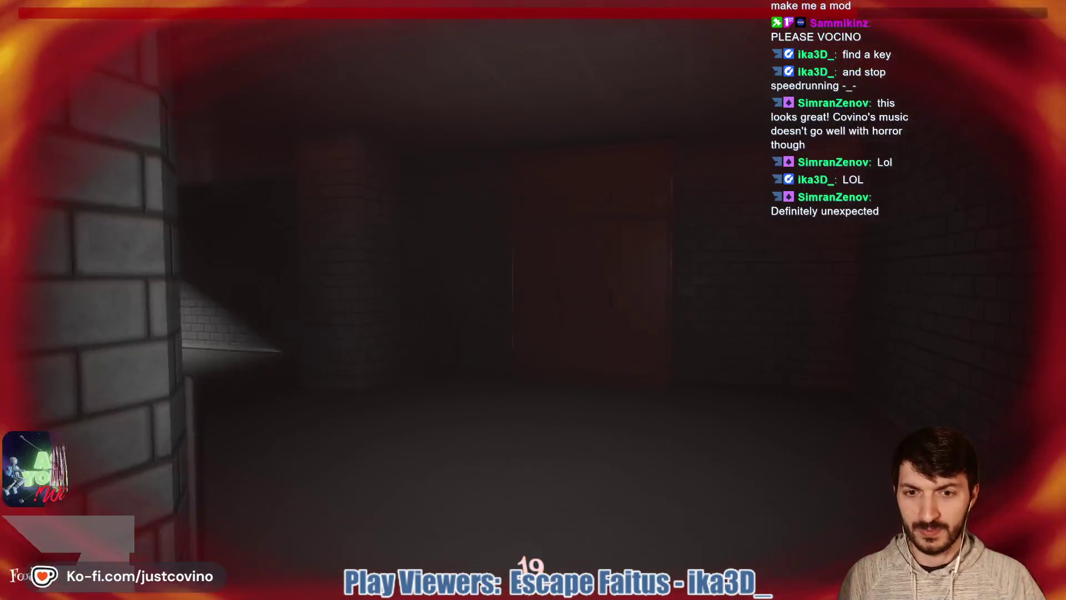
{"action": "key", "text": "w"}
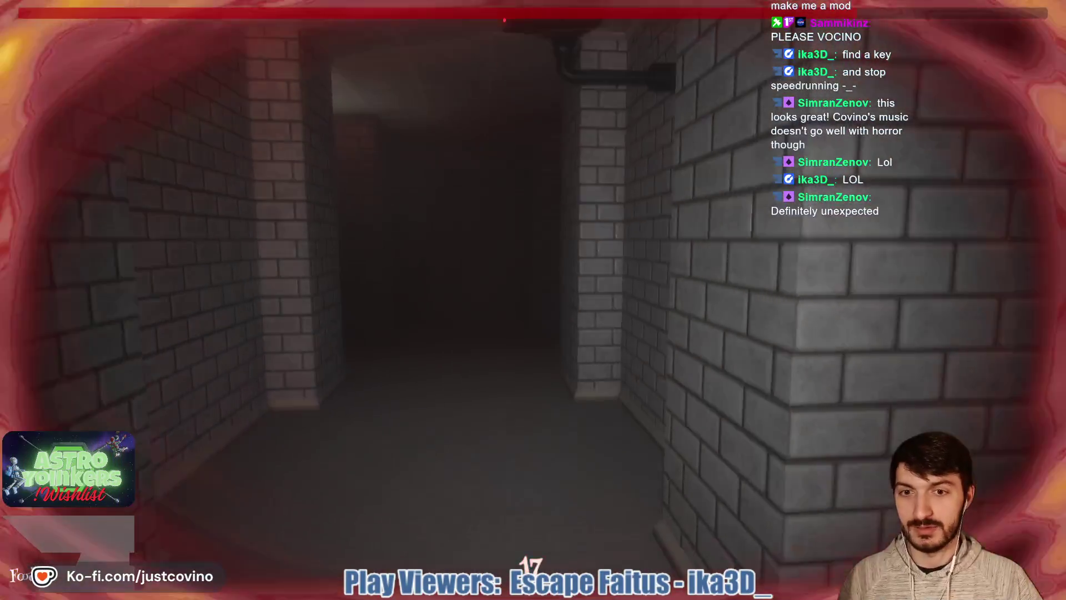
{"action": "key", "text": "w"}
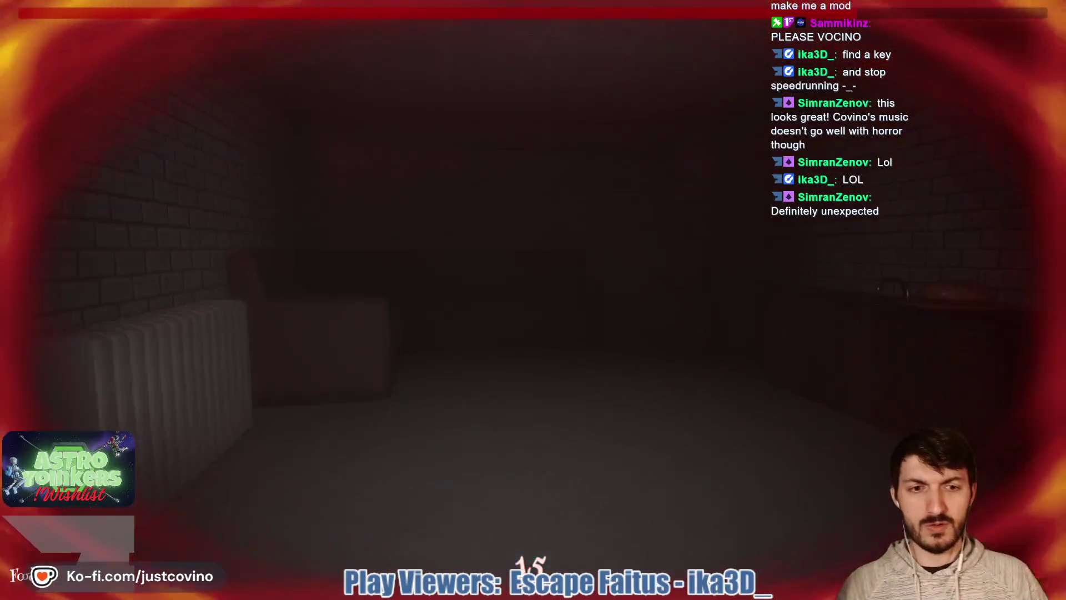
{"action": "key", "text": "w"}
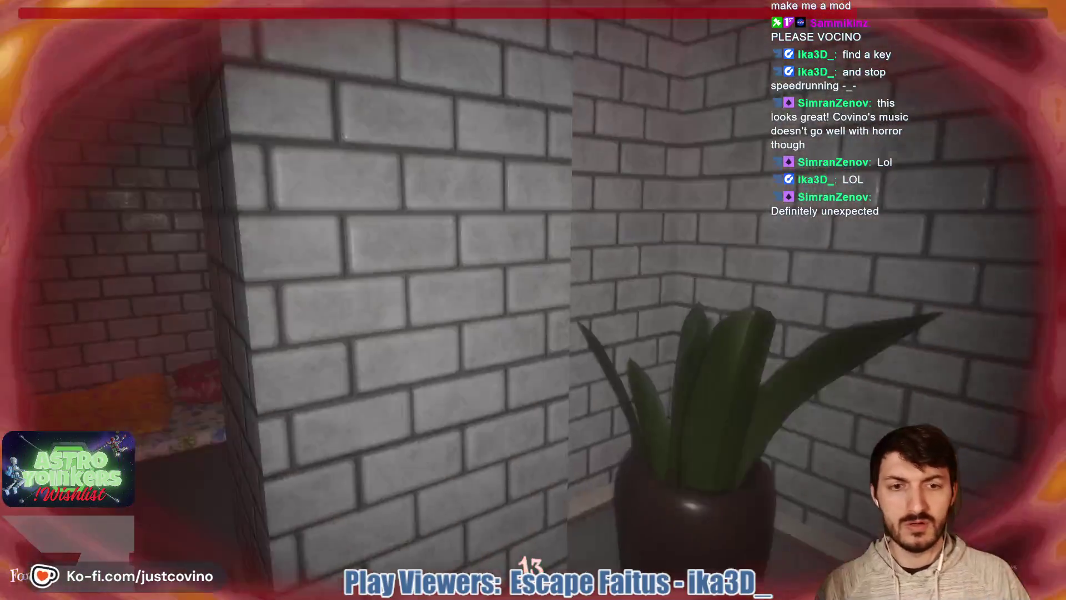
{"action": "key", "text": "w"}
{"action": "key", "text": "w"}
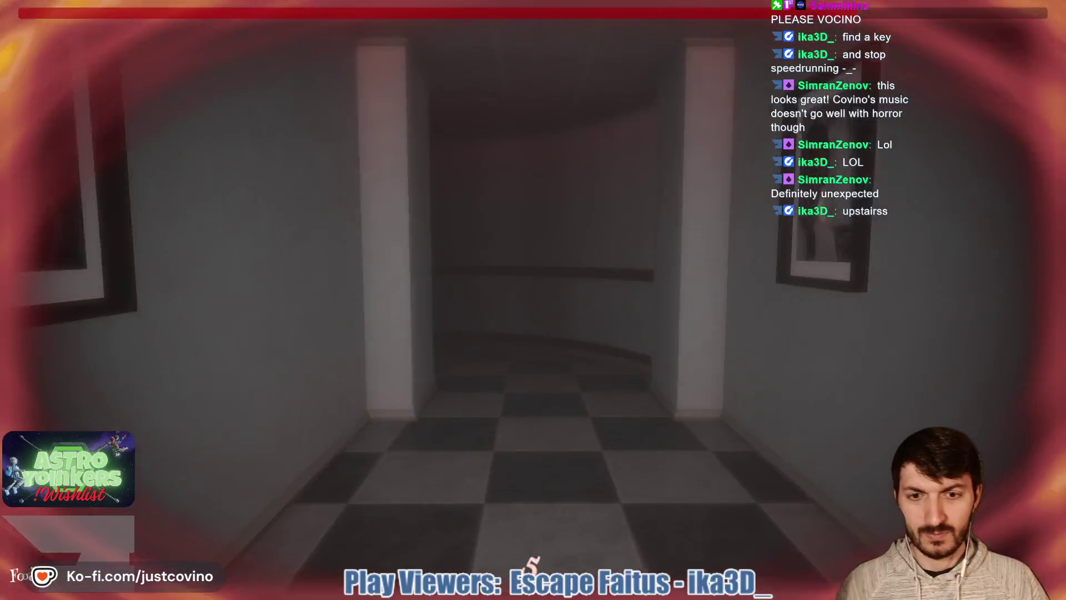
{"action": "key", "text": "w"}
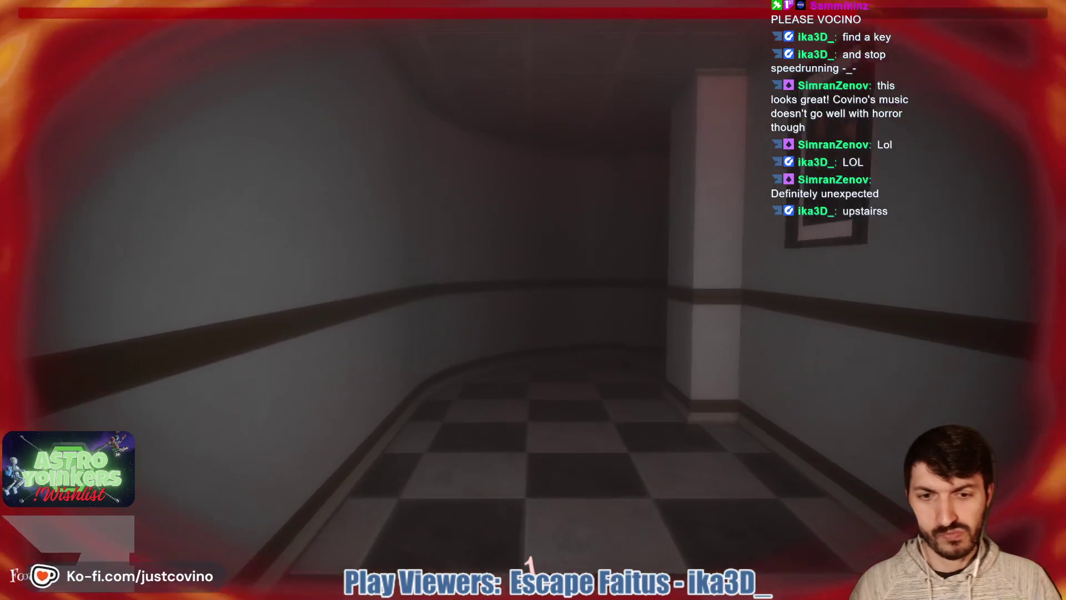
{"action": "key", "text": "w"}
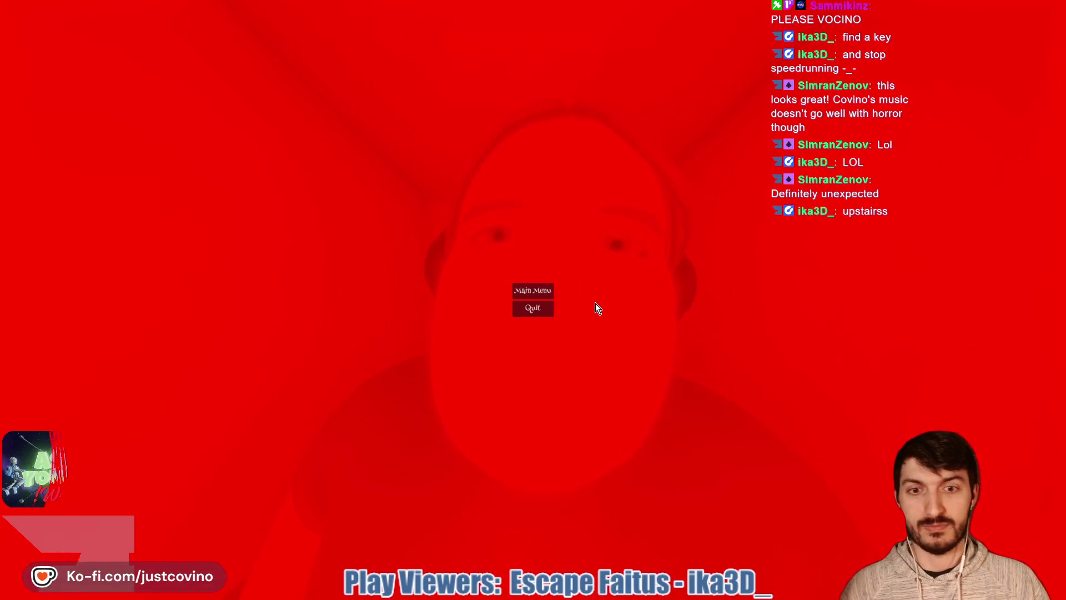
- Return to the main menu, start a new run, and walk down the long brick corridor
{"action": "left_click", "coordinate": [552, 295]}
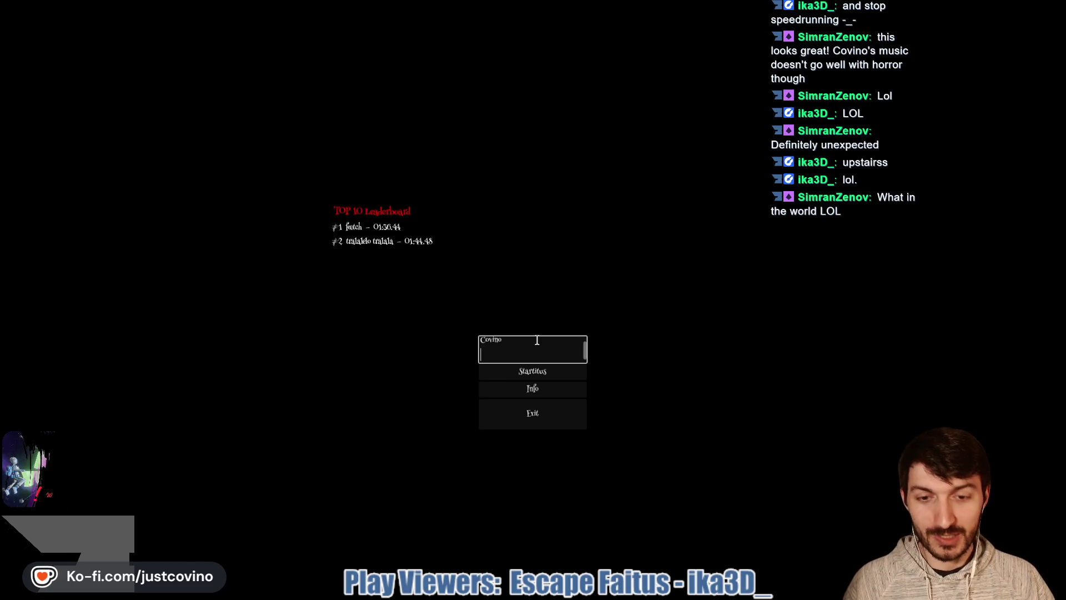
{"action": "left_click", "coordinate": [543, 374]}
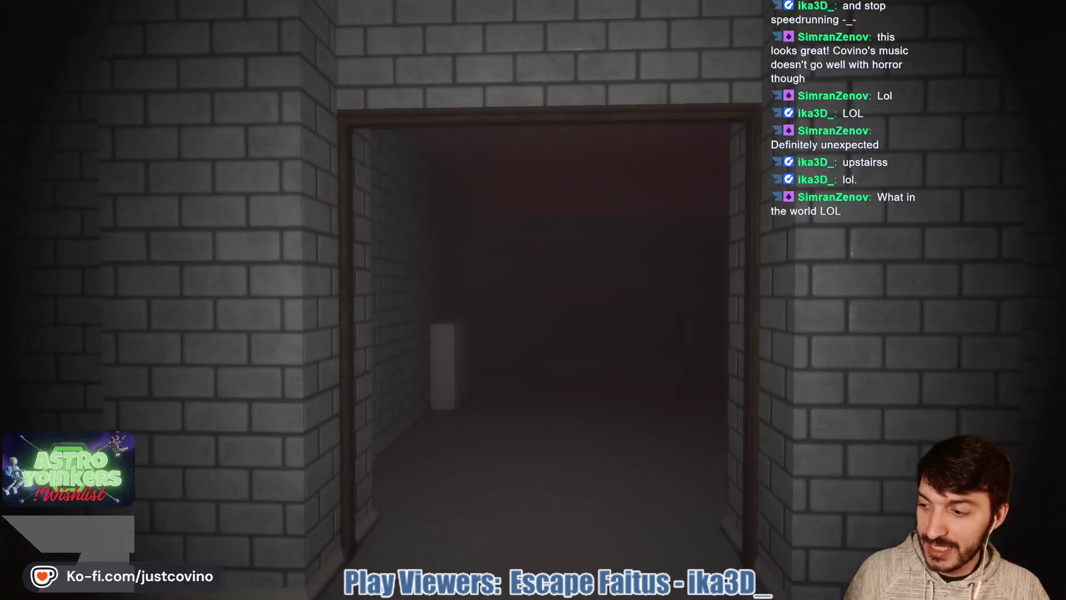
{"action": "key", "text": "w"}
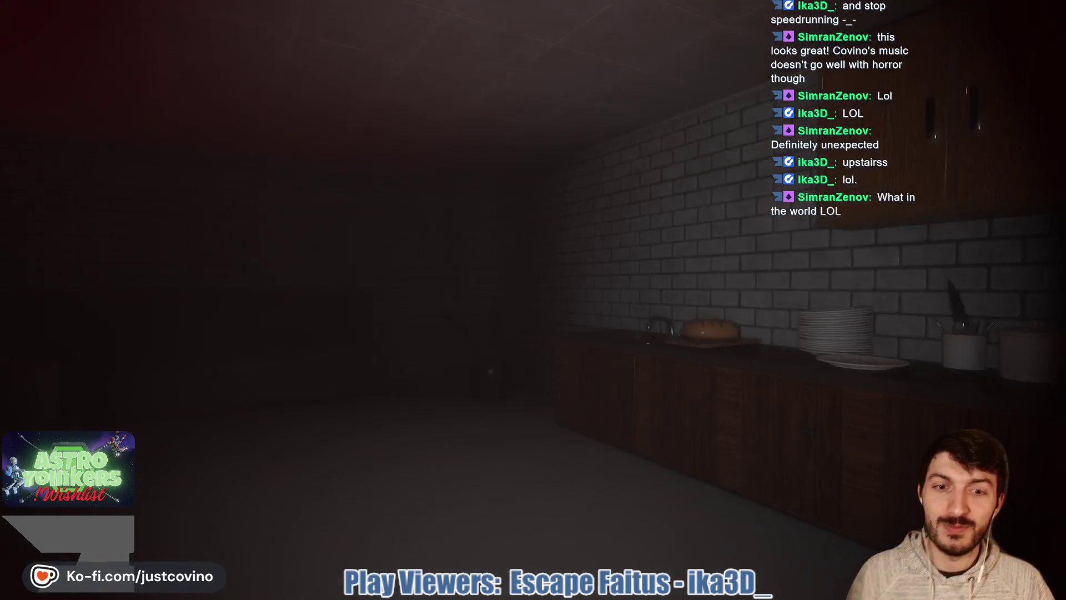
{"action": "key", "text": "w"}
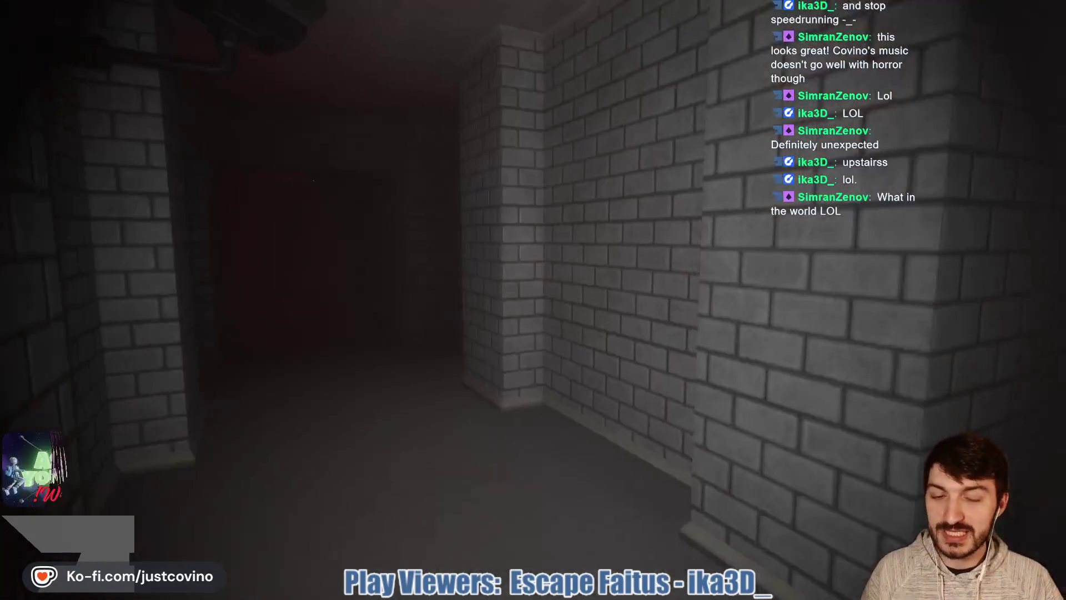
{"action": "key", "text": "w"}
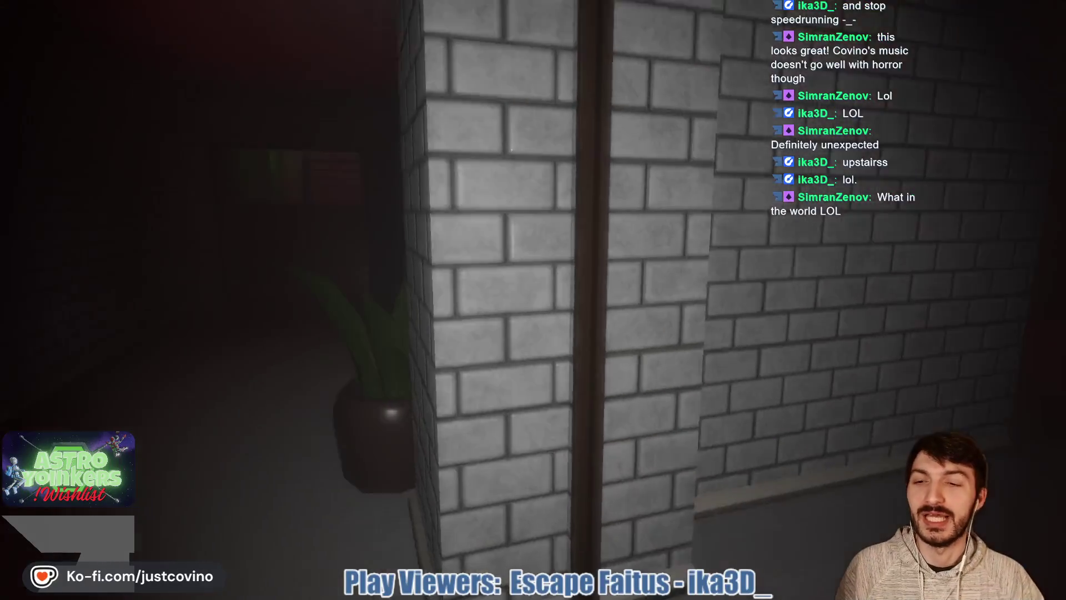
- Pass the green-sofa room and the cabinet room, ending at the brick corridor doorway
{"action": "key", "text": "w"}
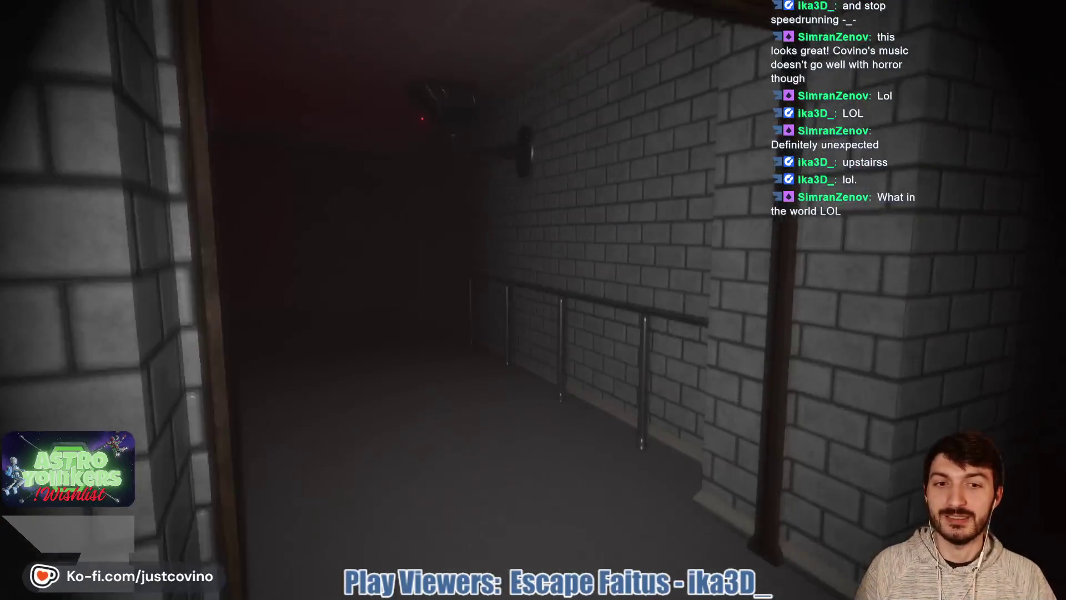
{"action": "key", "text": "w"}
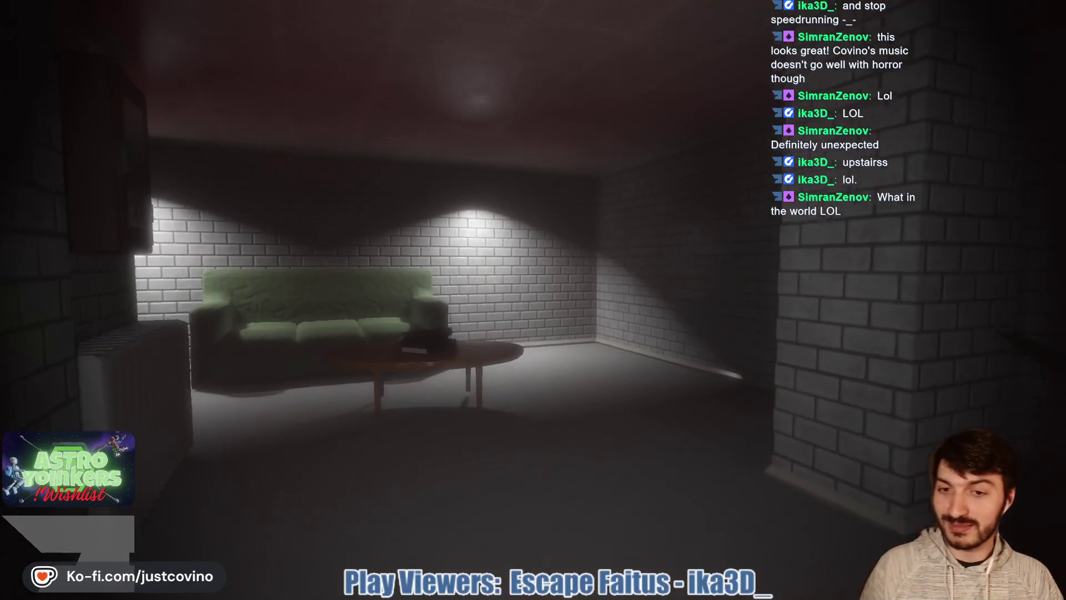
{"action": "key", "text": "s"}
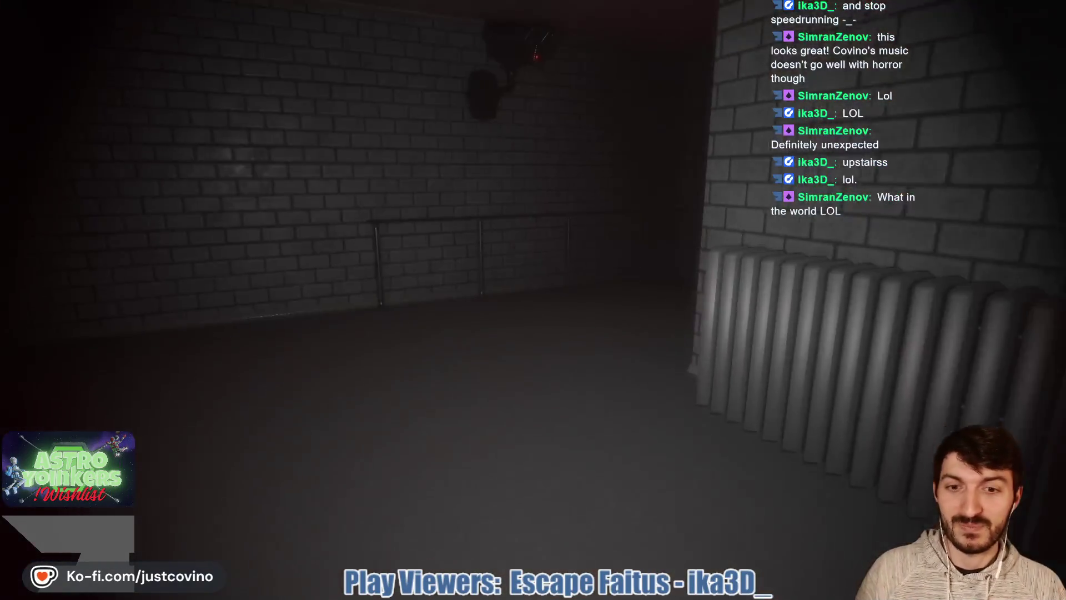
{"action": "key", "text": "w"}
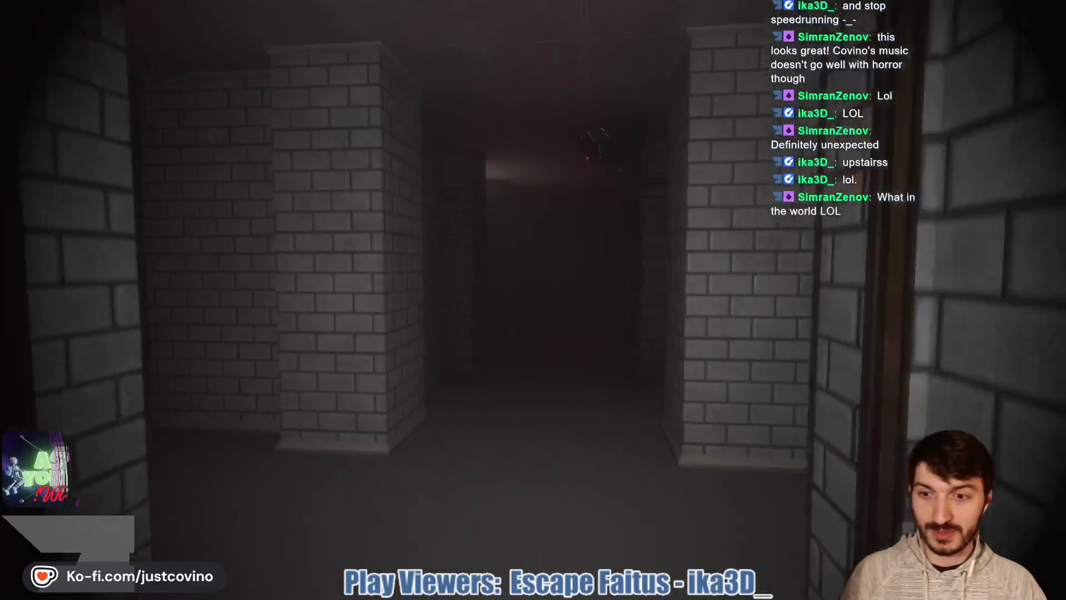
{"action": "key", "text": "w"}
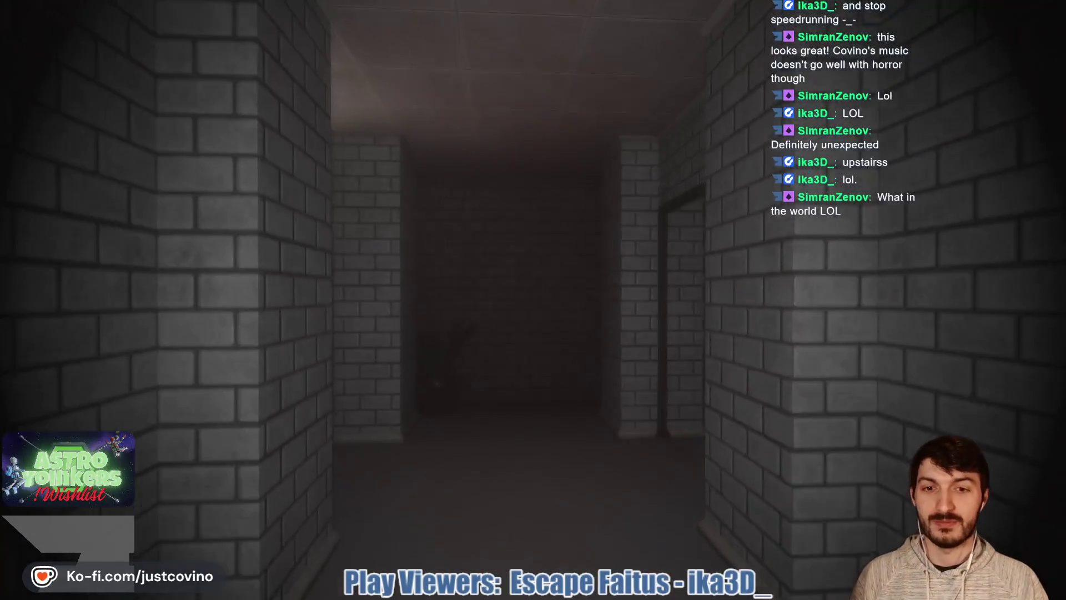
{"action": "key", "text": "w"}
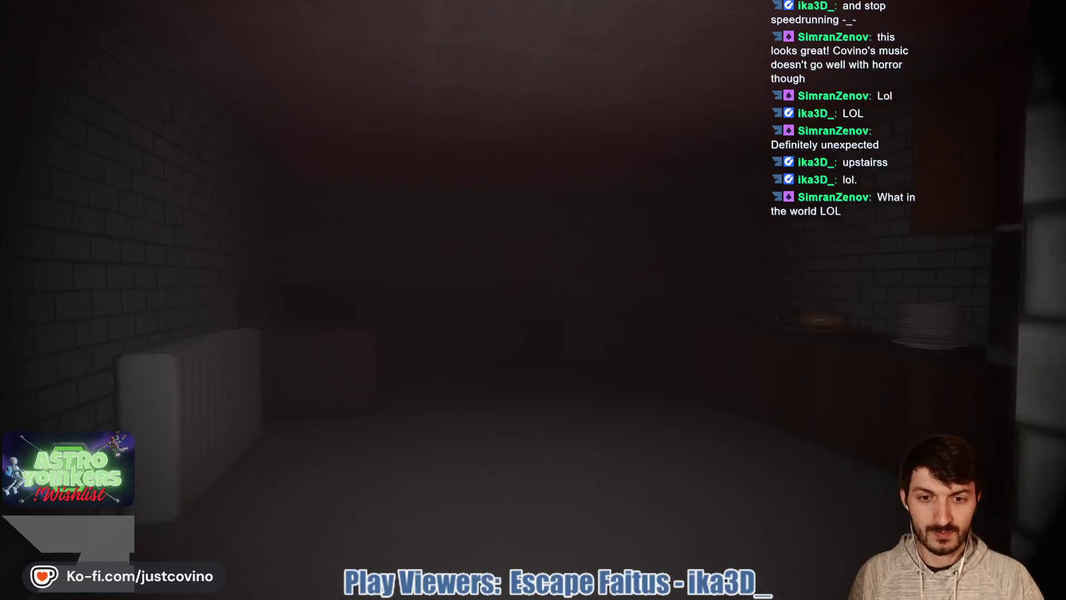
{"action": "key", "text": "w"}
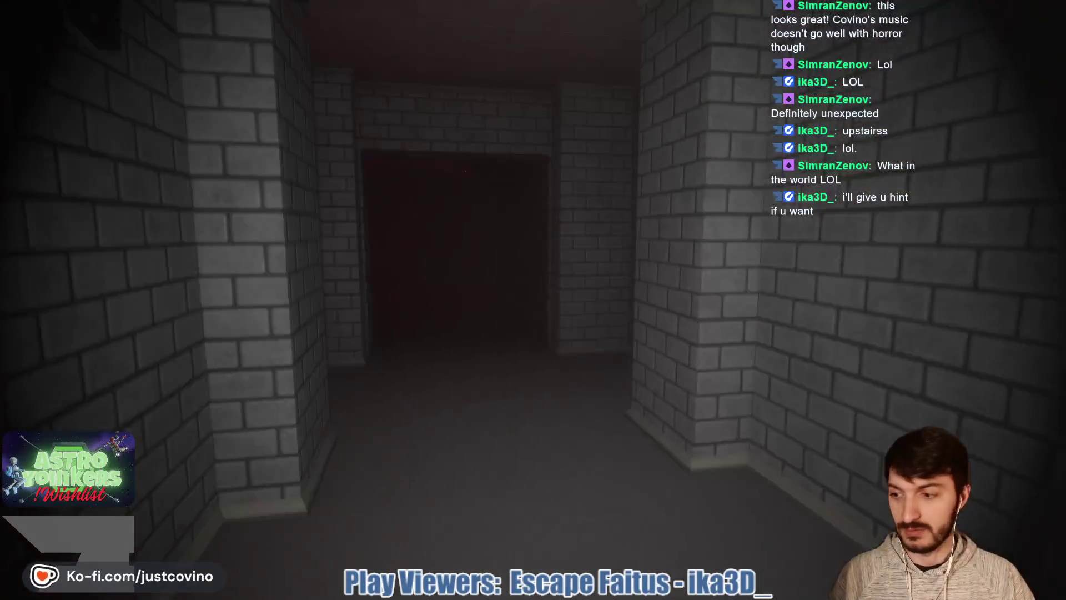
- Walk back through the basement past the green couch room and radiator to the stairway
{"action": "key", "text": "w"}
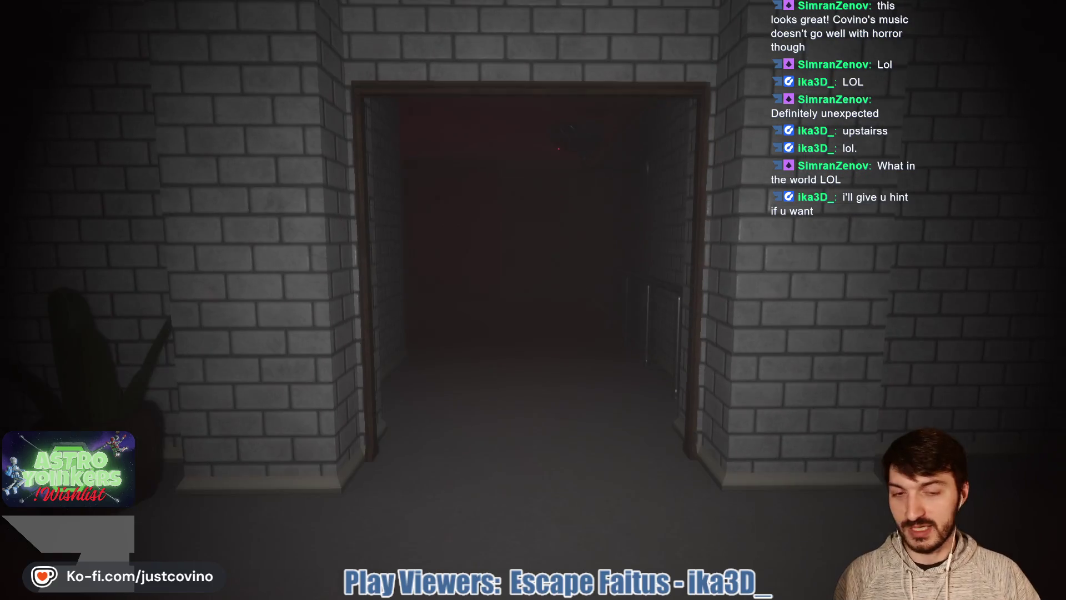
{"action": "key", "text": "w"}
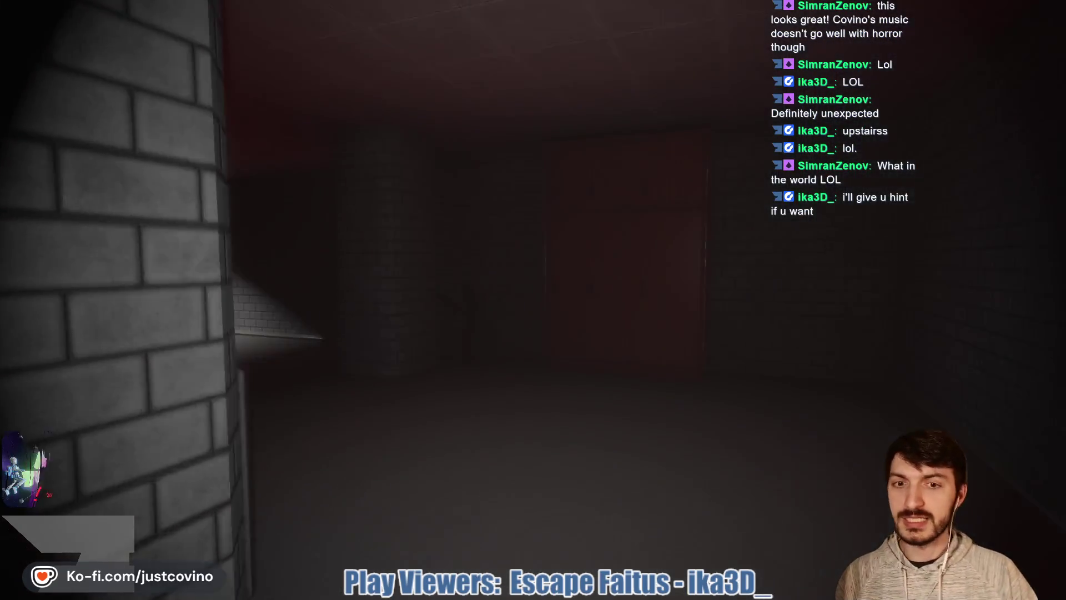
{"action": "key", "text": "w"}
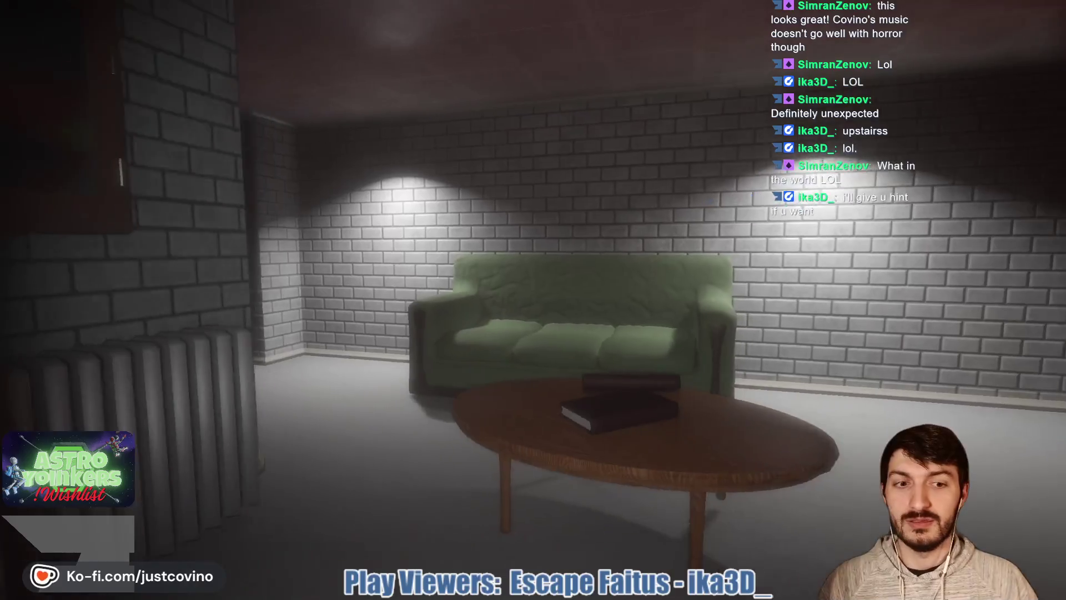
{"action": "key", "text": "w"}
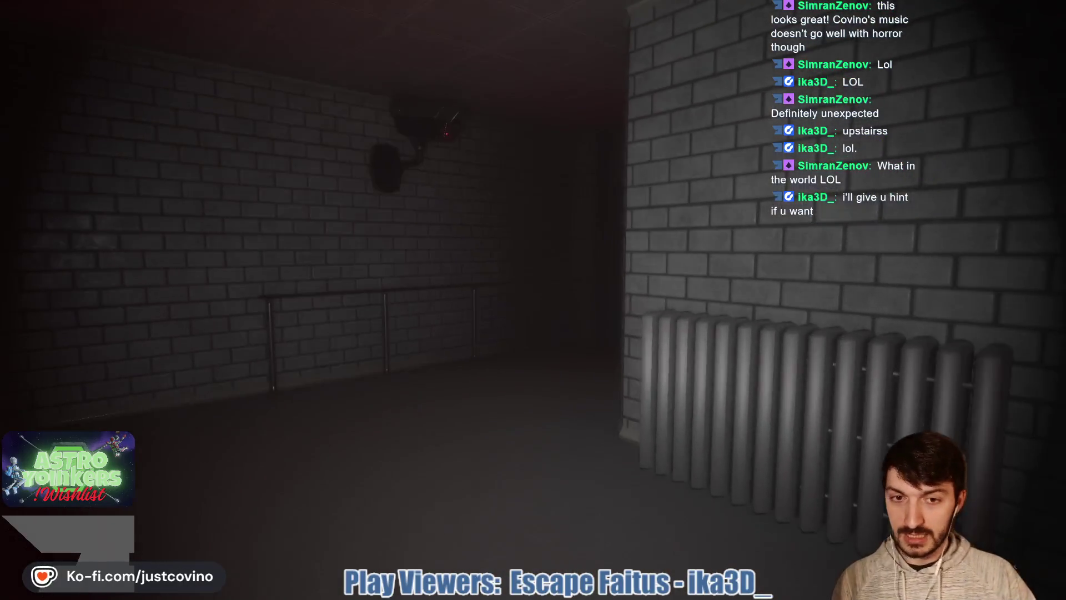
{"action": "key", "text": "w"}
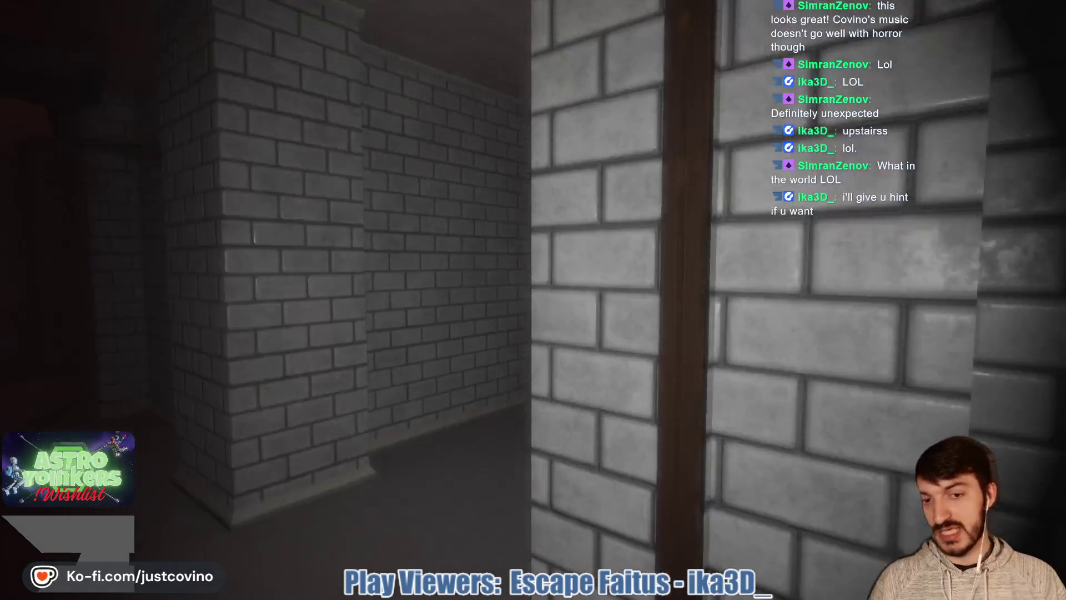
{"action": "key", "text": "w"}
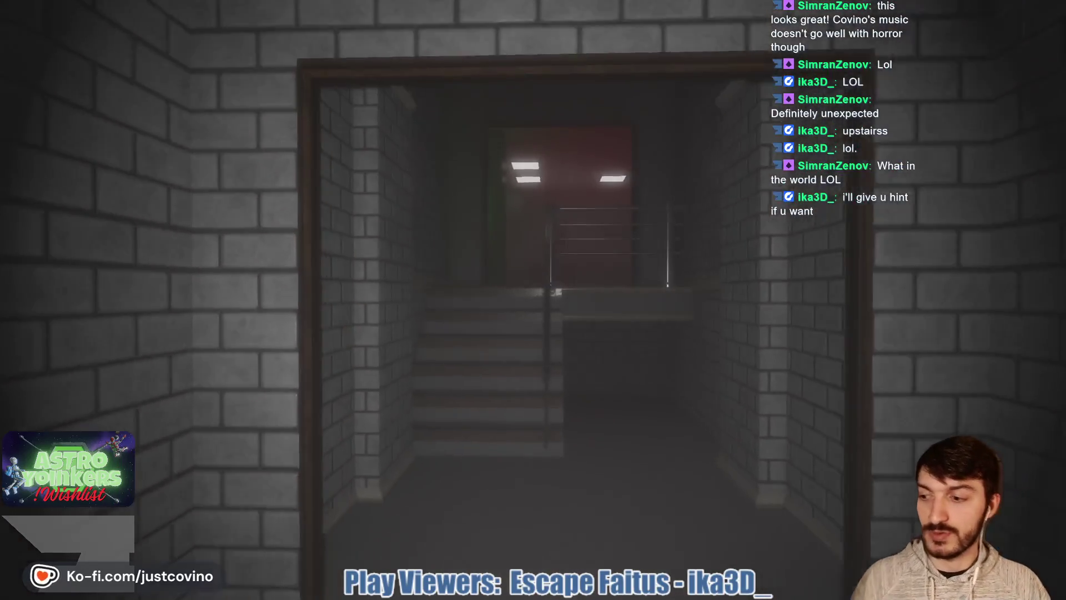
- Climb to the checkered room and search down the picture-lined hallway past the radiator and chair
{"action": "key", "text": "w"}
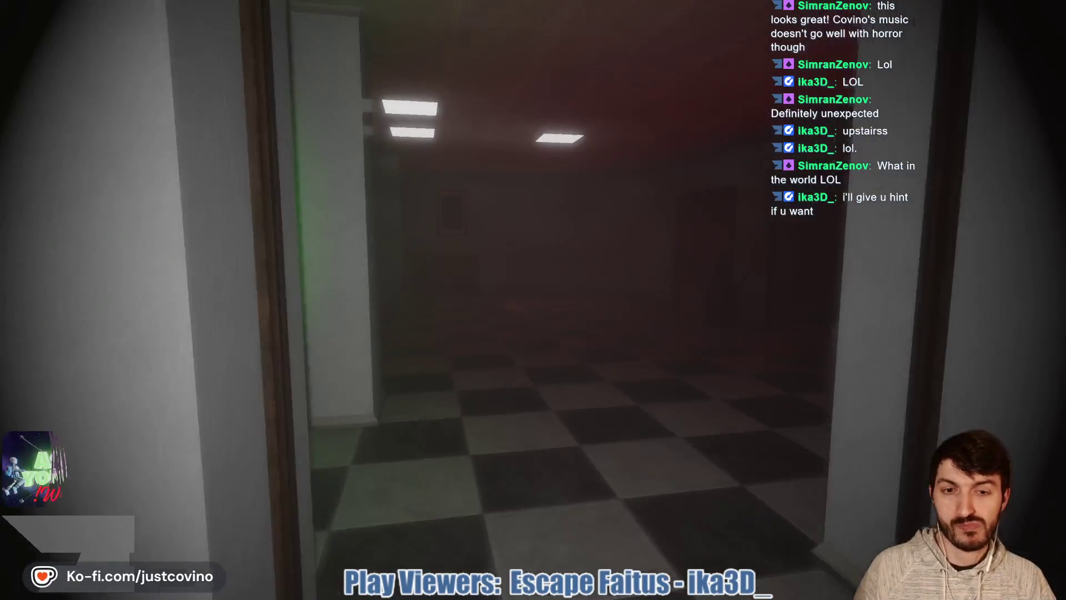
{"action": "key", "text": "w"}
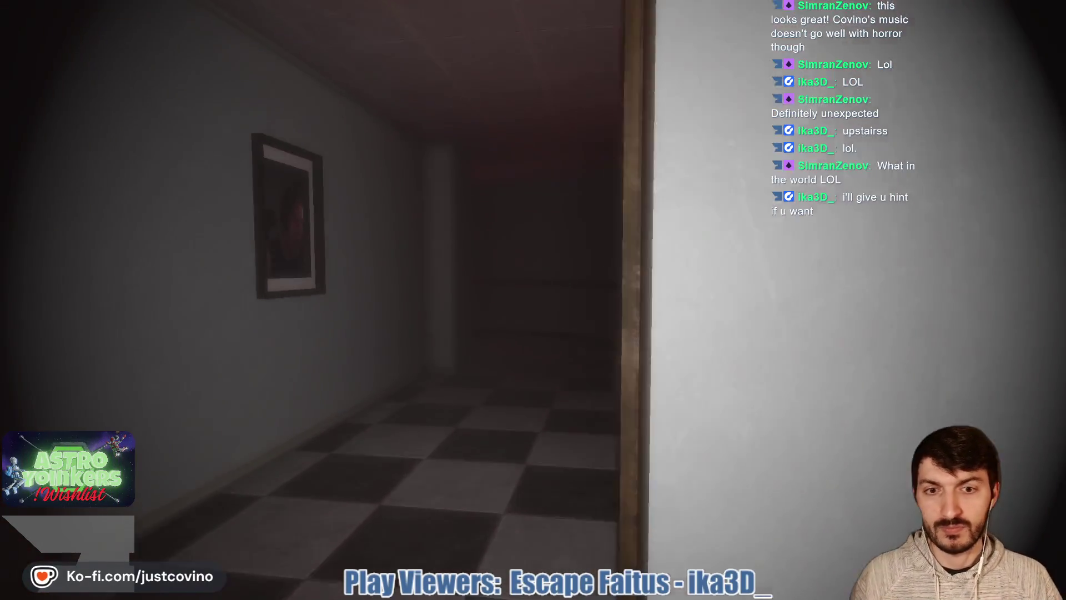
{"action": "key", "text": "w"}
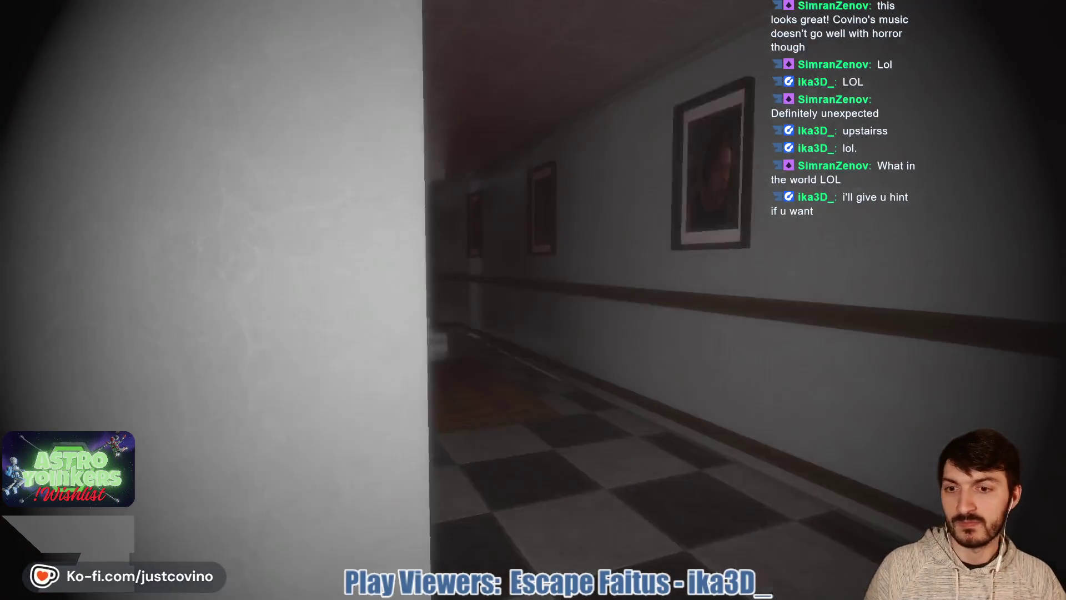
{"action": "key", "text": "w"}
{"action": "key", "text": "w"}
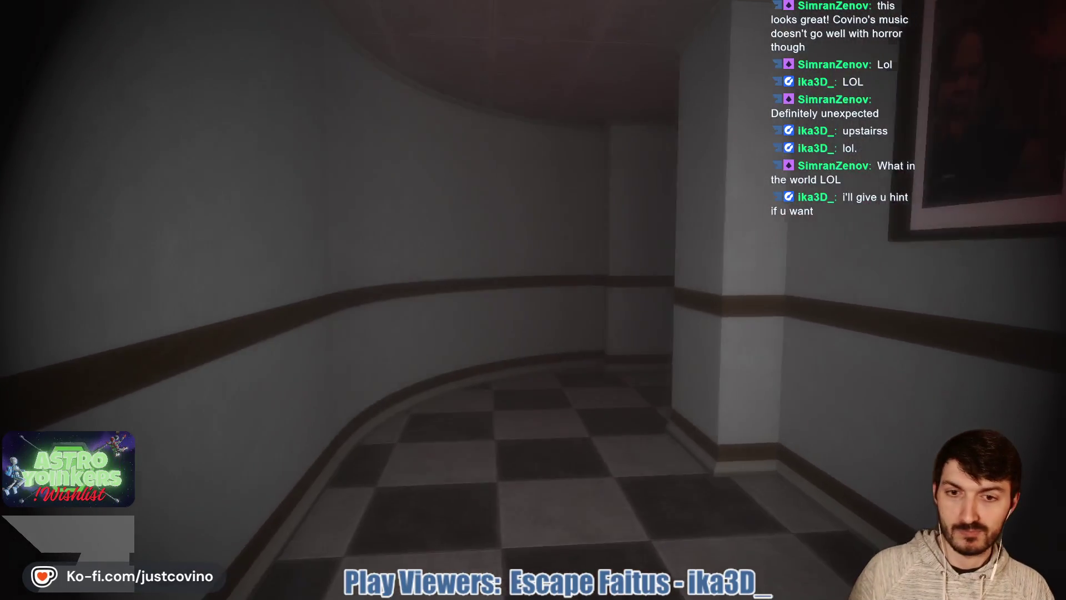
{"action": "key", "text": "w"}
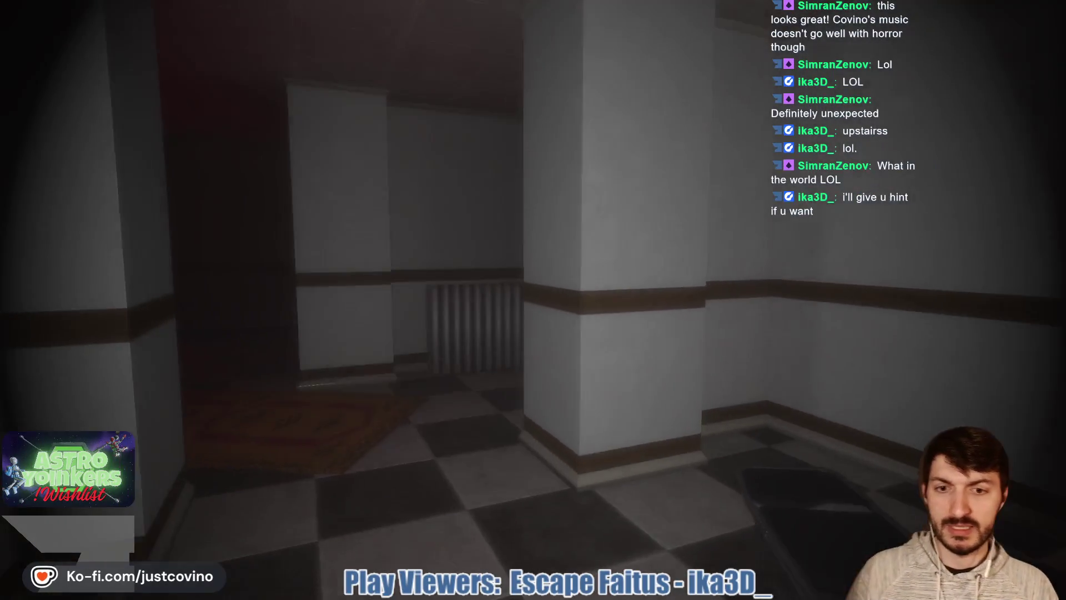
{"action": "key", "text": "w"}
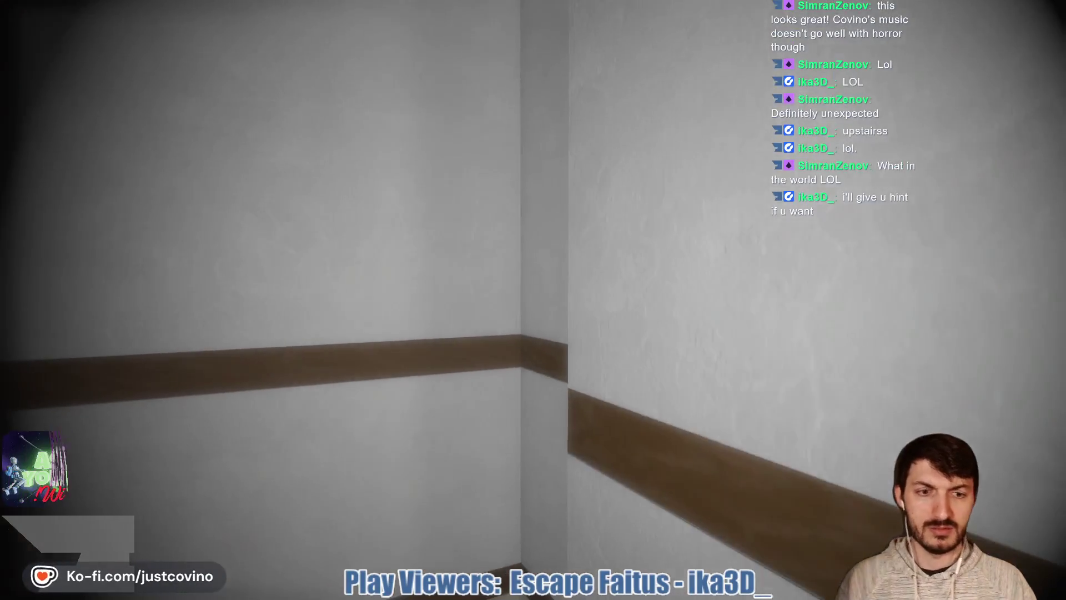
{"action": "key", "text": "w"}
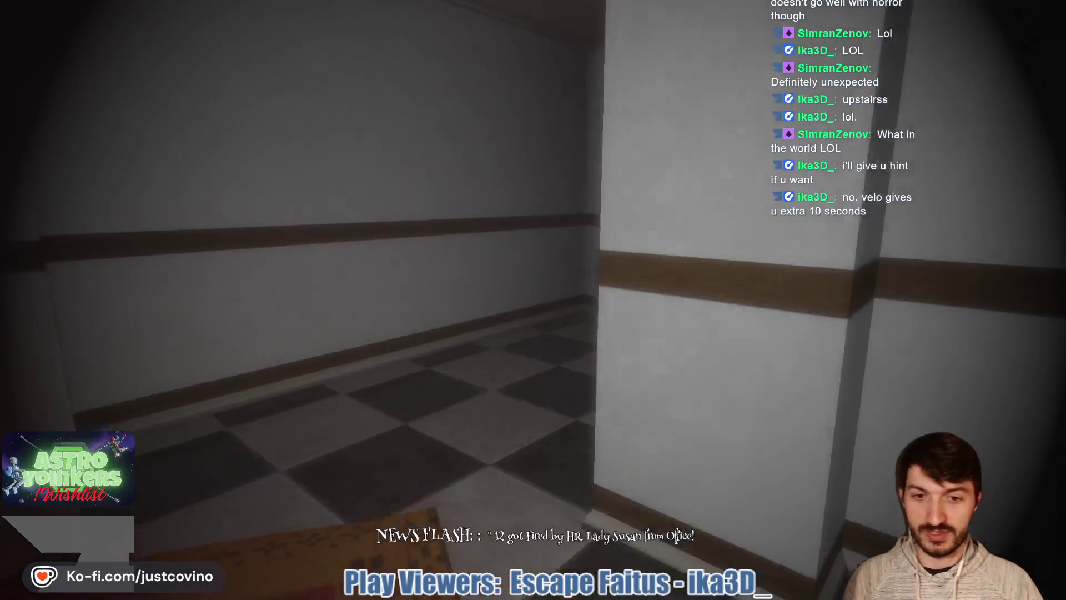
- Follow the pillared corridor past the papers and boxes, then down the rug corridor into the green-lit alcove room
{"action": "key", "text": "w"}
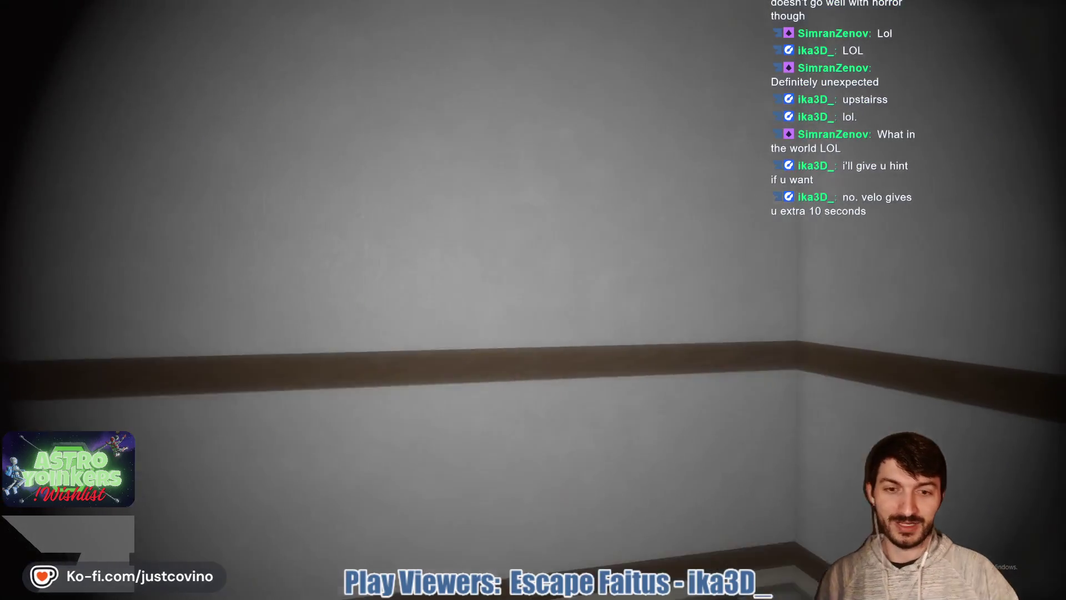
{"action": "key", "text": "w"}
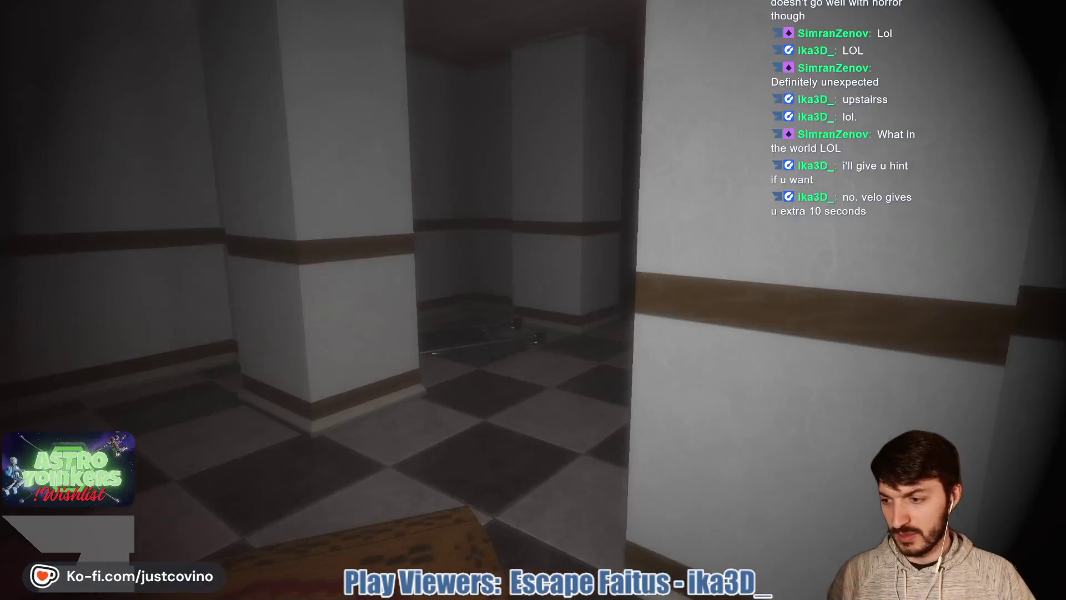
{"action": "key", "text": "w"}
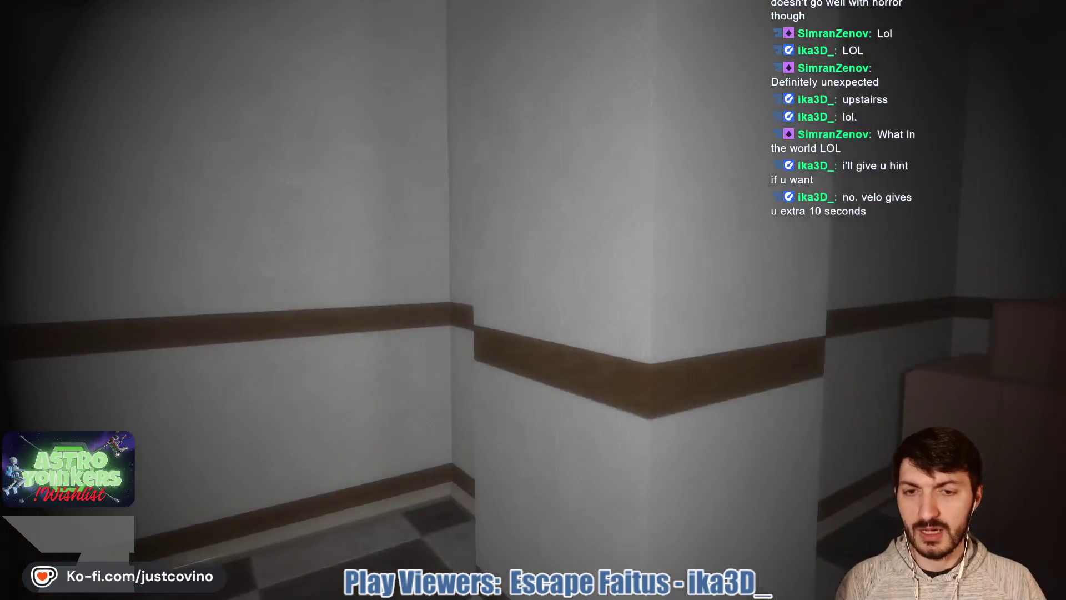
{"action": "key", "text": "w"}
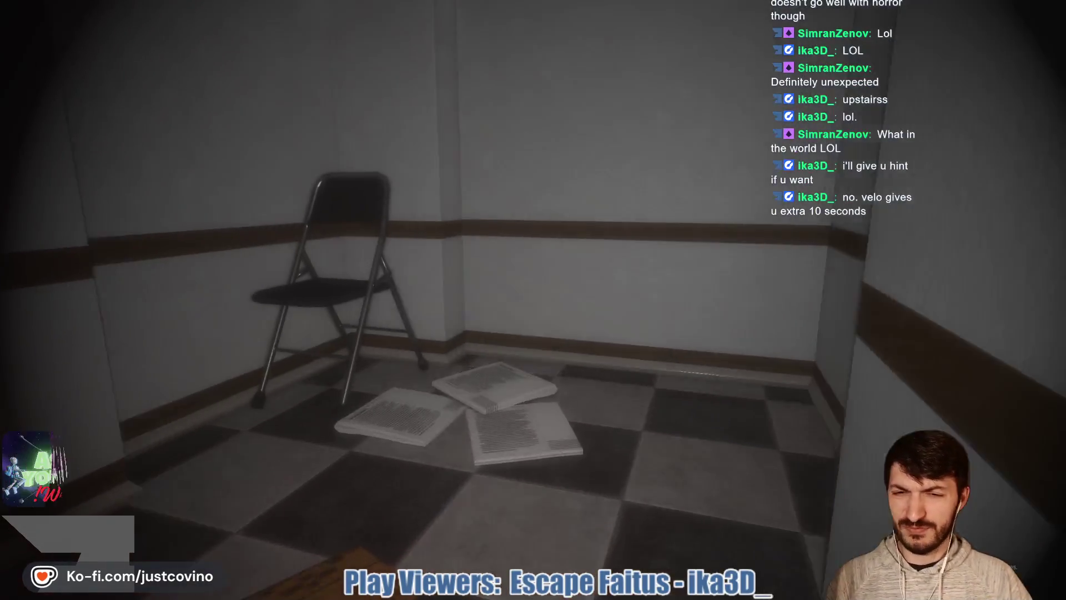
{"action": "key", "text": "w"}
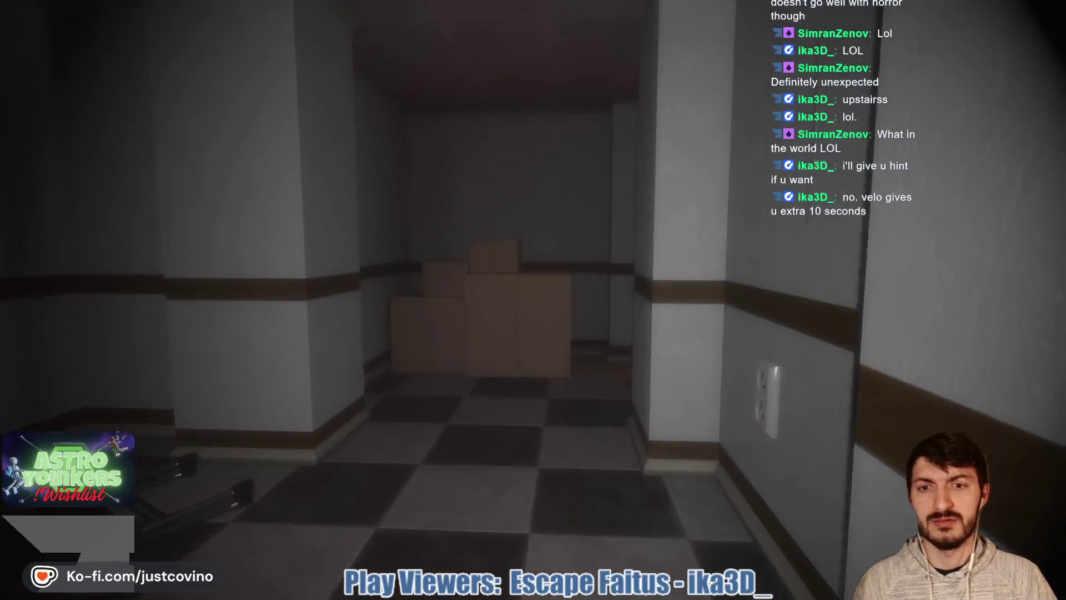
{"action": "key", "text": "w"}
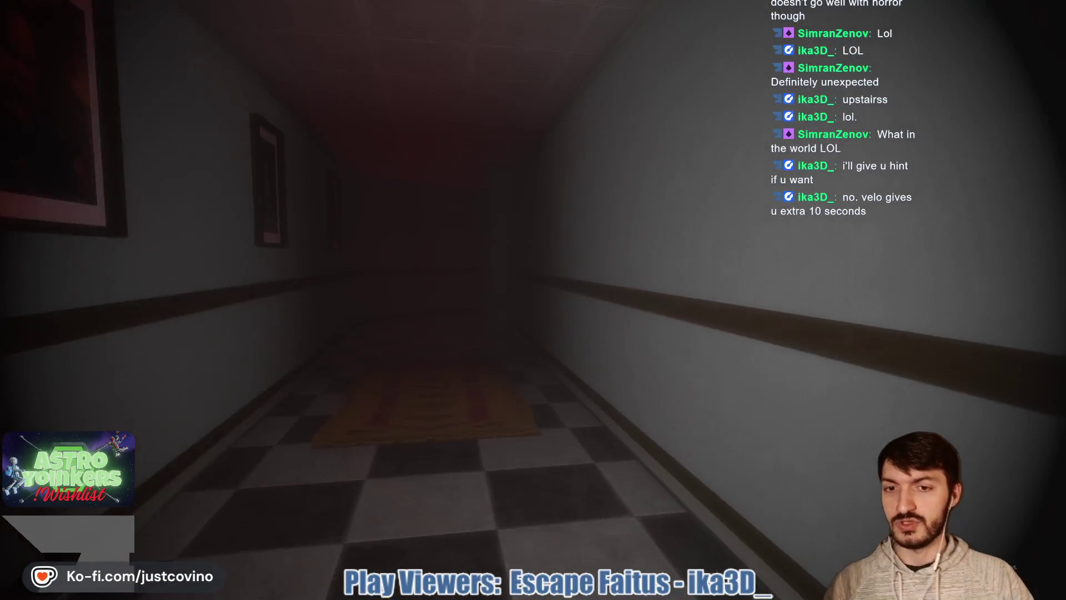
{"action": "key", "text": "w"}
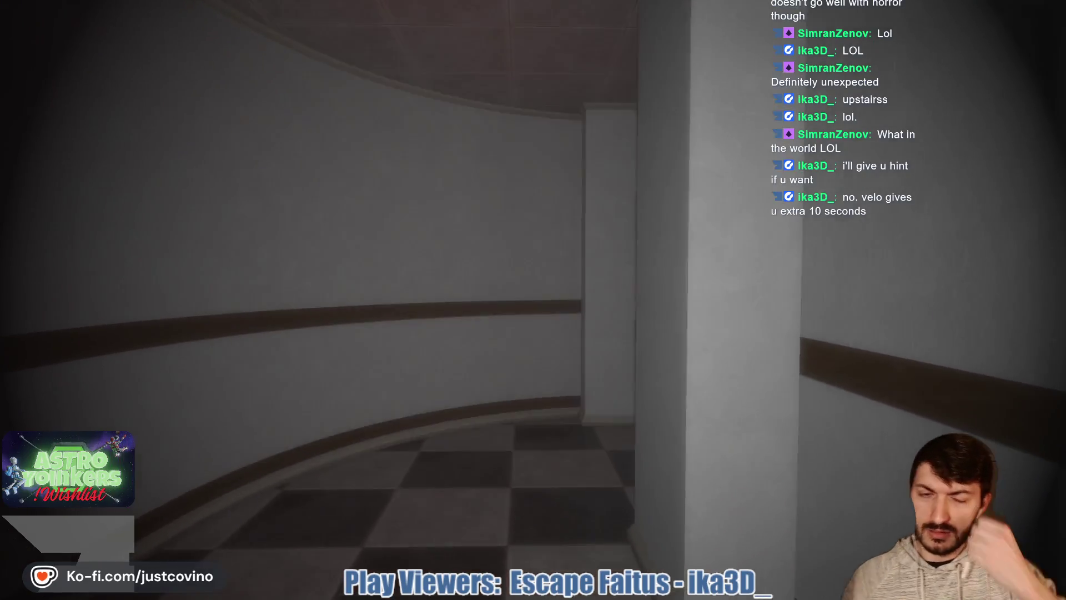
{"action": "key", "text": "w"}
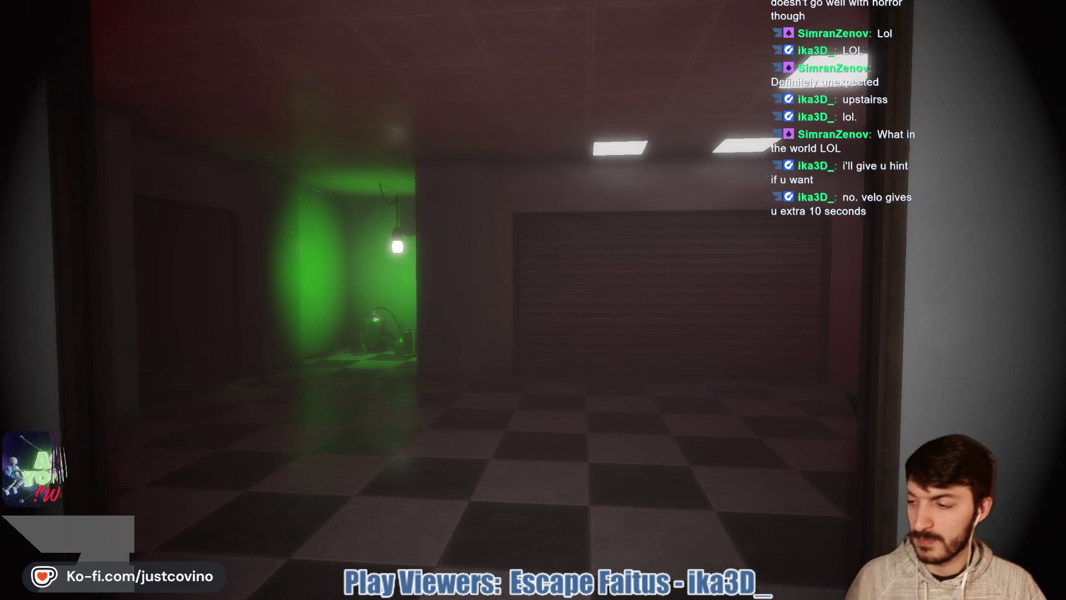
- Face the roll-up shutter door and walk right up to it to trigger the encounter
{"action": "key", "text": "w"}
{"action": "key", "text": "w"}
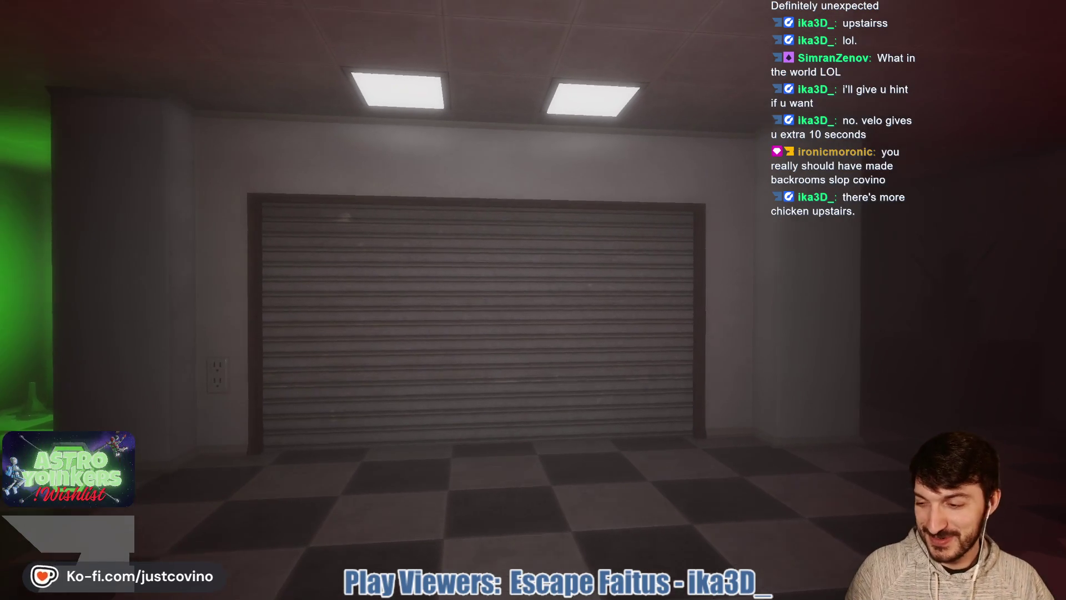
{"action": "key", "text": "w"}
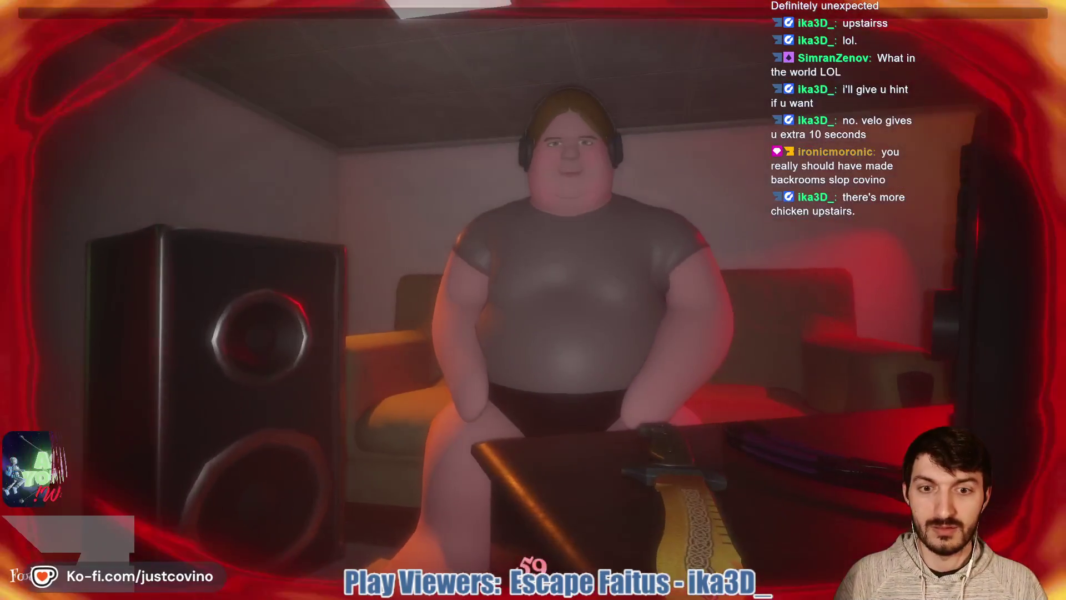
- Run to the lit sofa room, grab the mango pouch for extra time, and pick up the roast chicken
{"action": "key", "text": "w"}
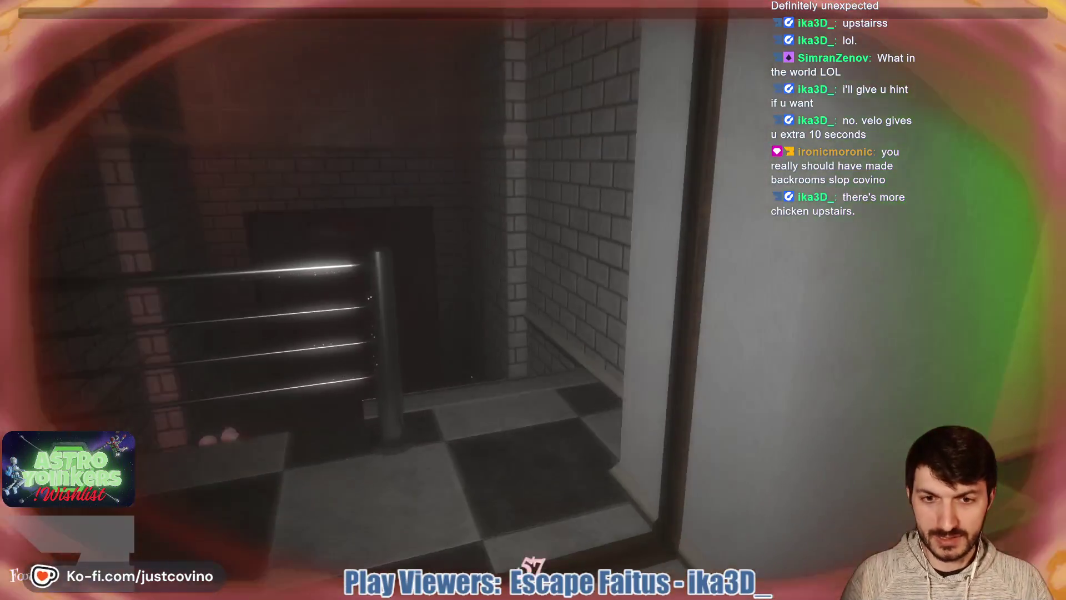
{"action": "key", "text": "w"}
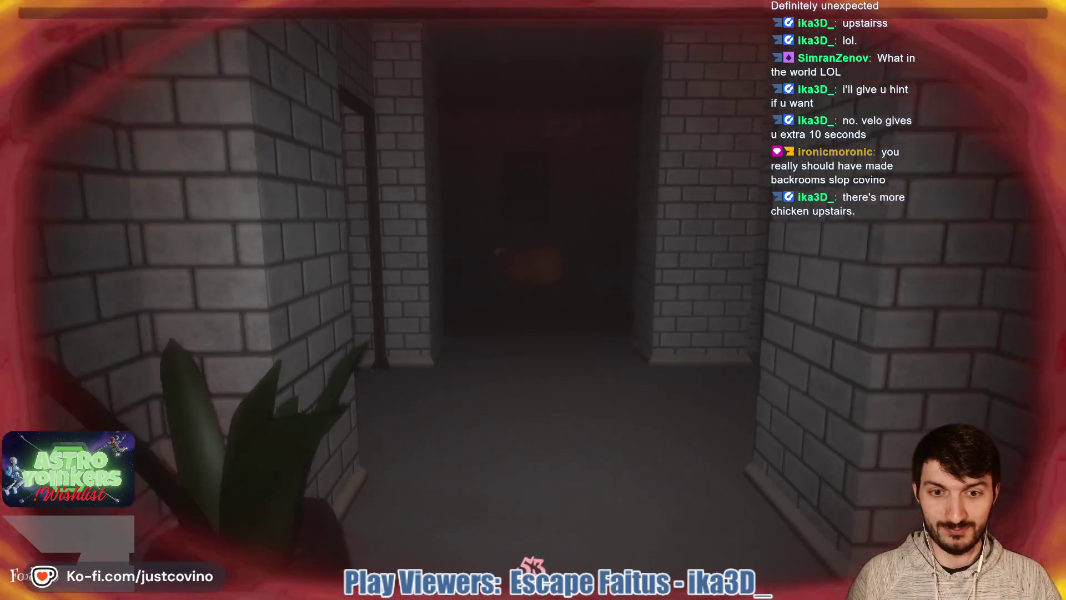
{"action": "key", "text": "w"}
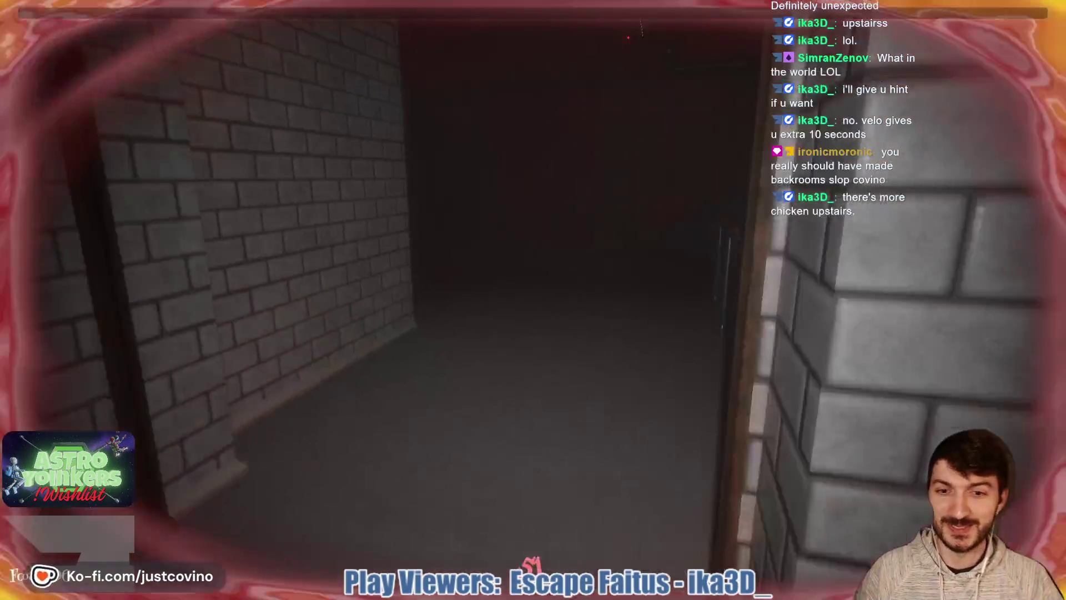
{"action": "key", "text": "w"}
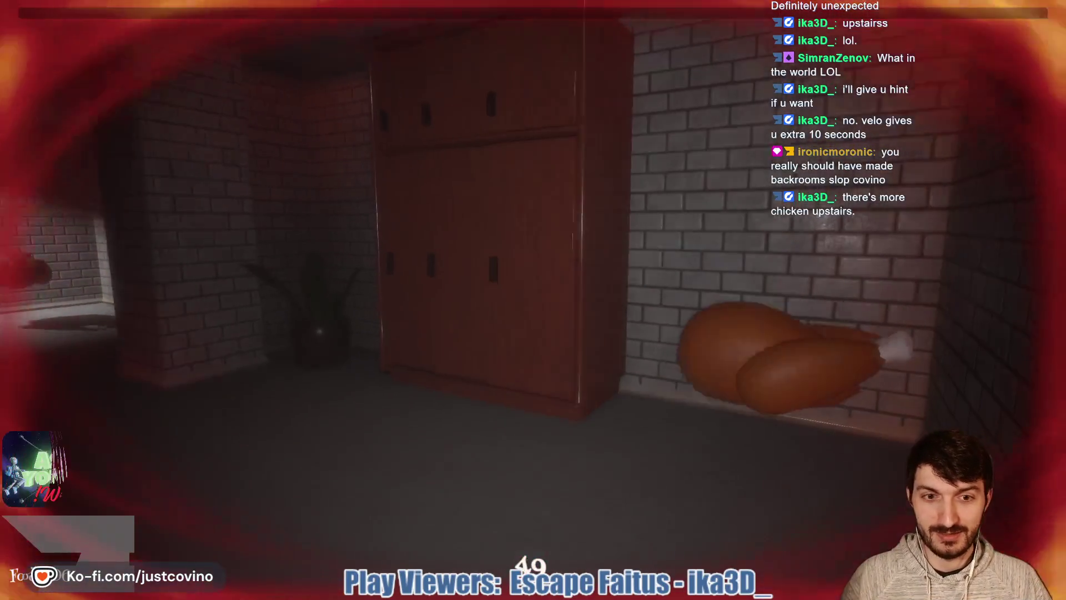
{"action": "key", "text": "e"}
{"action": "key", "text": "w"}
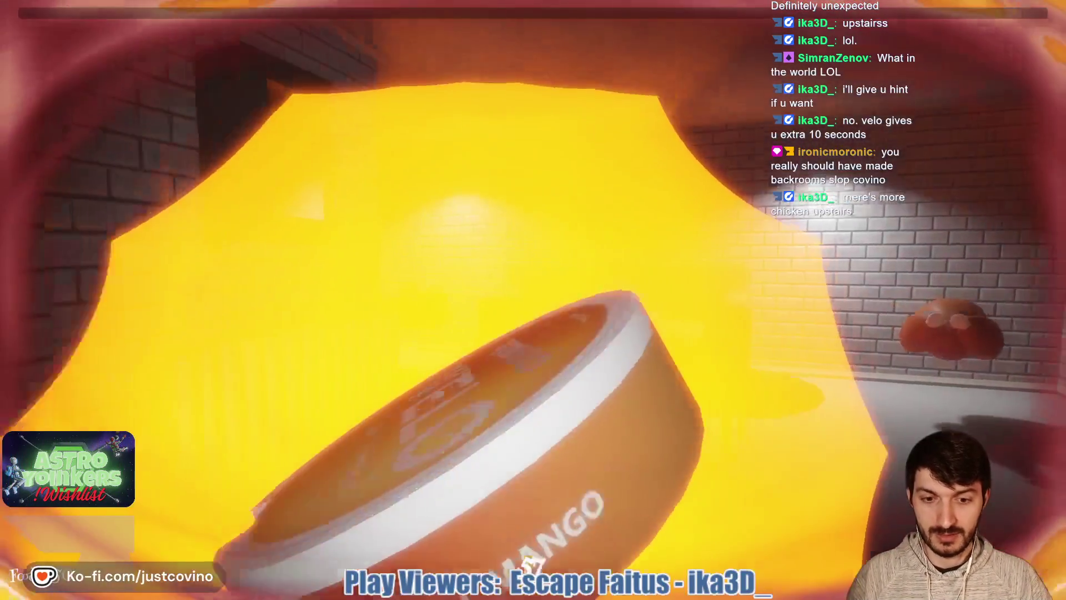
{"action": "key", "text": "w"}
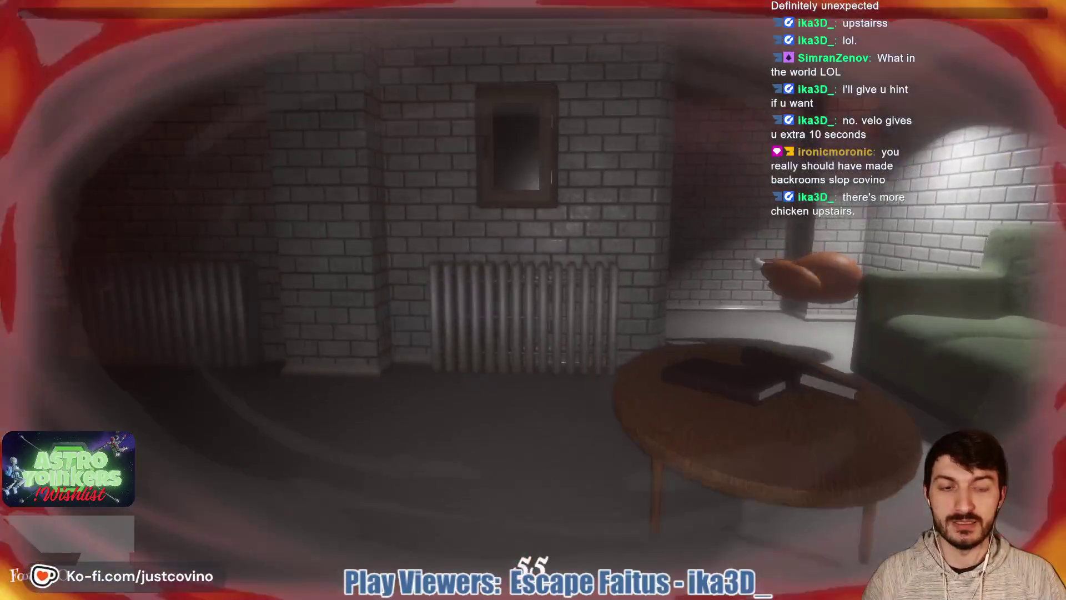
{"action": "key", "text": "e"}
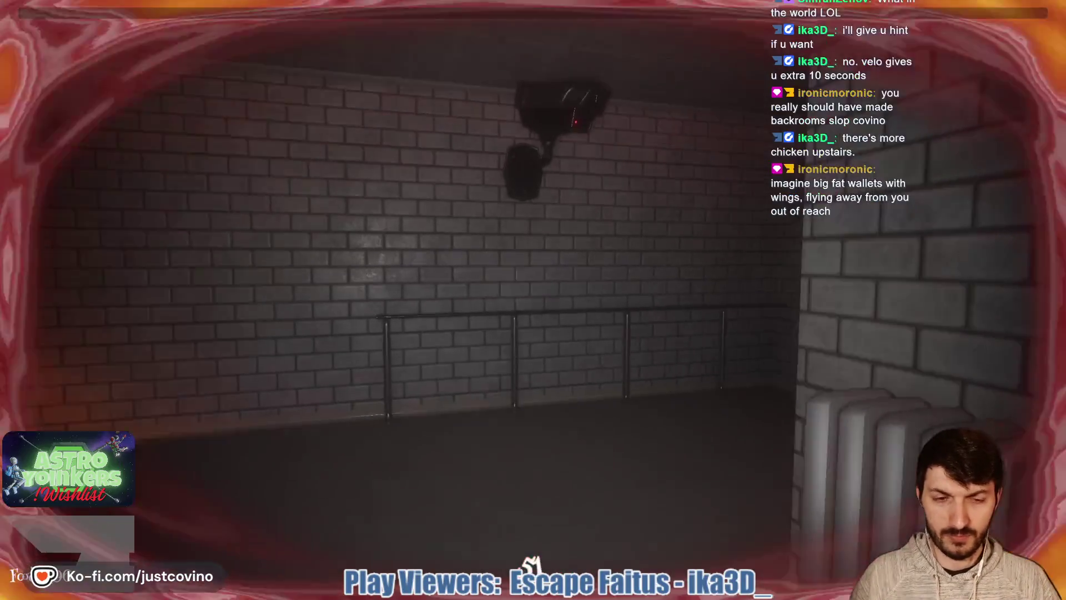
- Race back through the corridors and kitchen, up the stairs, into the lamp-and-bookshelf room
{"action": "key", "text": "w"}
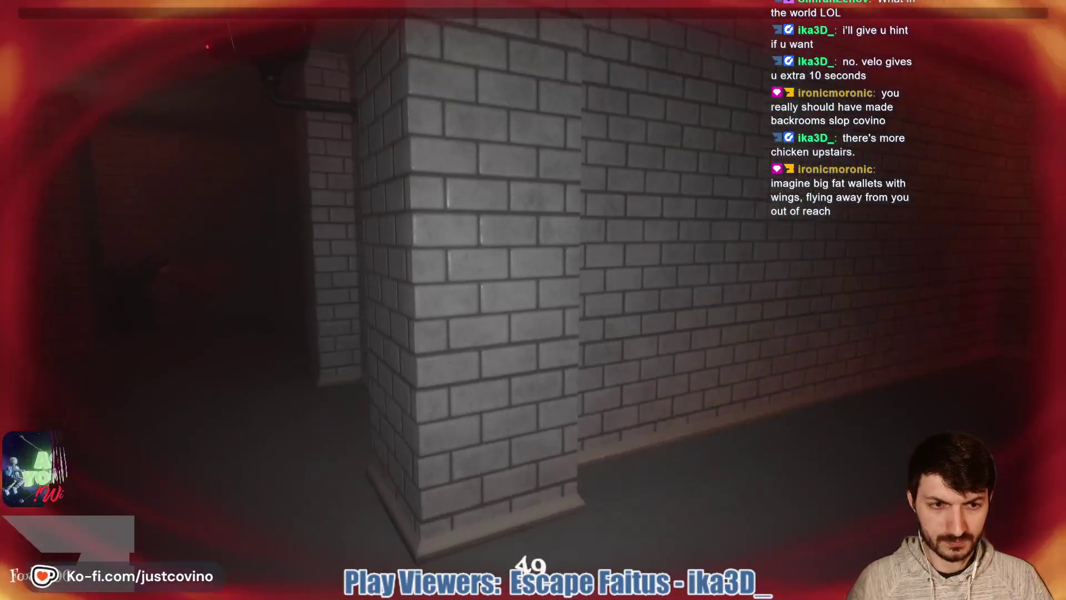
{"action": "key", "text": "w"}
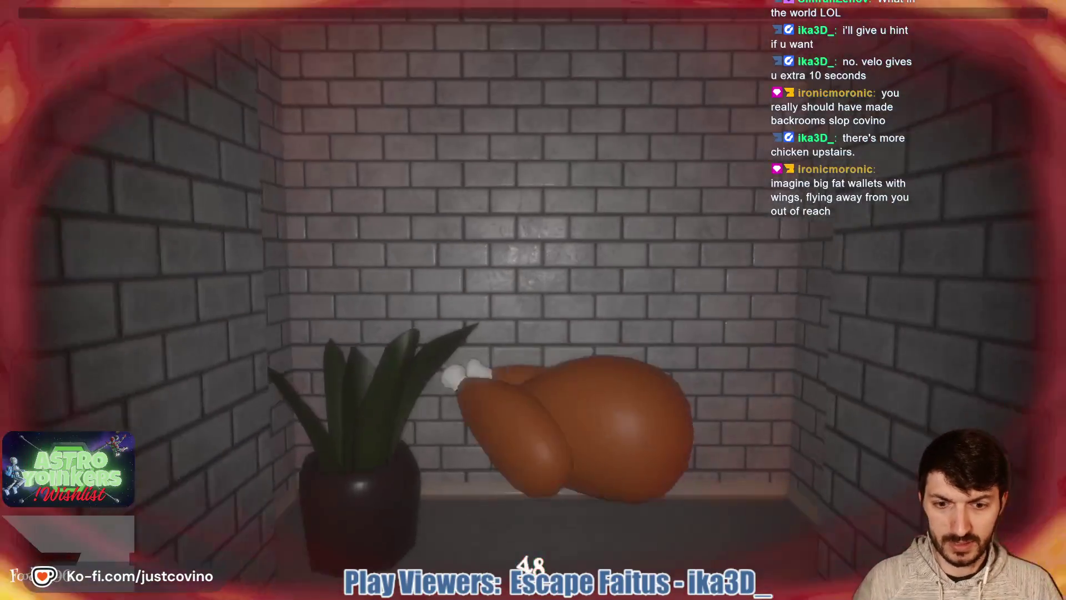
{"action": "key", "text": "w"}
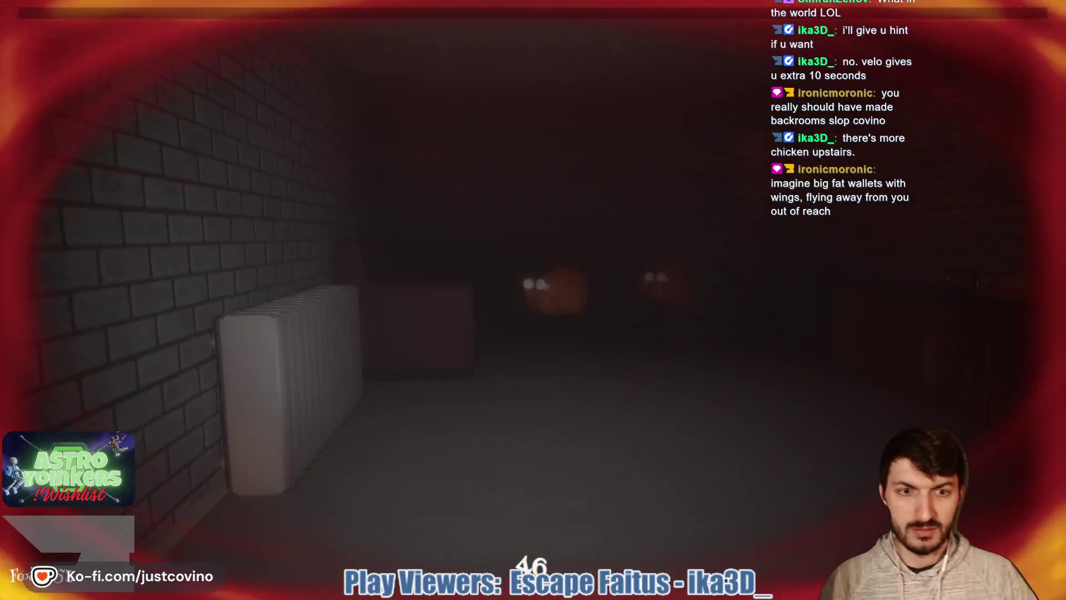
{"action": "key", "text": "w"}
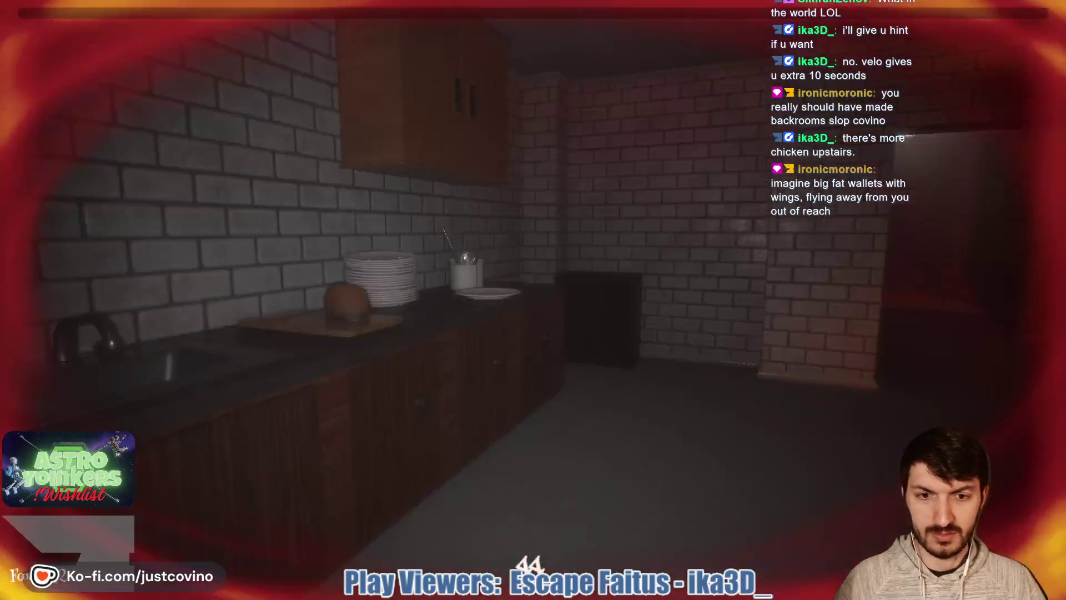
{"action": "key", "text": "w"}
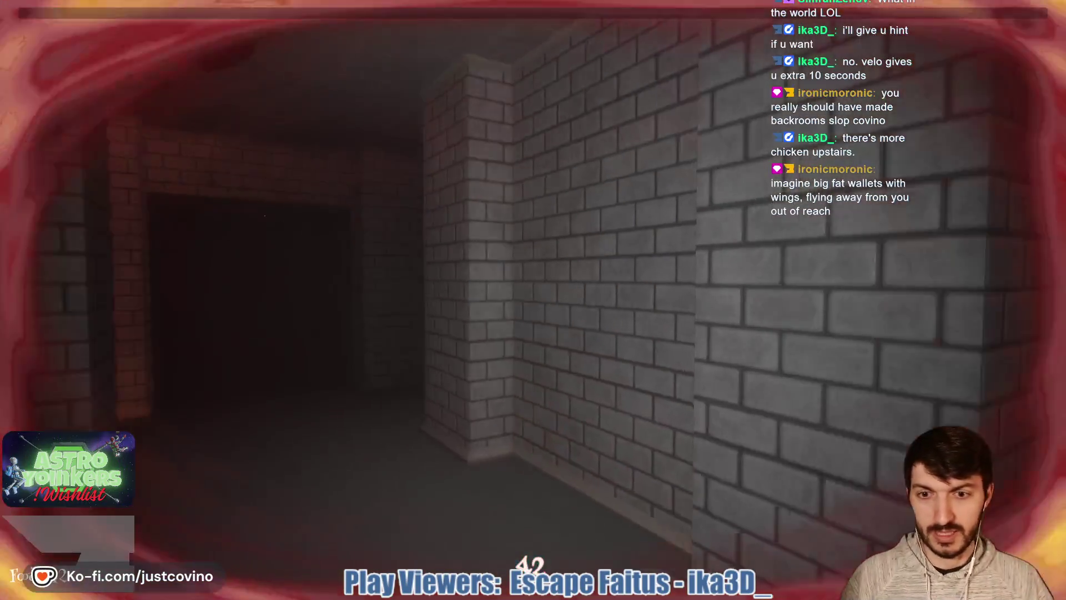
{"action": "key", "text": "w"}
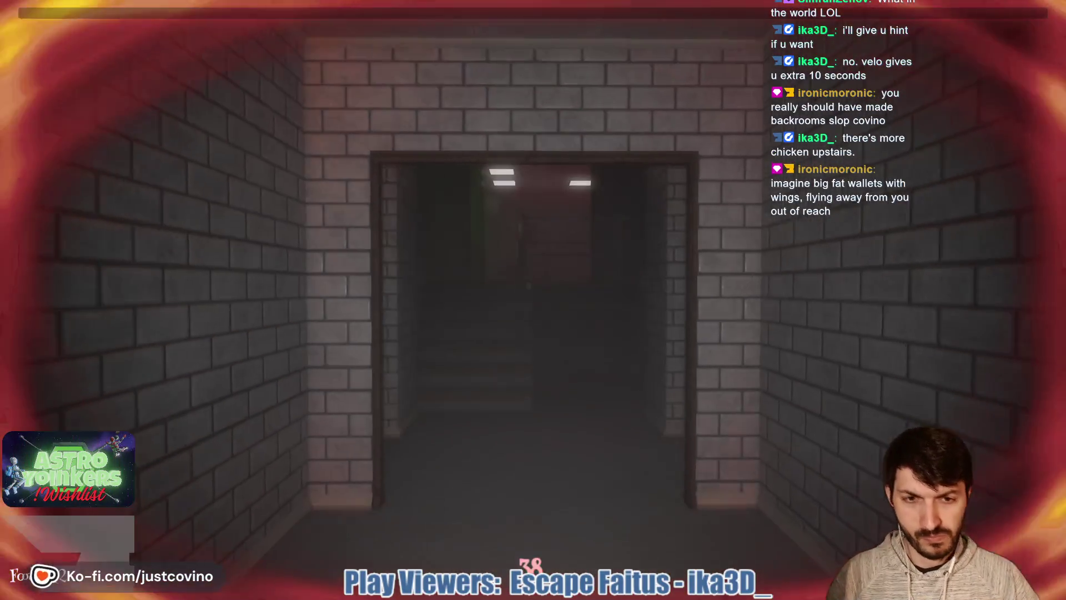
{"action": "key", "text": "w"}
{"action": "key", "text": "w"}
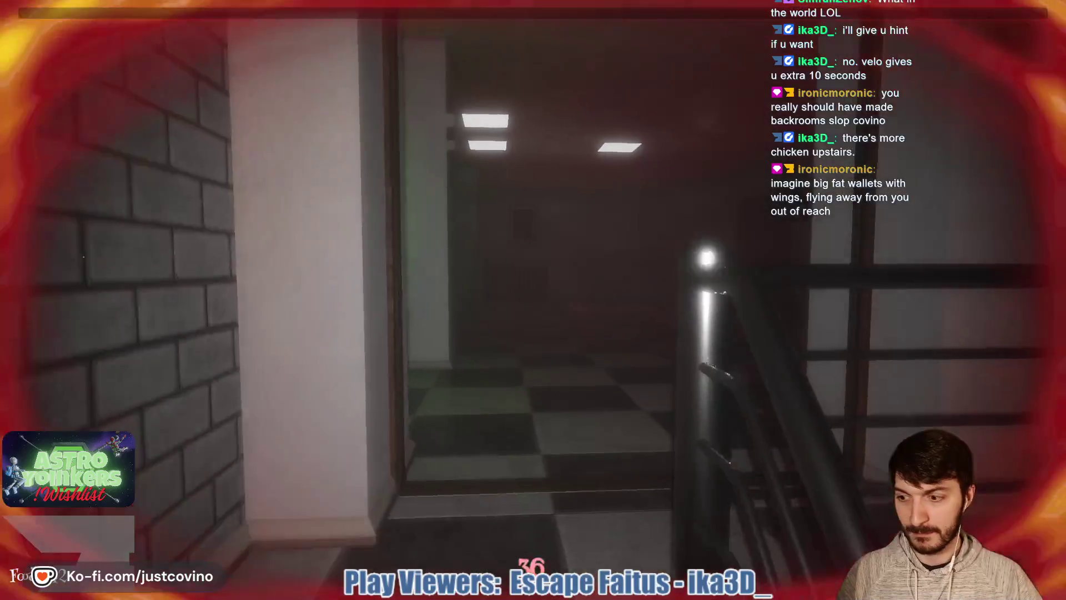
{"action": "key", "text": "w"}
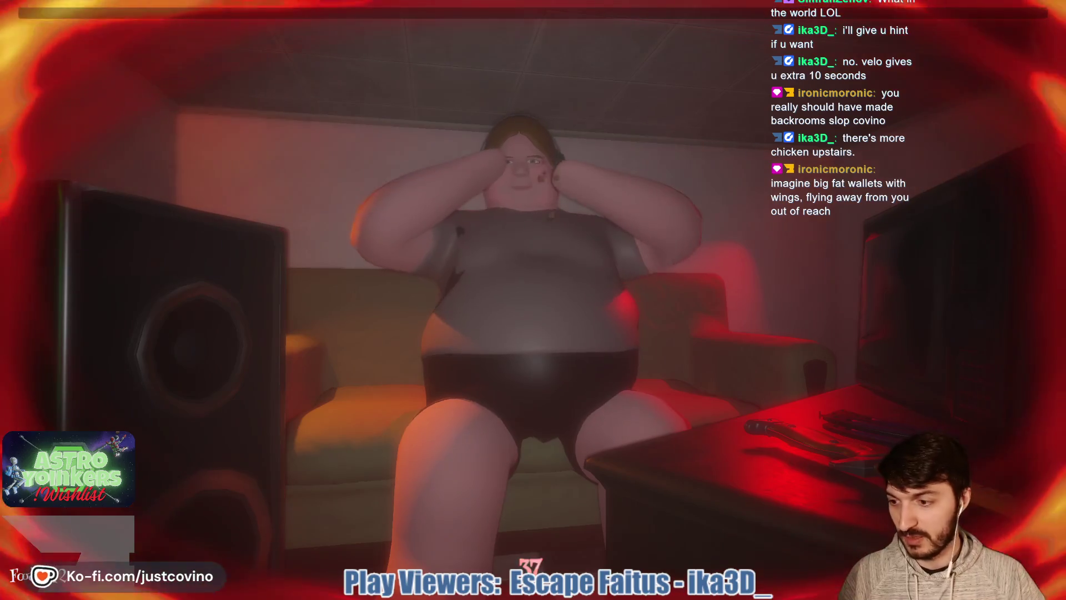
{"action": "key", "text": "w"}
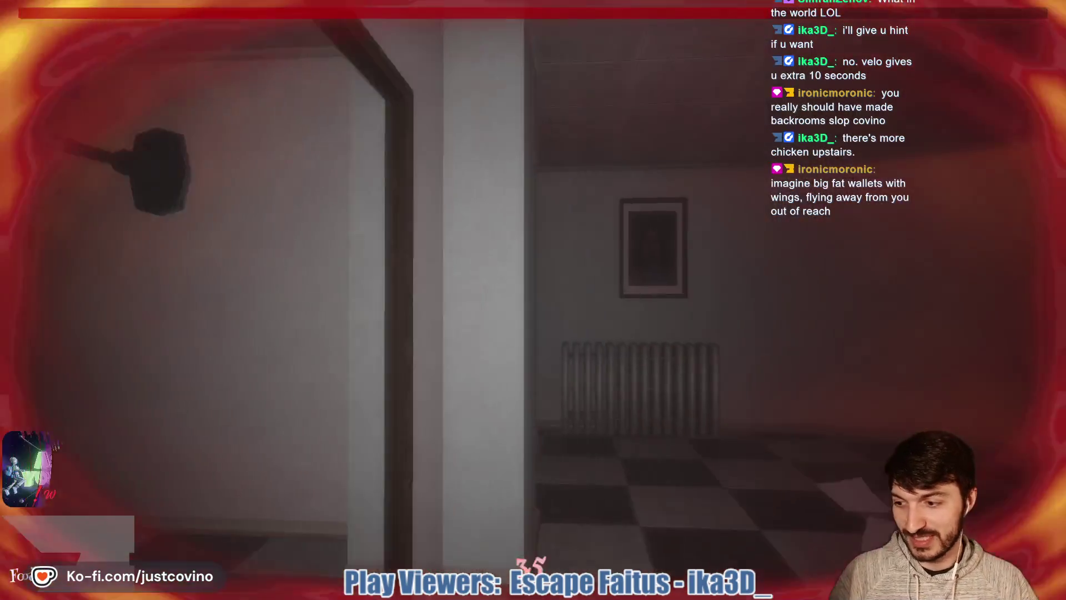
{"action": "key", "text": "w"}
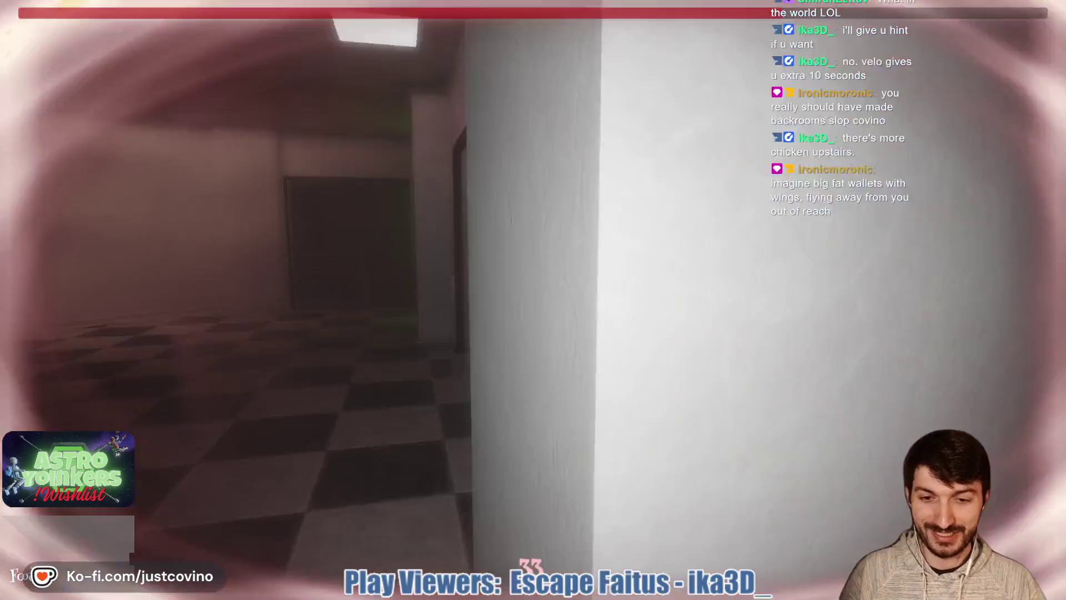
{"action": "key", "text": "w"}
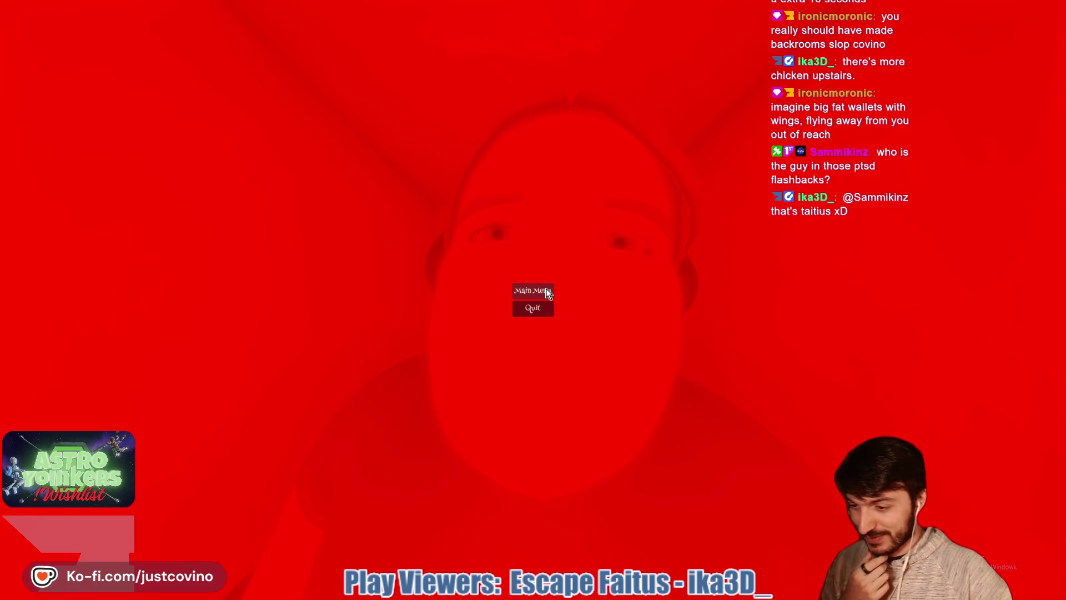
- Go from the game-over screen to the main menu and exit the game, declining the first prompt
{"action": "left_click", "coordinate": [547, 293]}
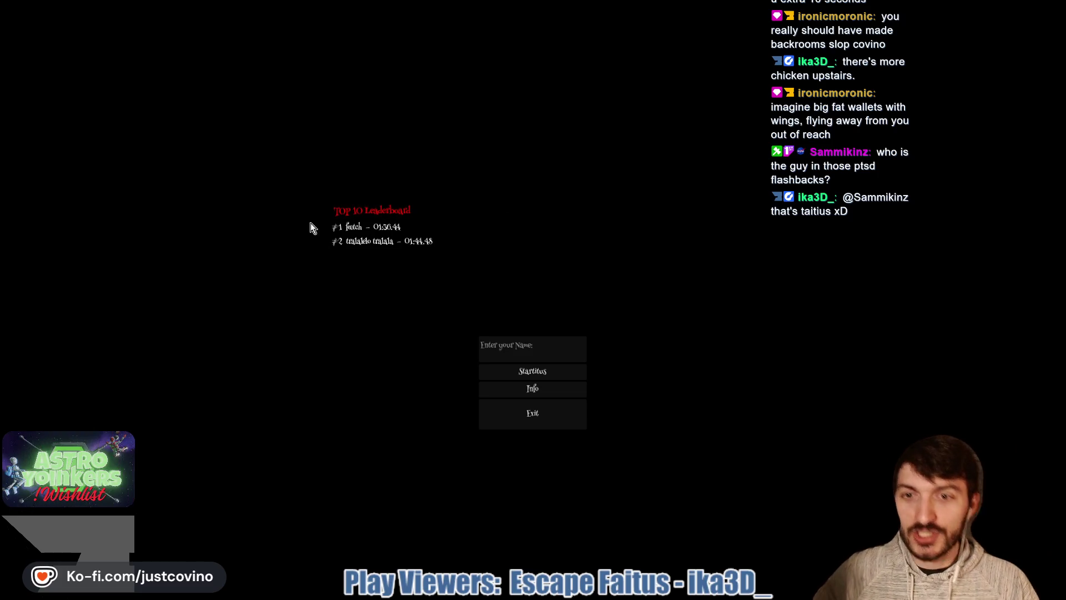
{"action": "left_click", "coordinate": [533, 424]}
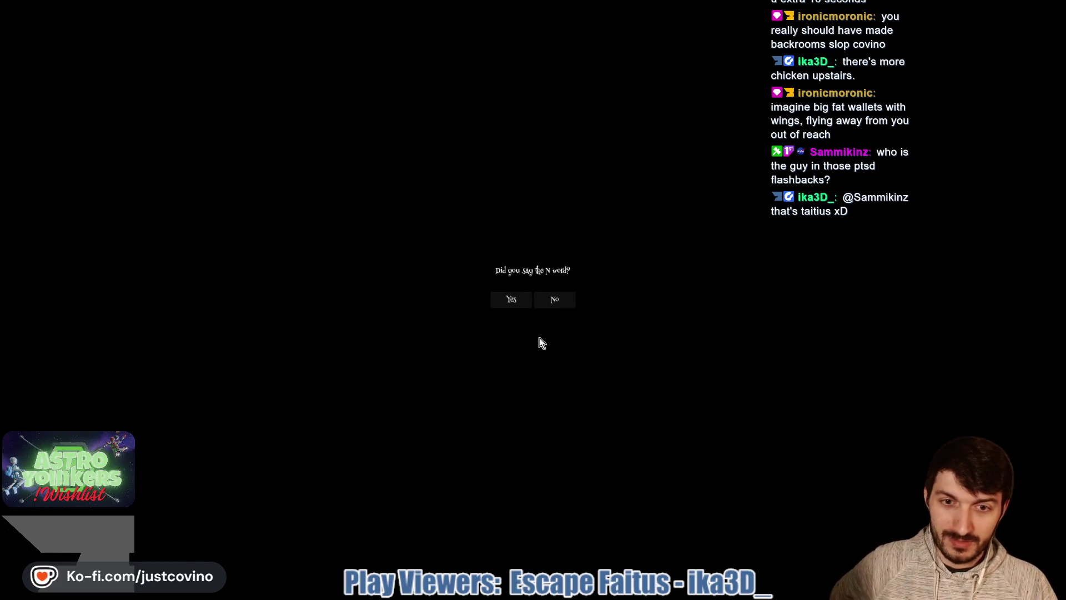
{"action": "left_click", "coordinate": [554, 301]}
{"action": "left_click", "coordinate": [525, 427]}
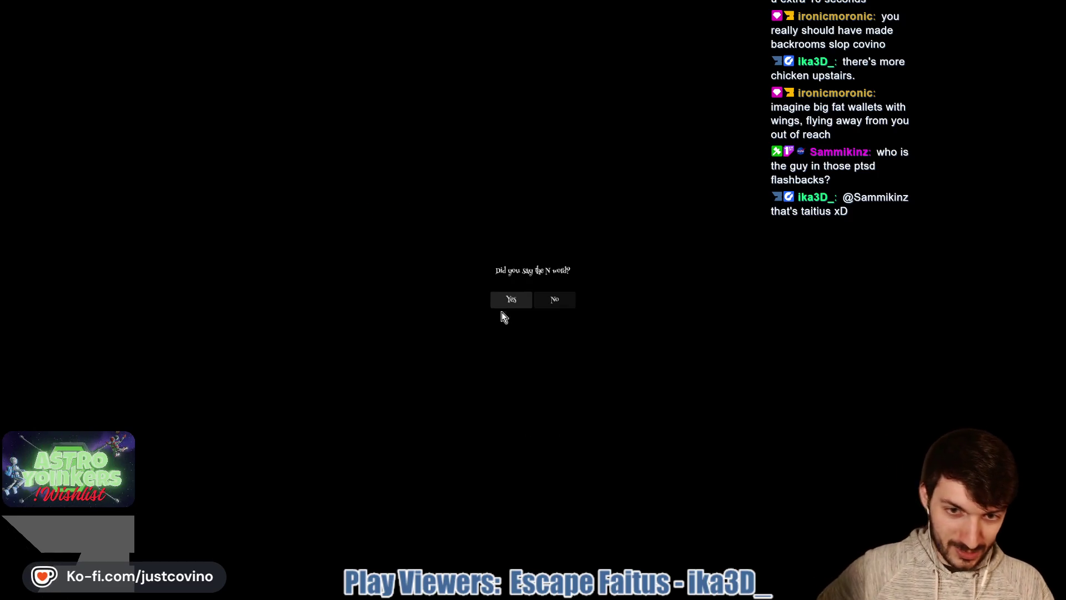
{"action": "left_click", "coordinate": [508, 300]}
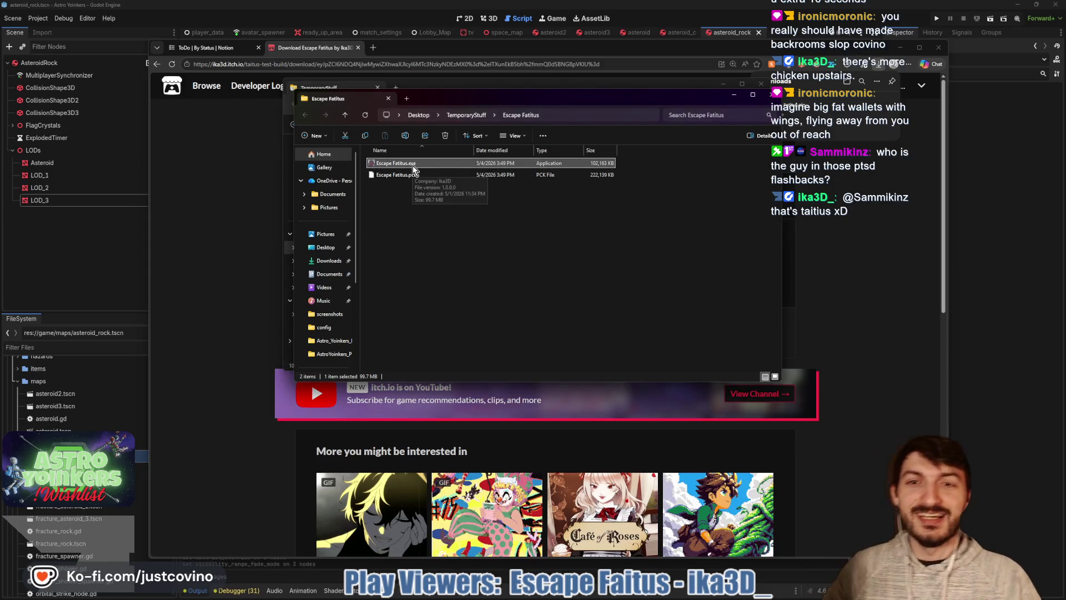
- Relaunch Escape Faitus.exe, then exit it again and confirm
{"action": "double_click", "coordinate": [413, 164]}
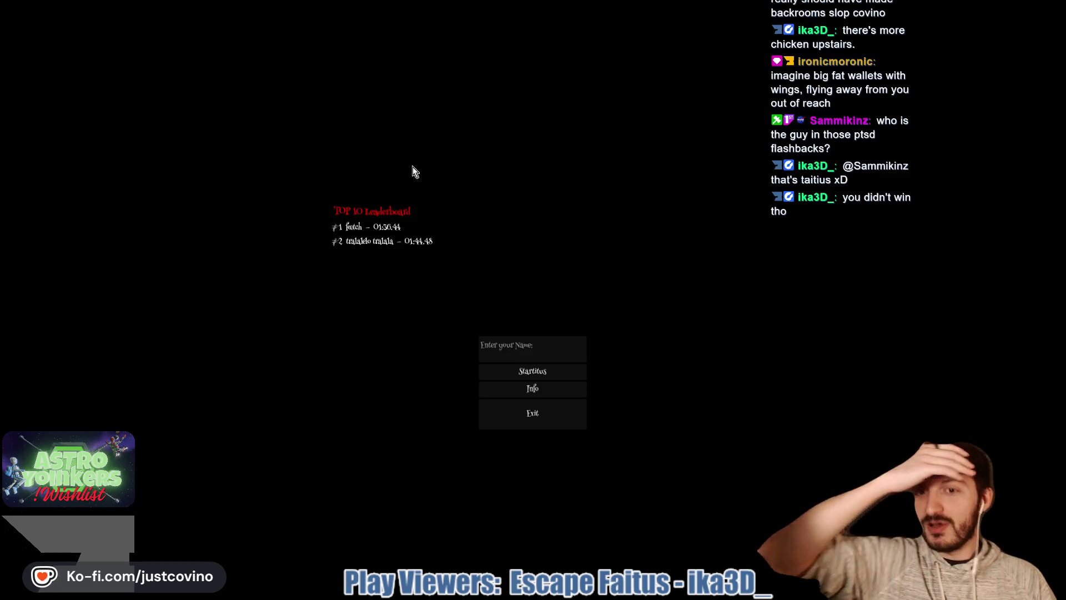
{"action": "left_click", "coordinate": [504, 416]}
{"action": "left_click", "coordinate": [517, 299]}
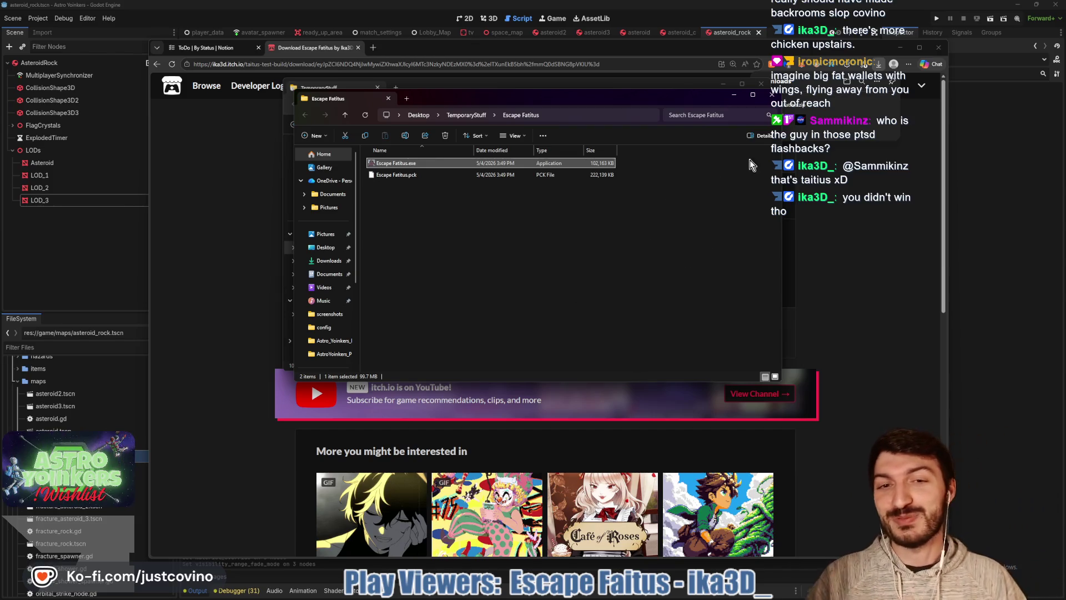
- Close the Escape Faitus and TemporaryStuff folders and scroll down the itch.io game page
{"action": "left_click", "coordinate": [772, 95]}
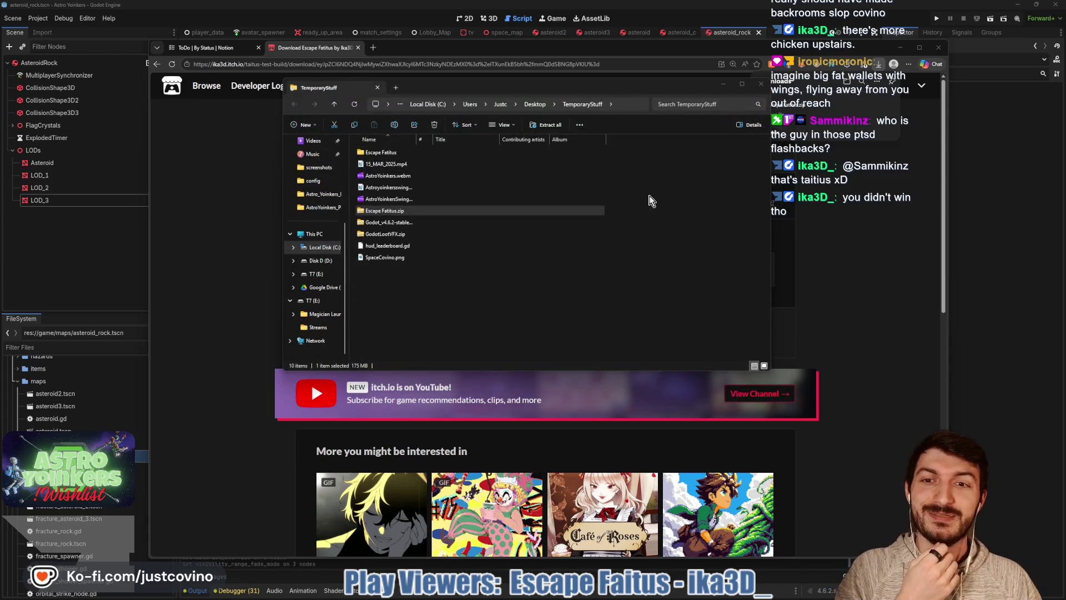
{"action": "left_click", "coordinate": [760, 85]}
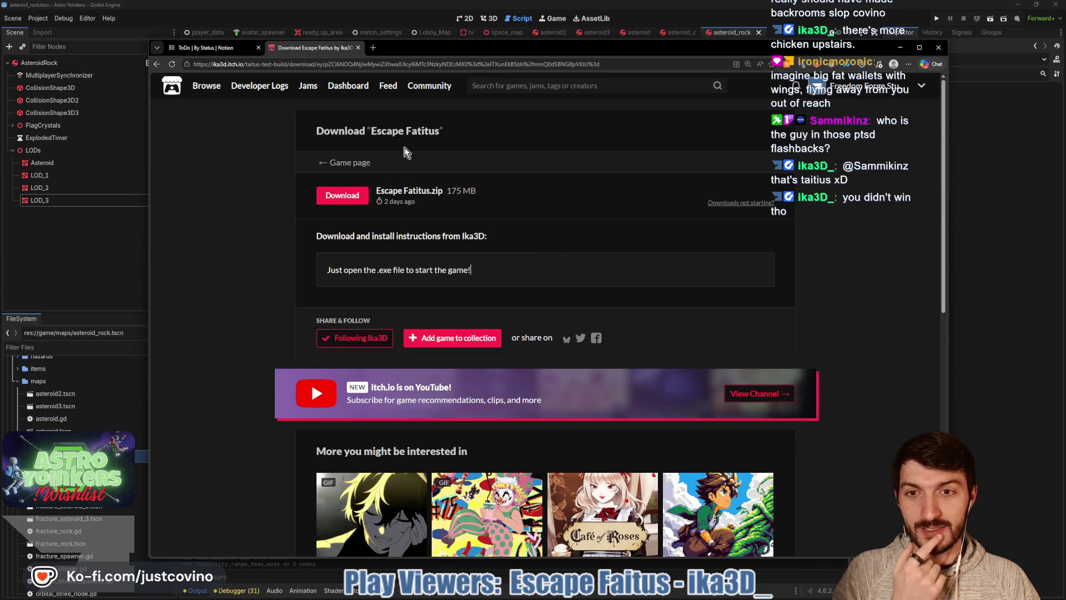
{"action": "left_click", "coordinate": [334, 162]}
{"action": "scroll", "coordinate": [500, 222], "scroll_direction": "down", "scroll_amount": 3}
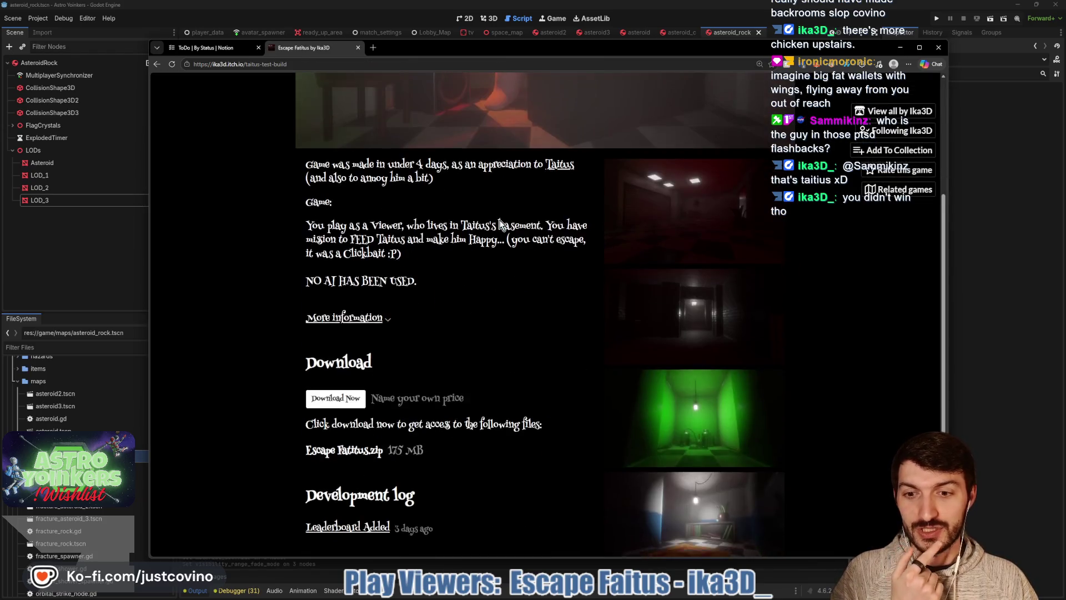
{"action": "scroll", "coordinate": [499, 222], "scroll_direction": "down", "scroll_amount": 2}
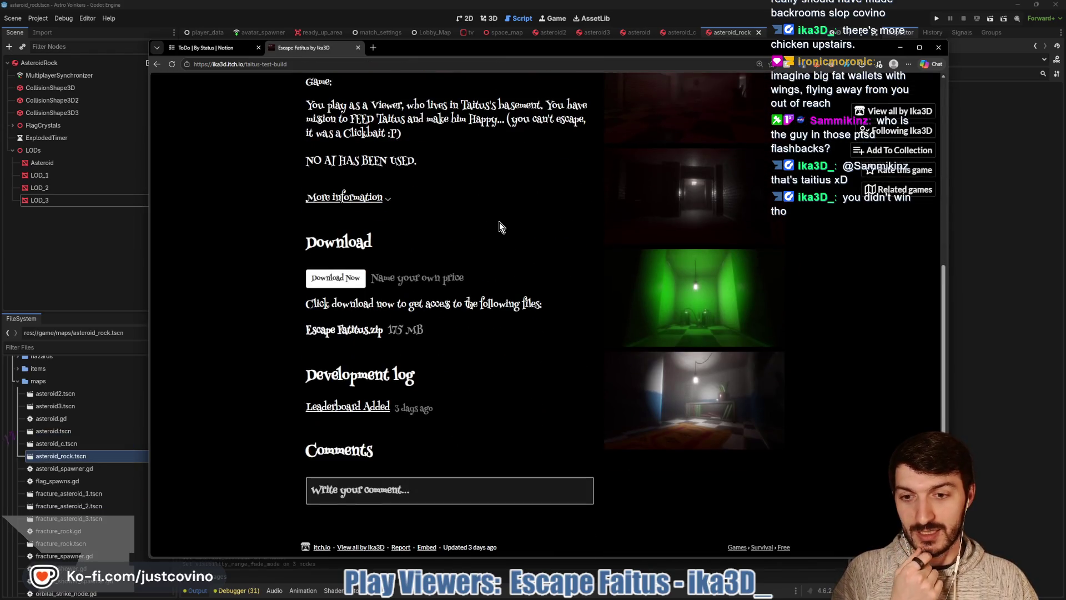
- Type and post the comment 'I was told I was "chopped" but the main character…', removing the extra line
{"action": "left_click", "coordinate": [404, 488]}
{"action": "scroll", "coordinate": [638, 364], "scroll_direction": "down", "scroll_amount": 2}
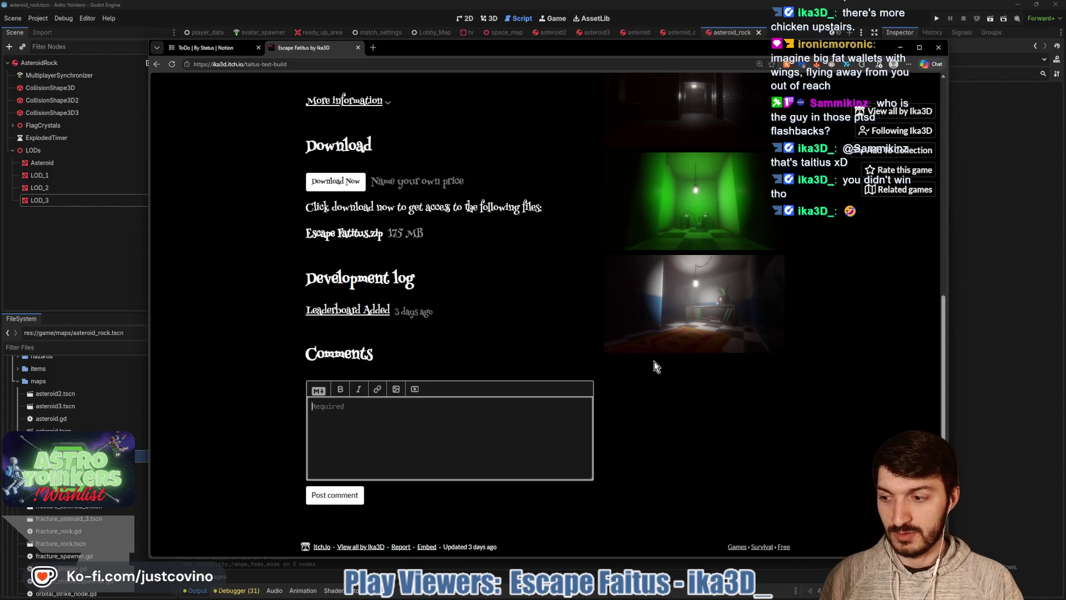
{"action": "type", "text": "I wa"}
{"action": "key", "text": "BackSpace"}
{"action": "key", "text": "BackSpace"}
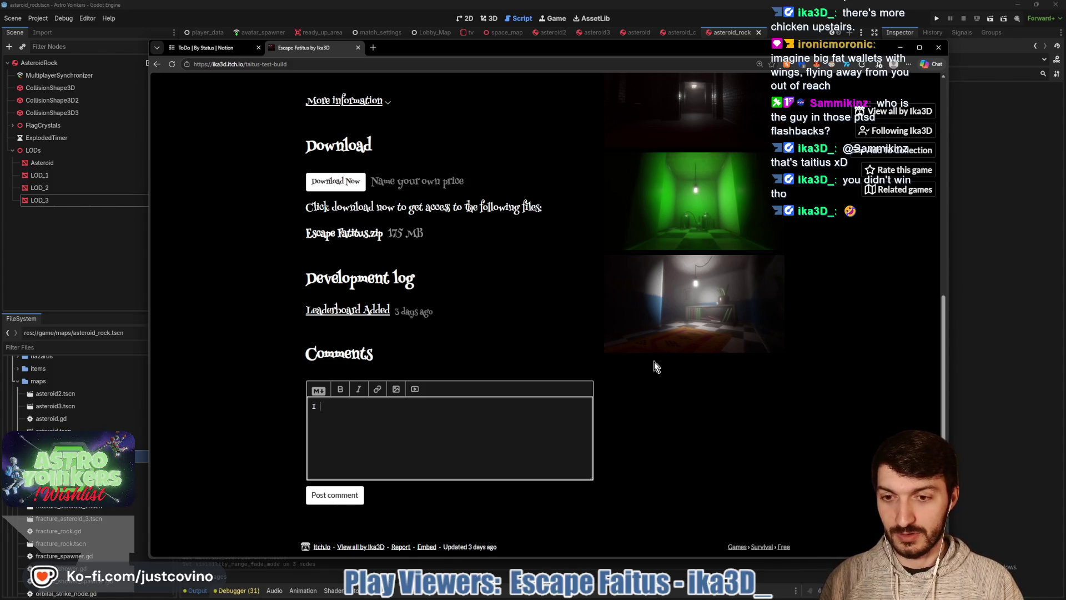
{"action": "type", "text": "was told"}
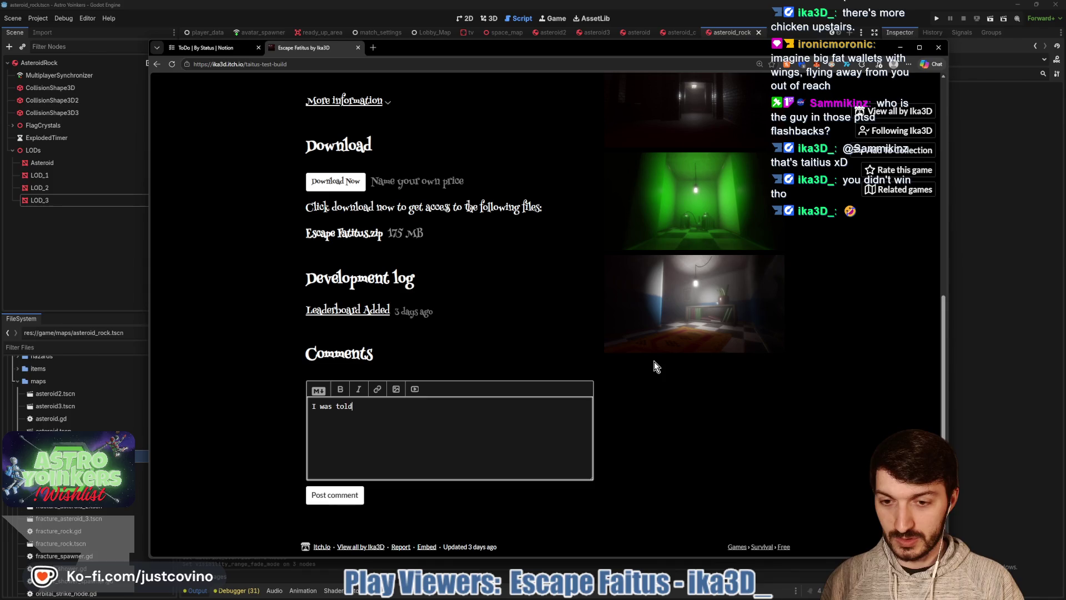
{"action": "type", "text": " I was ch"}
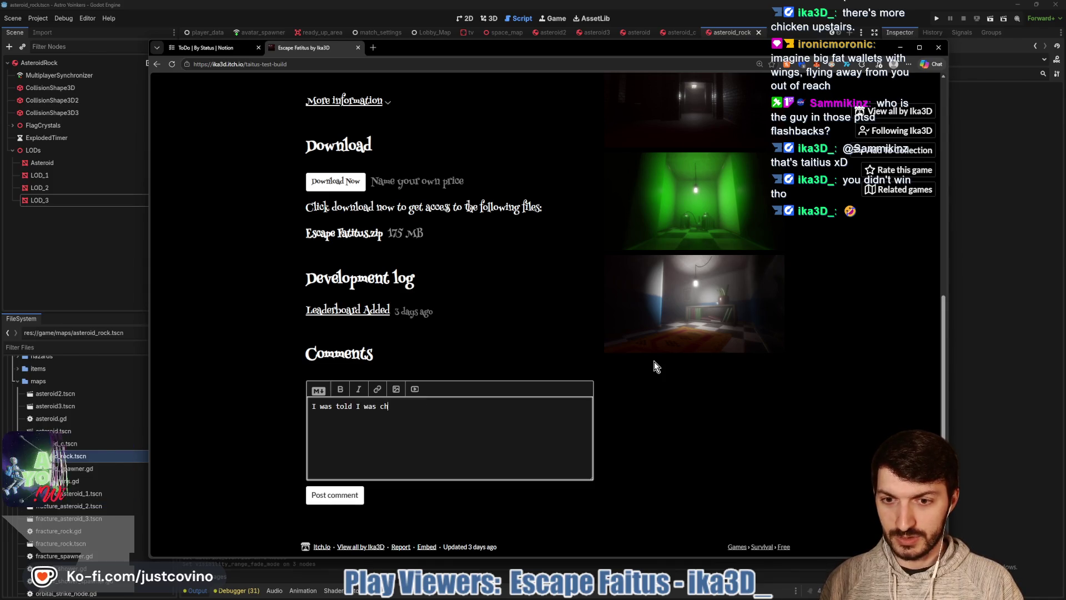
{"action": "type", "text": "o \""}
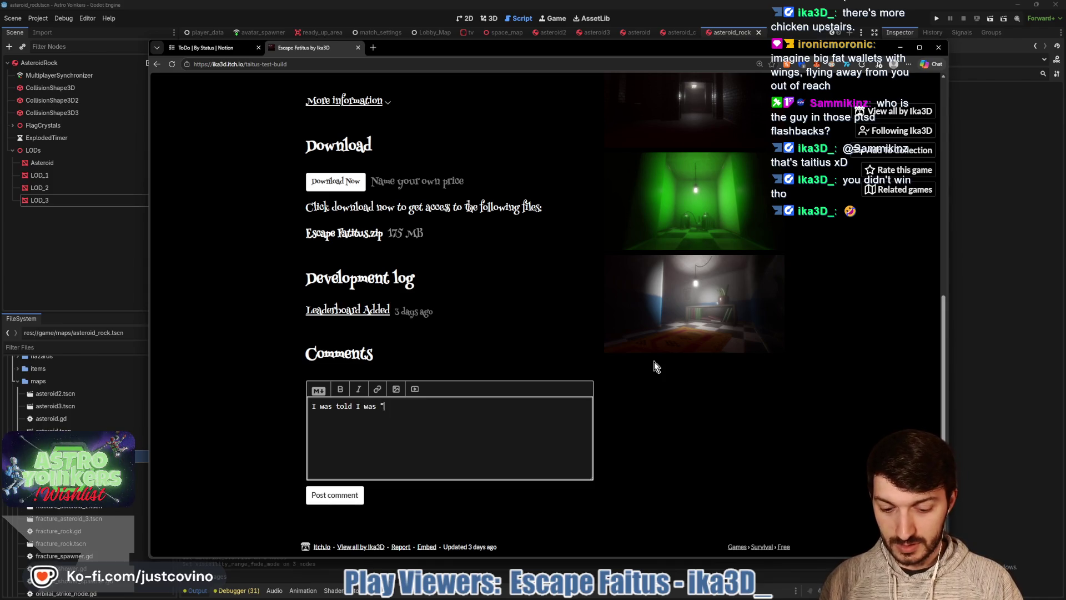
{"action": "type", "text": "chopped\" but"}
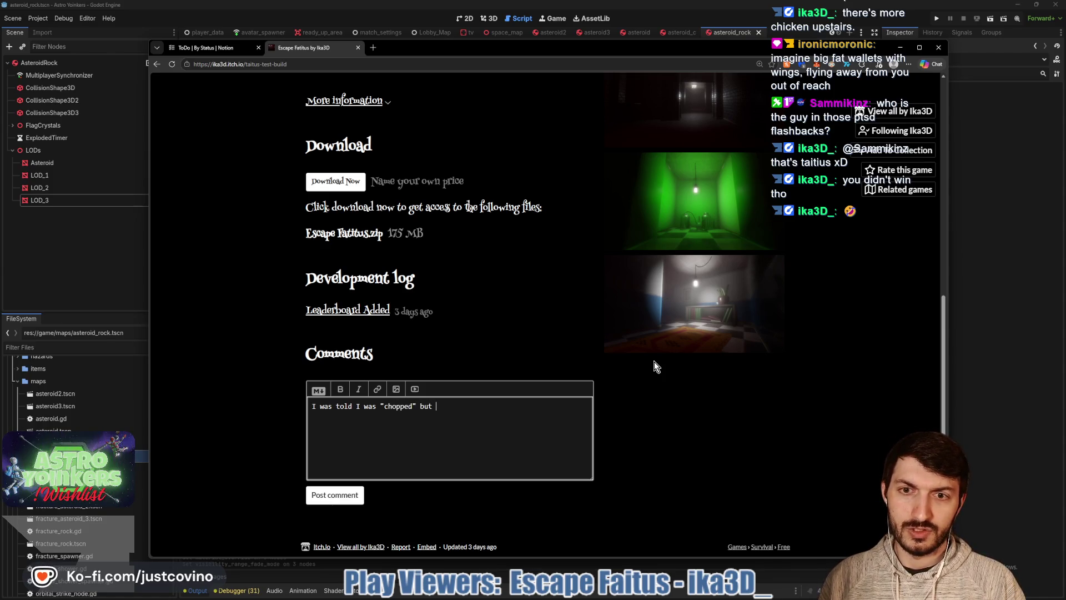
{"action": "type", "text": " ma"}
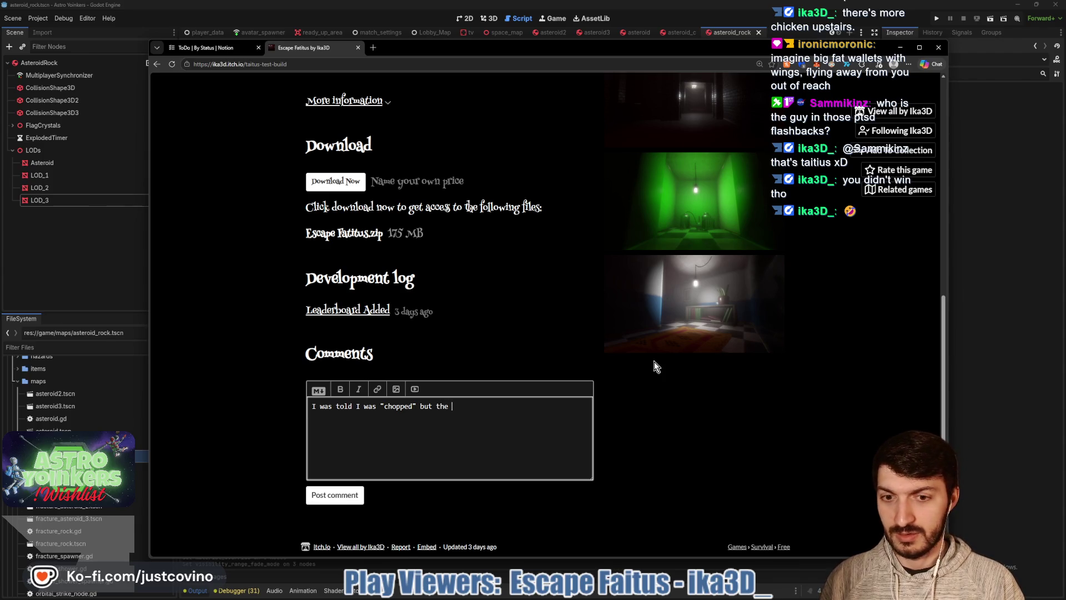
{"action": "type", "text": "in charact"}
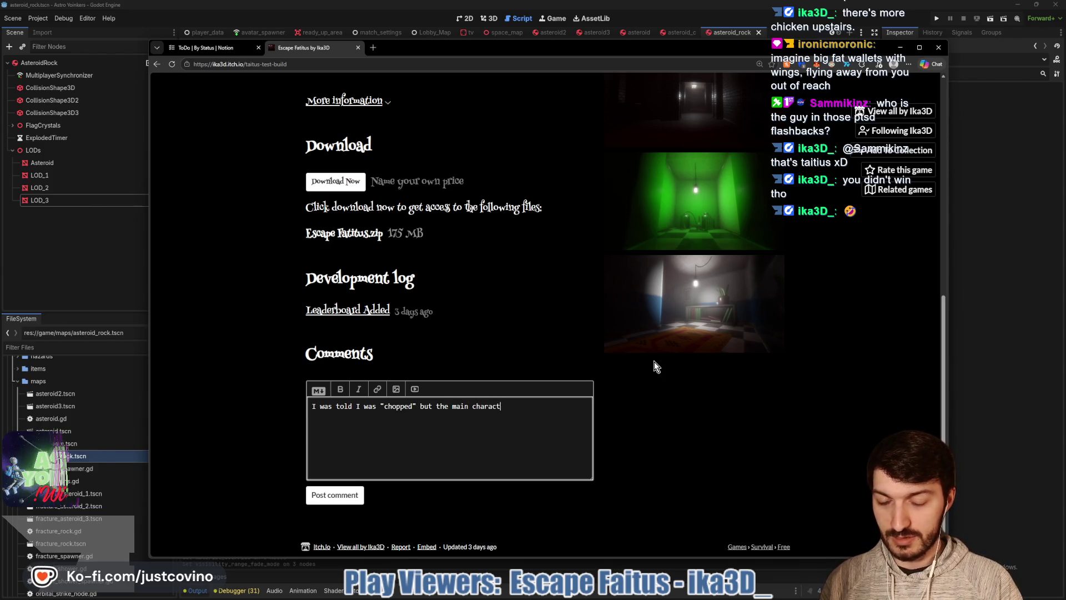
{"action": "type", "text": "er I kept s"}
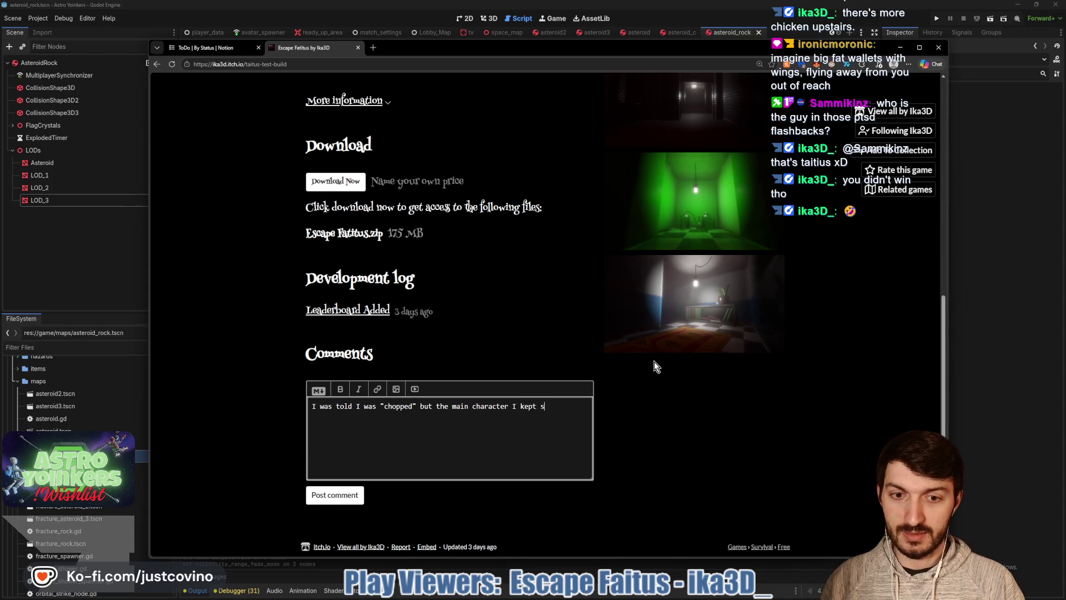
{"action": "type", "text": "eeing was ty chopp"}
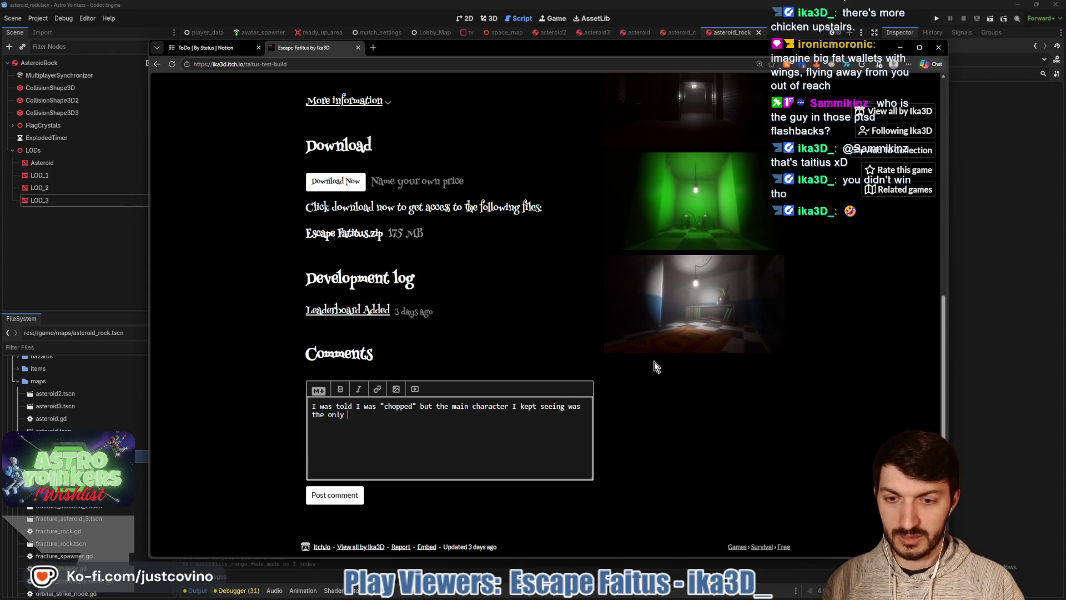
{"action": "type", "text": "ed part of"}
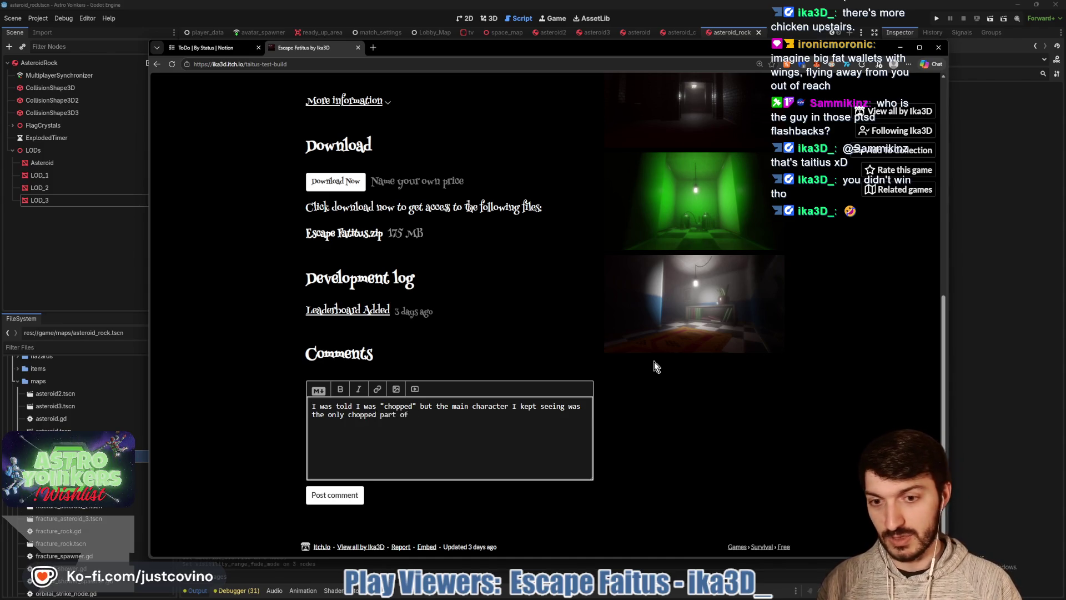
{"action": "key", "text": "BackSpace"}
{"action": "key", "text": "BackSpace"}
{"action": "type", "text": "about this game."}
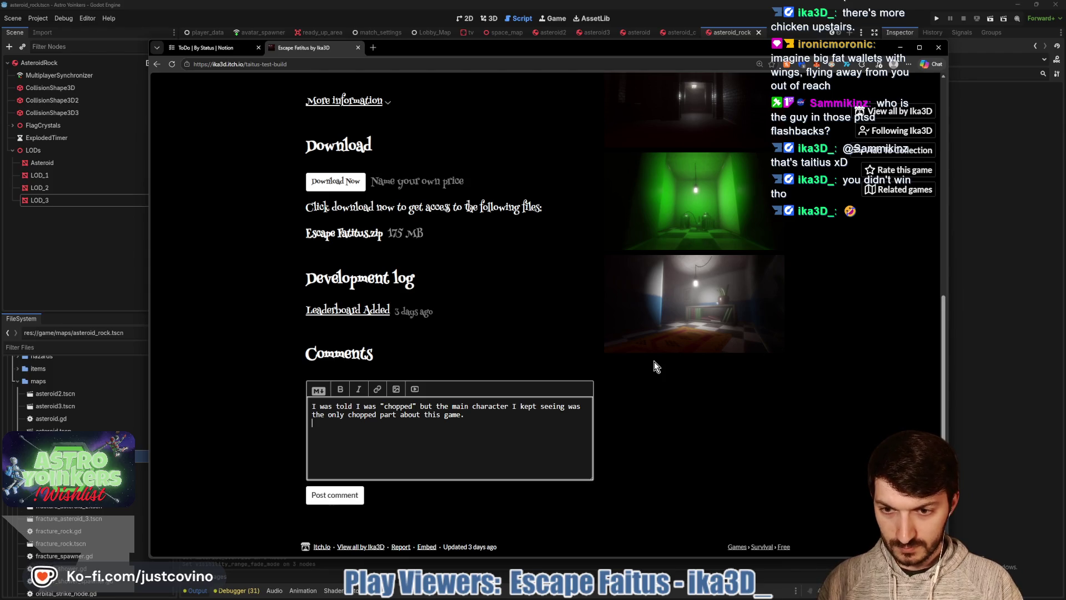
{"action": "type", "text": "Chopped"}
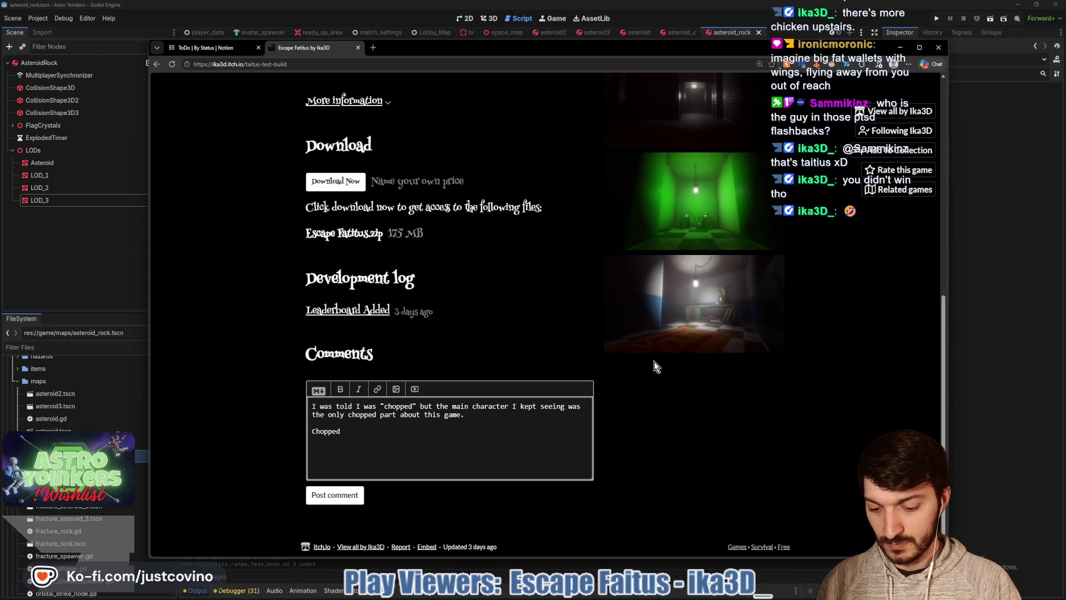
{"action": "type", "text": " Boss:"}
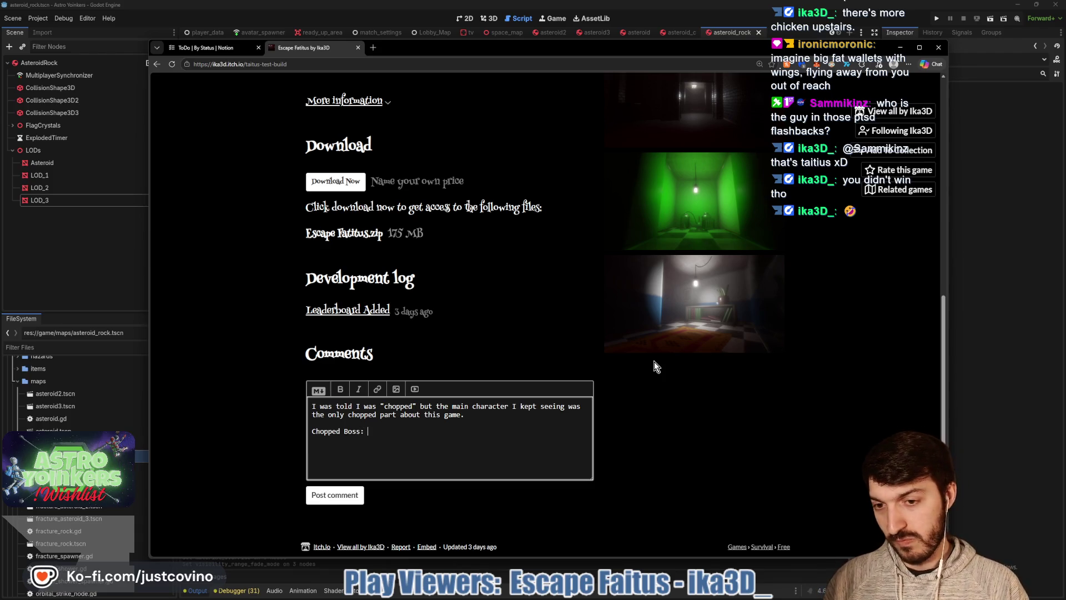
{"action": "key", "text": "BackSpace"}
{"action": "key", "text": "BackSpace"}
{"action": "key", "text": "BackSpace"}
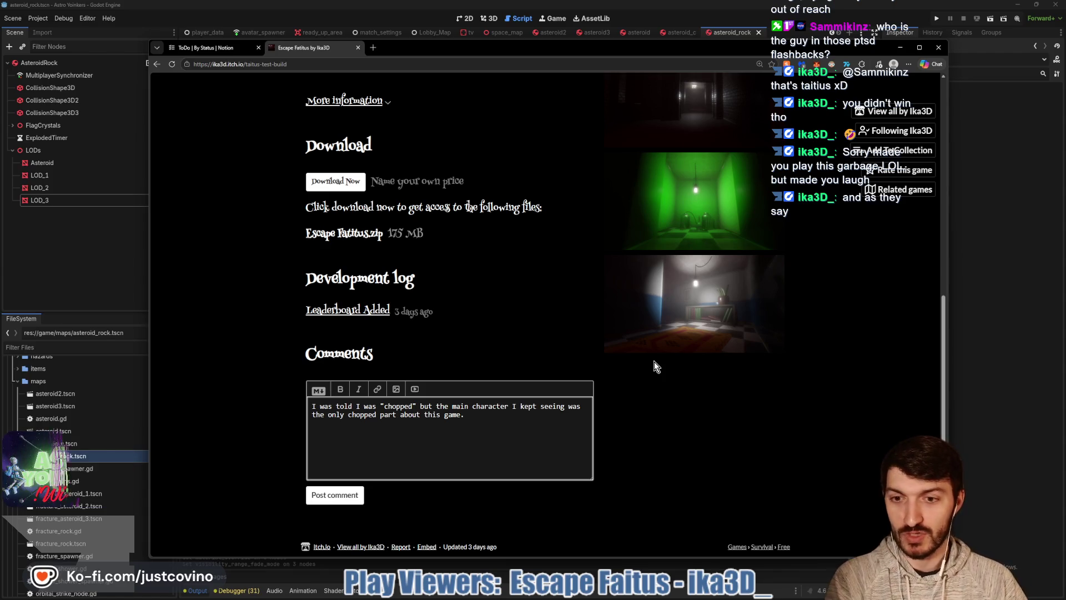
{"action": "left_click", "coordinate": [322, 498]}
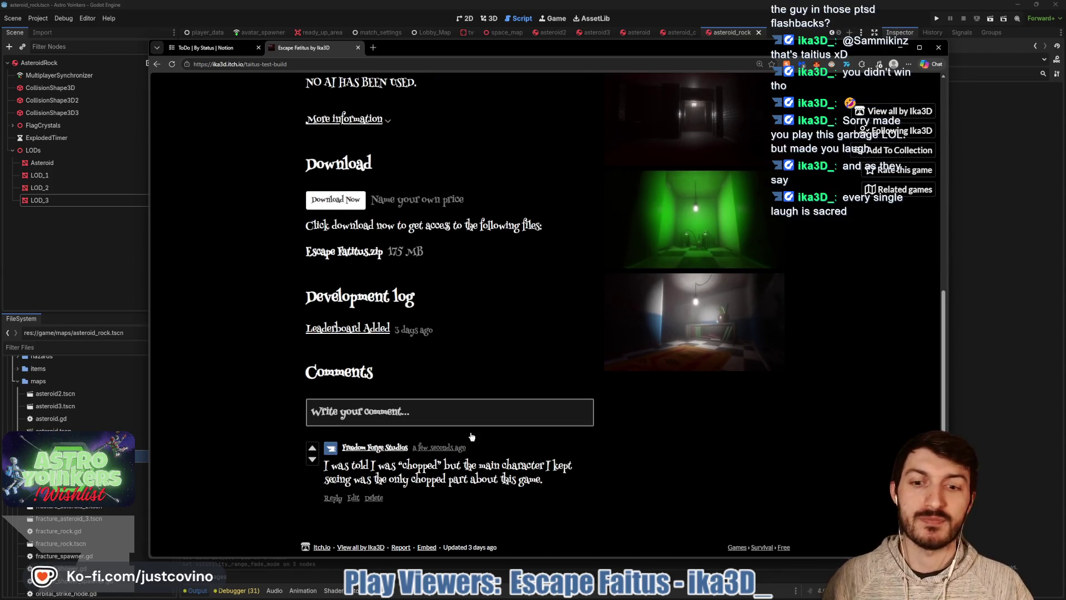
- Upvote the new comment, close the itch.io tab and browser, and refocus asteroid.gd in Godot
{"action": "left_click", "coordinate": [312, 447]}
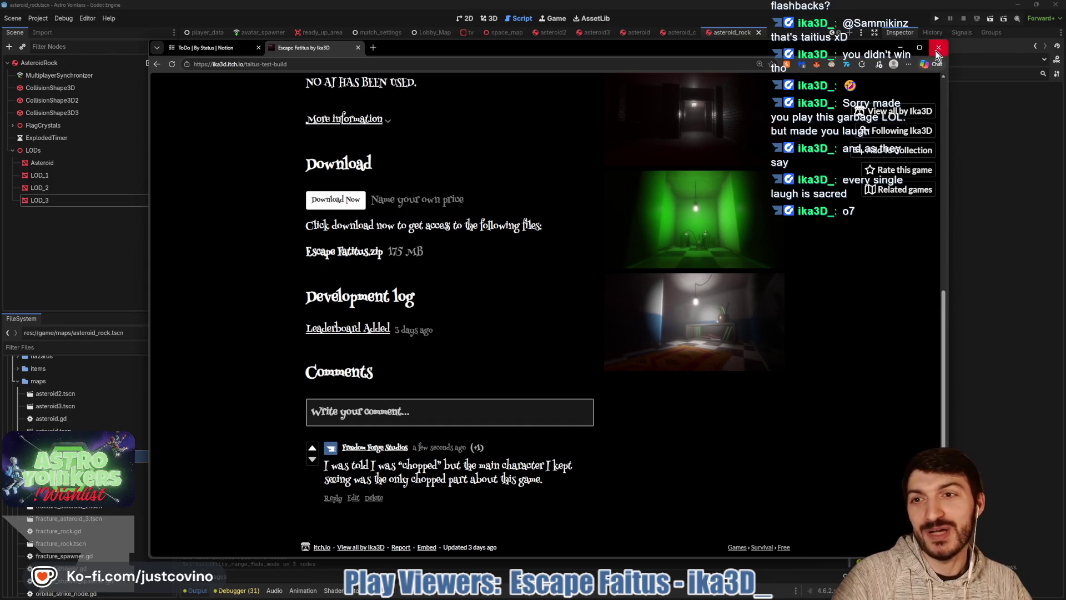
{"action": "left_click", "coordinate": [357, 49]}
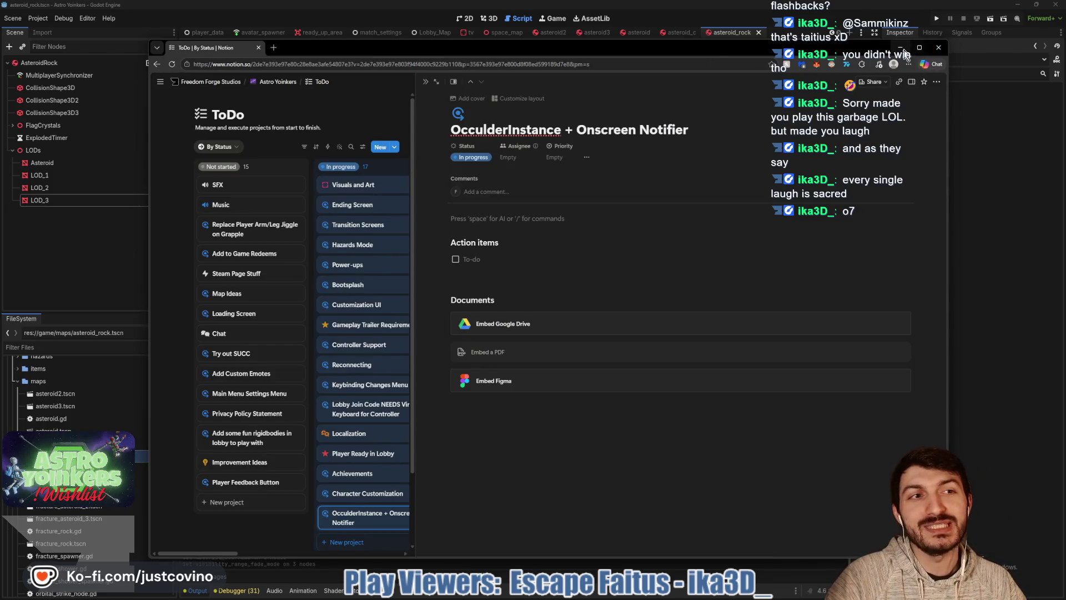
{"action": "left_click", "coordinate": [899, 47]}
{"action": "left_click", "coordinate": [498, 408]}
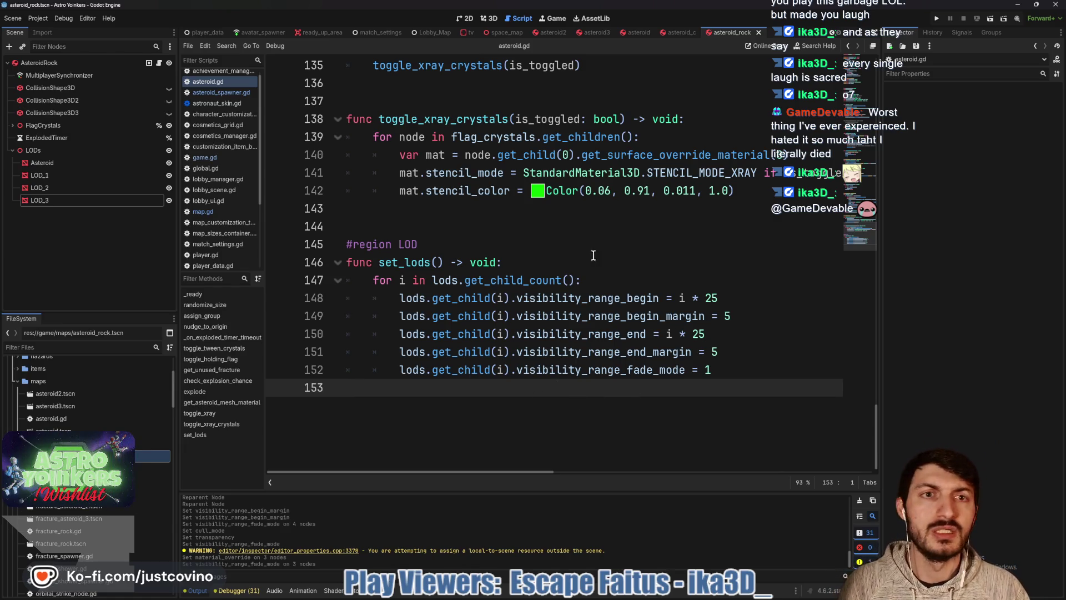
- Check LOD_3's settings, then switch to the asteroid_c scene and inspect LOD_1's visibility range
{"action": "left_click", "coordinate": [81, 201]}
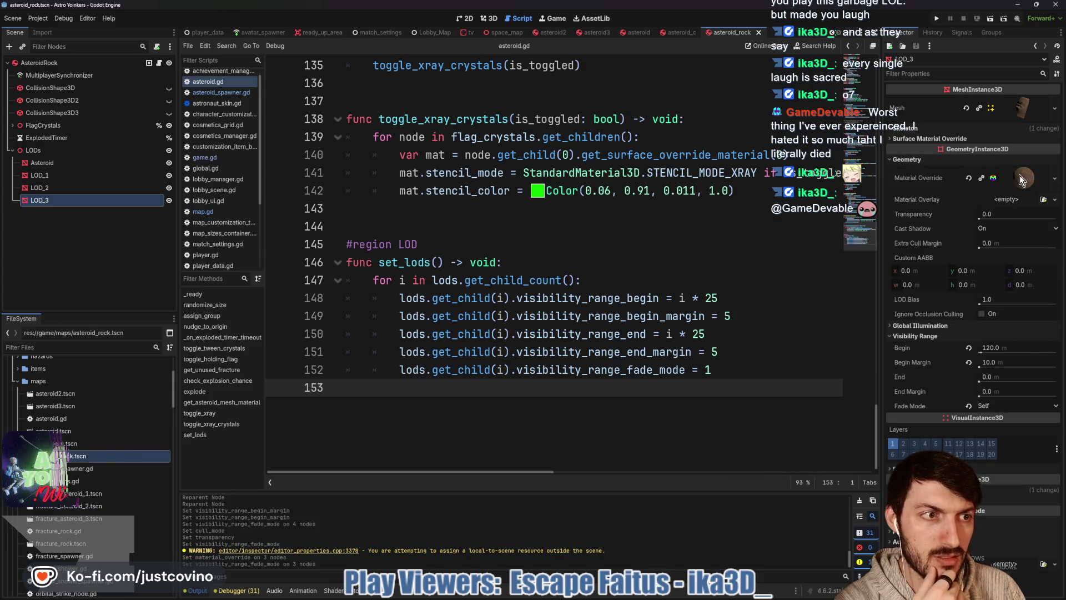
{"action": "left_click", "coordinate": [691, 35]}
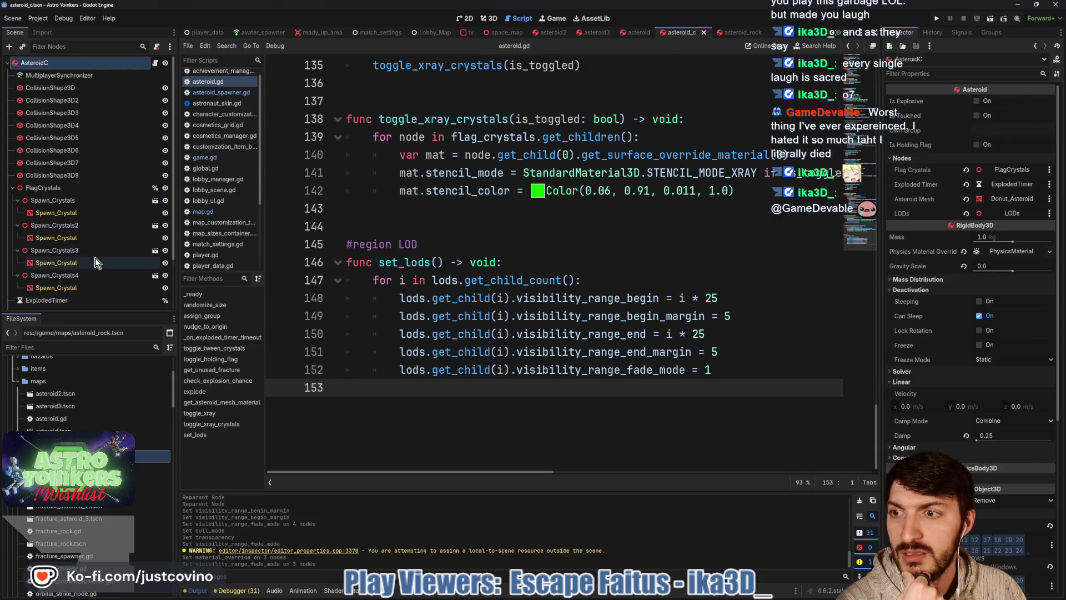
{"action": "scroll", "coordinate": [95, 257], "scroll_direction": "down", "scroll_amount": 3}
{"action": "left_click", "coordinate": [81, 274]}
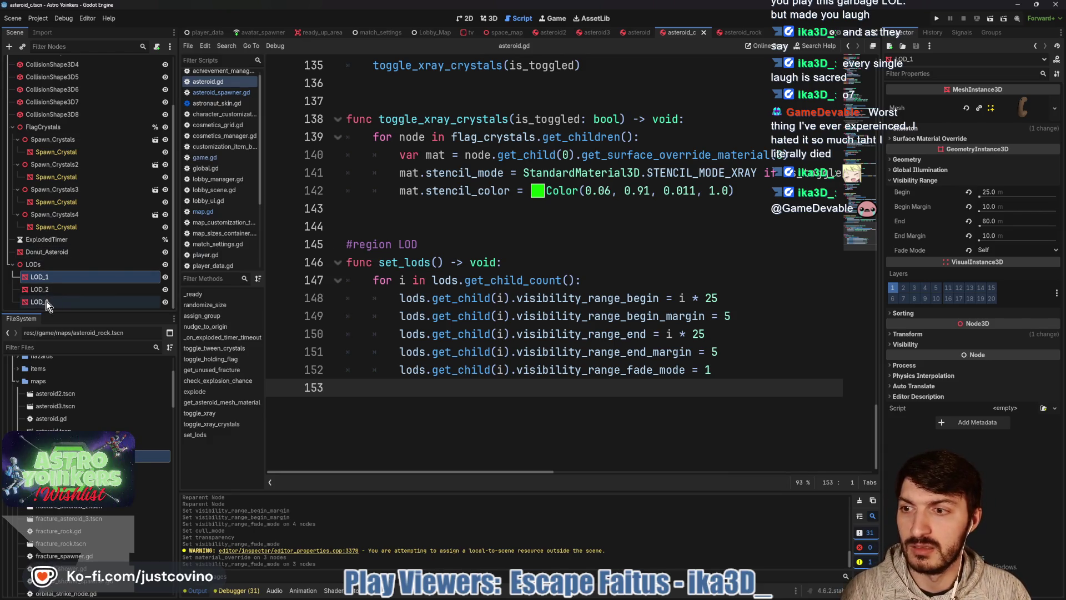
- Drag Donut_Asteroid into LODs above LOD_1 and briefly inspect its Material Override
{"action": "left_click", "coordinate": [47, 254]}
{"action": "left_click_drag", "start_coordinate": [46, 255], "coordinate": [38, 269]}
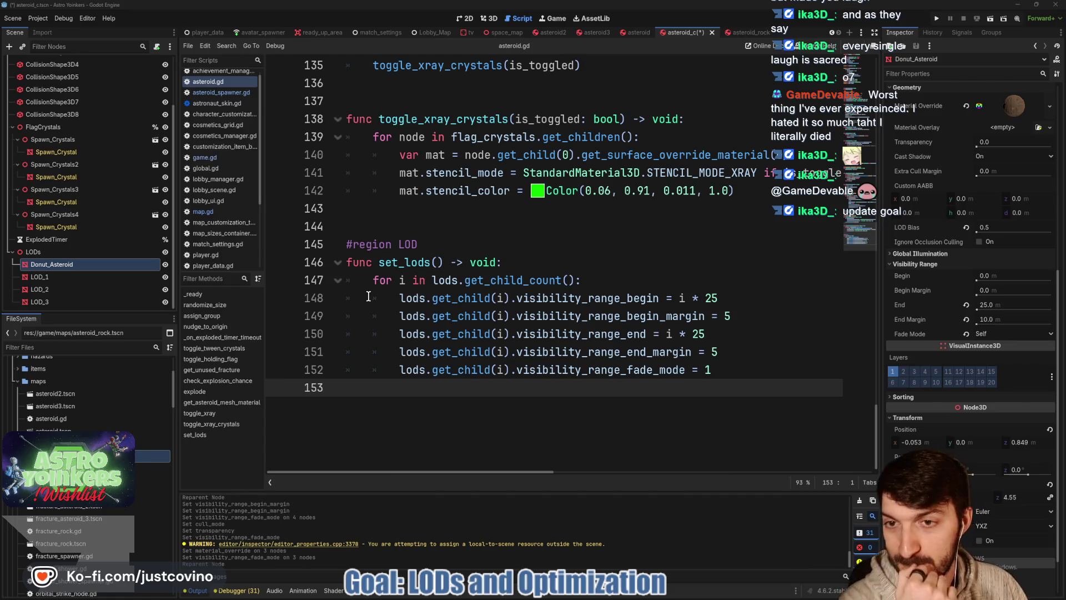
{"action": "left_click", "coordinate": [1018, 111]}
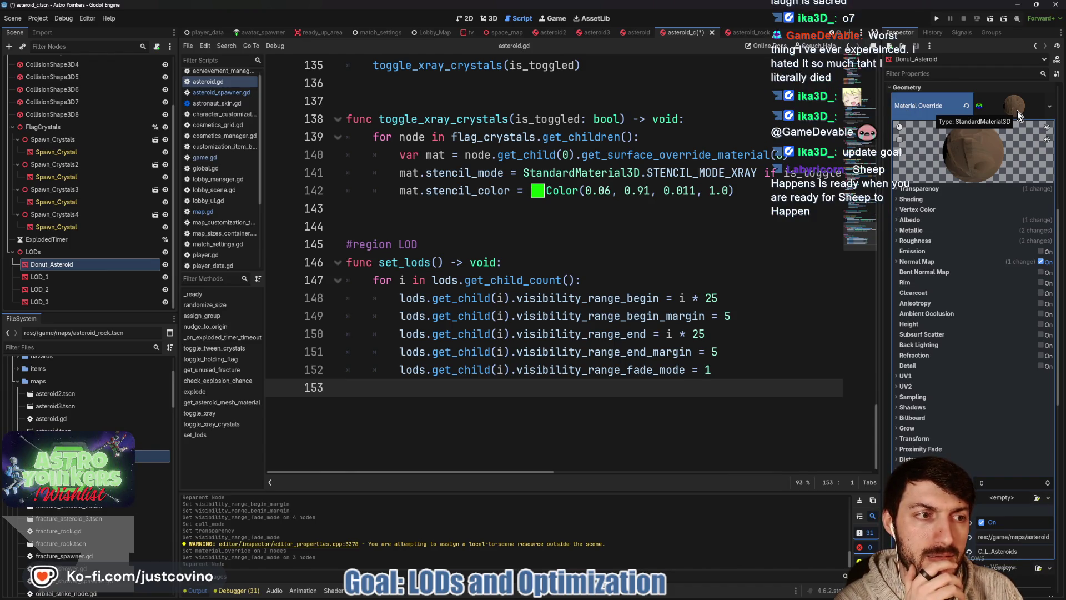
{"action": "left_click", "coordinate": [1016, 111]}
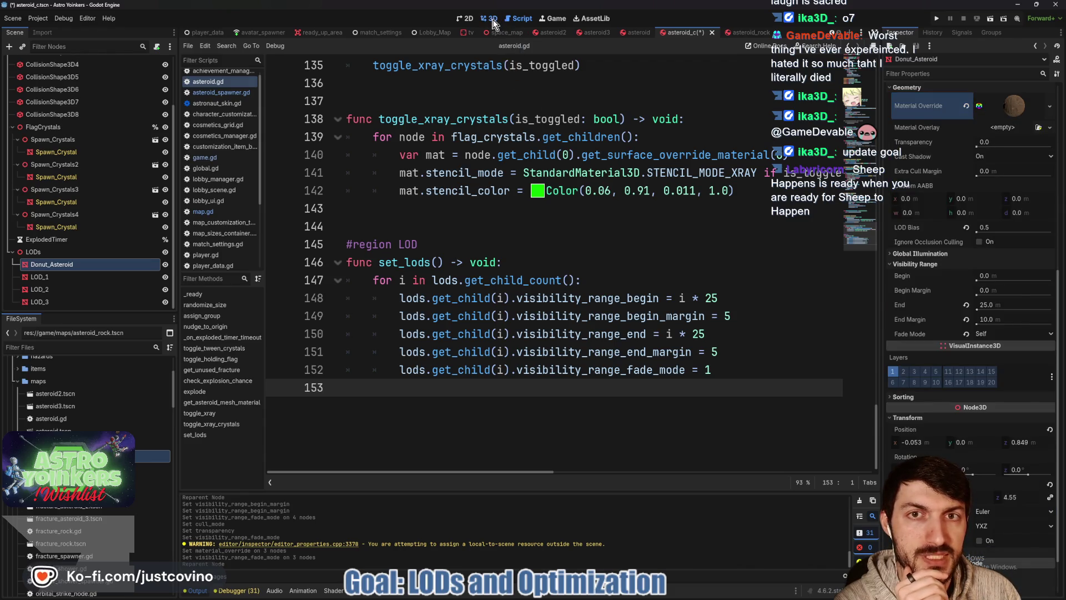
- Switch to the 3D view and orbit and zoom in on the donut asteroid mesh
{"action": "left_click", "coordinate": [489, 18]}
{"action": "left_click_drag", "start_coordinate": [666, 244], "coordinate": [713, 225]}
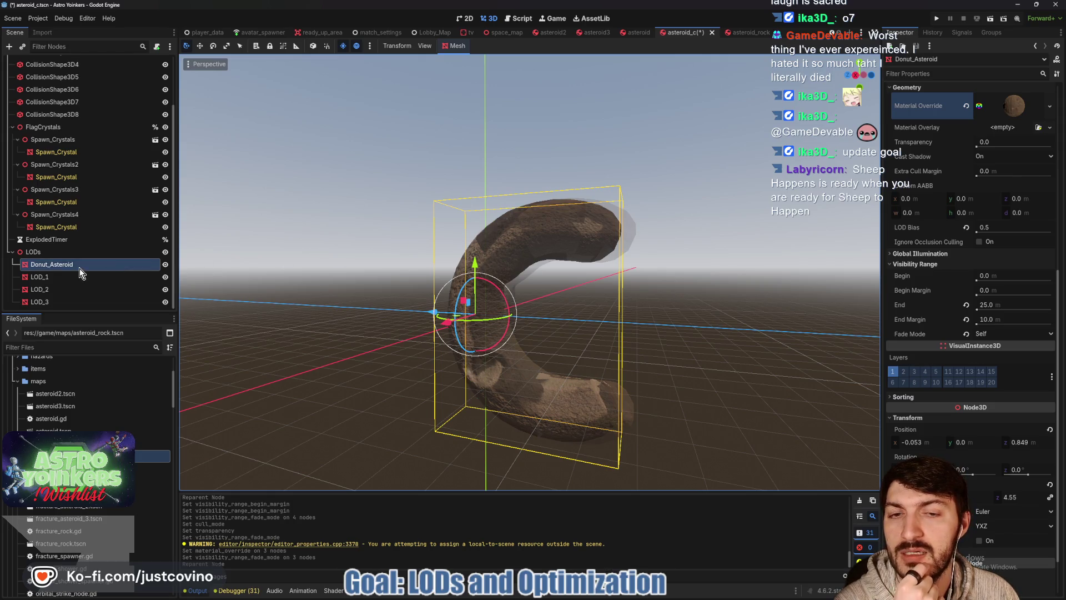
{"action": "scroll", "coordinate": [382, 238], "scroll_direction": "up", "scroll_amount": 3}
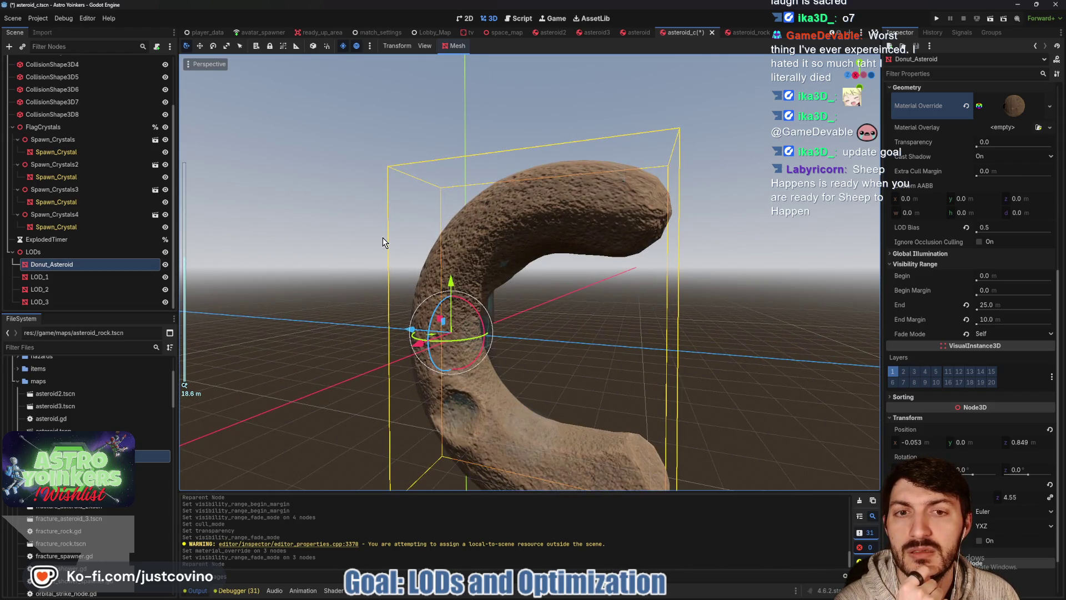
{"action": "scroll", "coordinate": [382, 238], "scroll_direction": "up", "scroll_amount": 2}
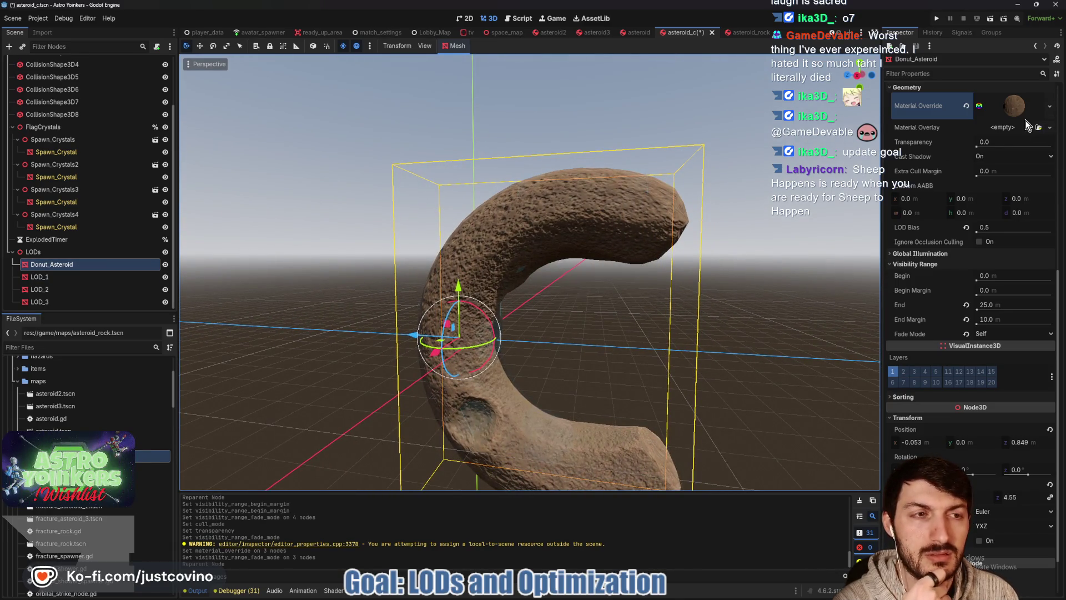
{"action": "scroll", "coordinate": [979, 176], "scroll_direction": "down", "scroll_amount": 2}
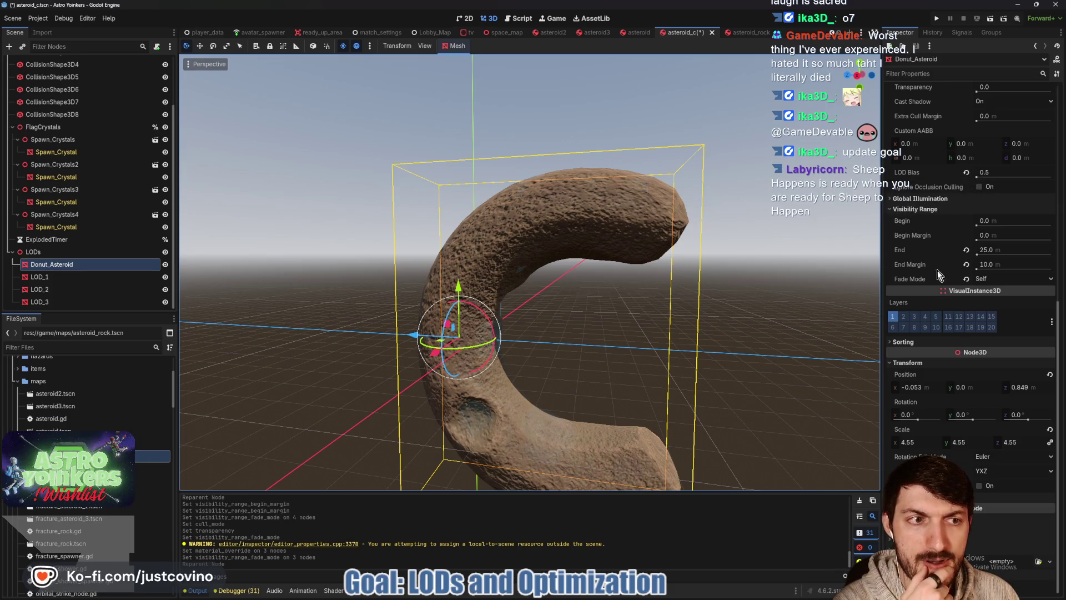
{"action": "scroll", "coordinate": [923, 214], "scroll_direction": "up", "scroll_amount": 4}
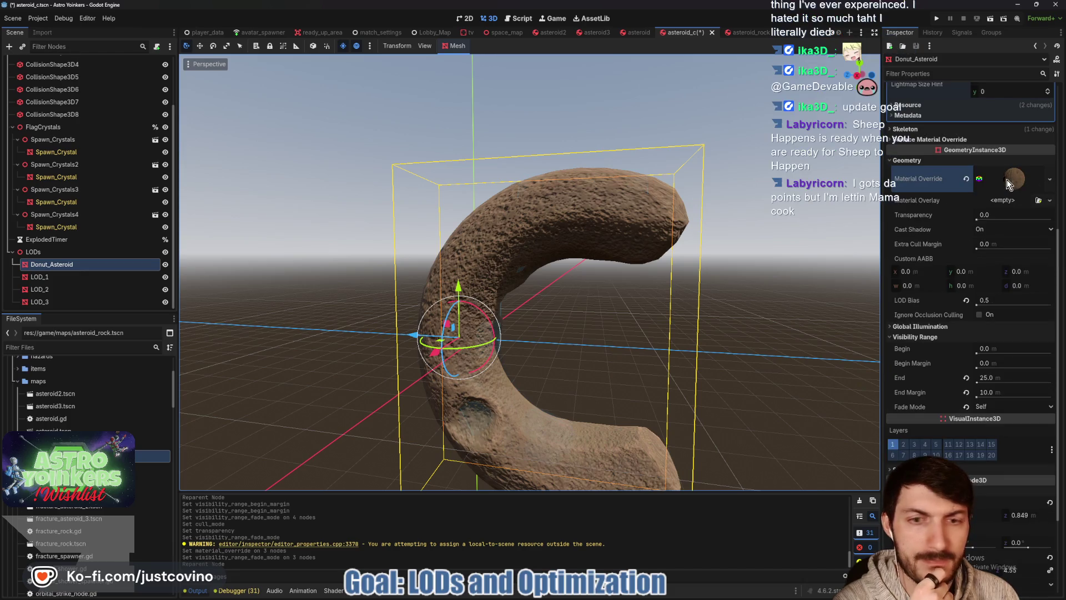
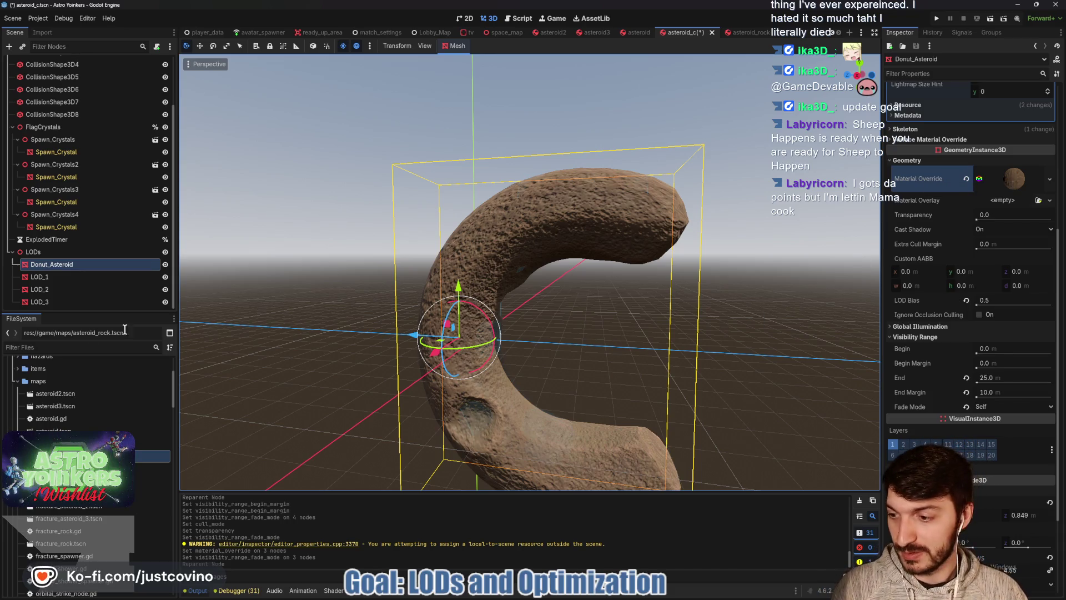
- Set the donut asteroid's override material to Alpha transparency with Back face culling
{"action": "right_click", "coordinate": [1004, 179]}
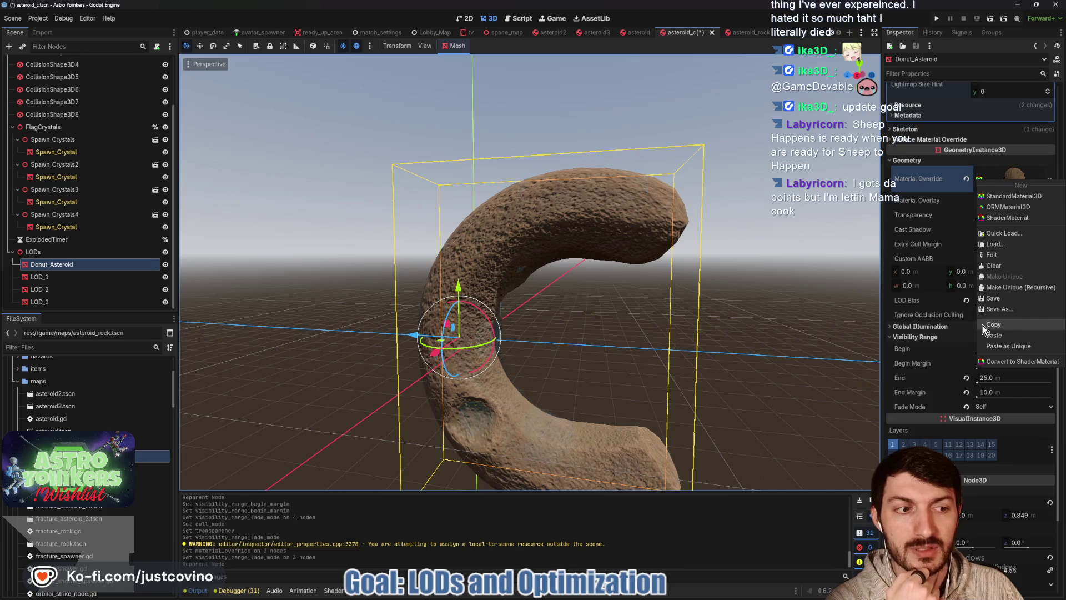
{"action": "left_click", "coordinate": [1000, 336]}
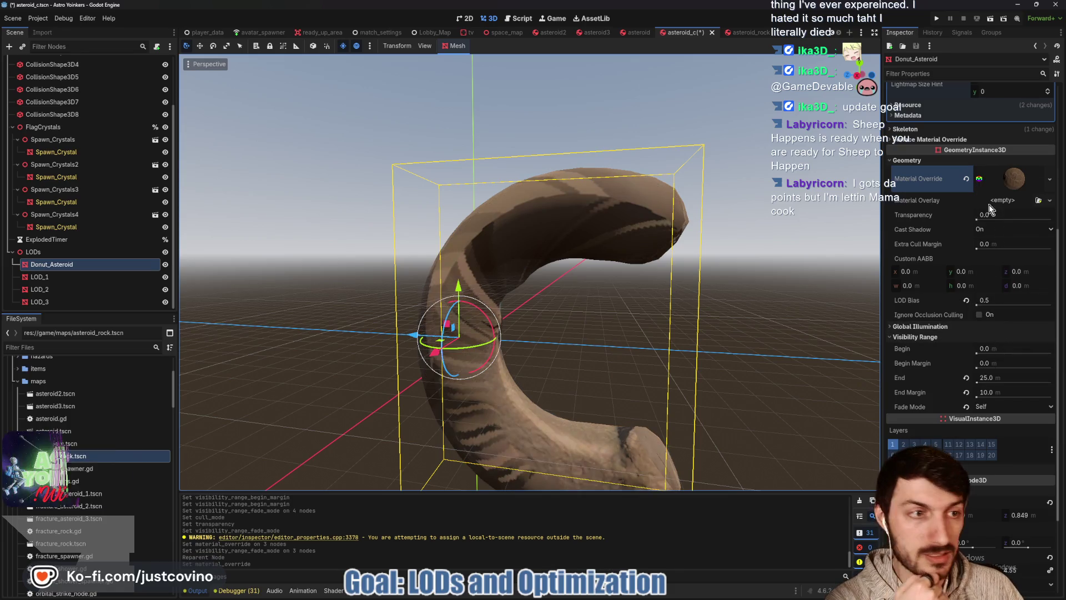
{"action": "key", "text": "ctrl+z"}
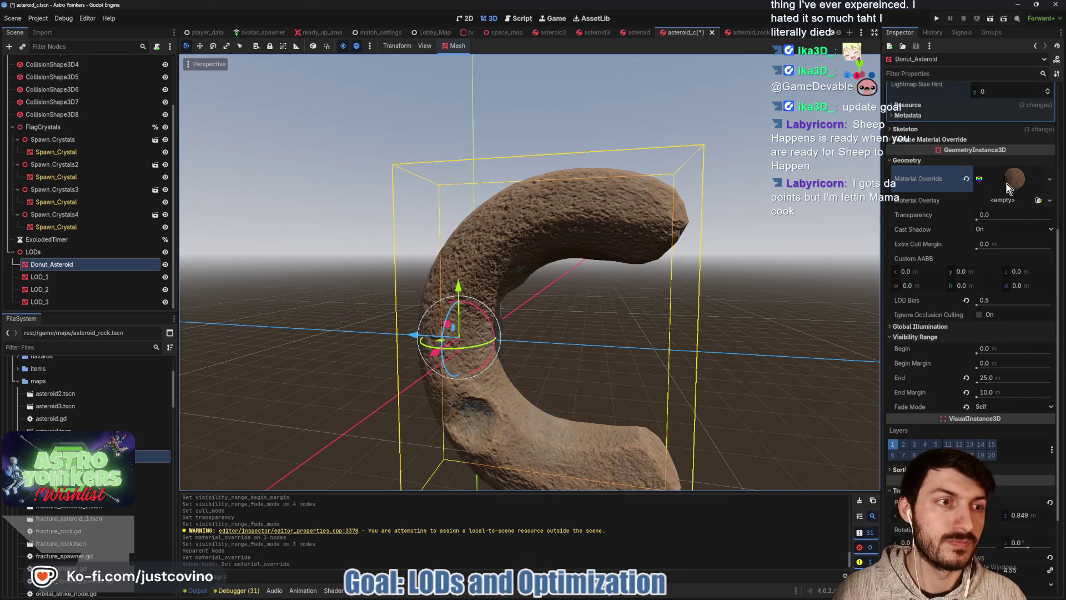
{"action": "left_click", "coordinate": [1012, 184]}
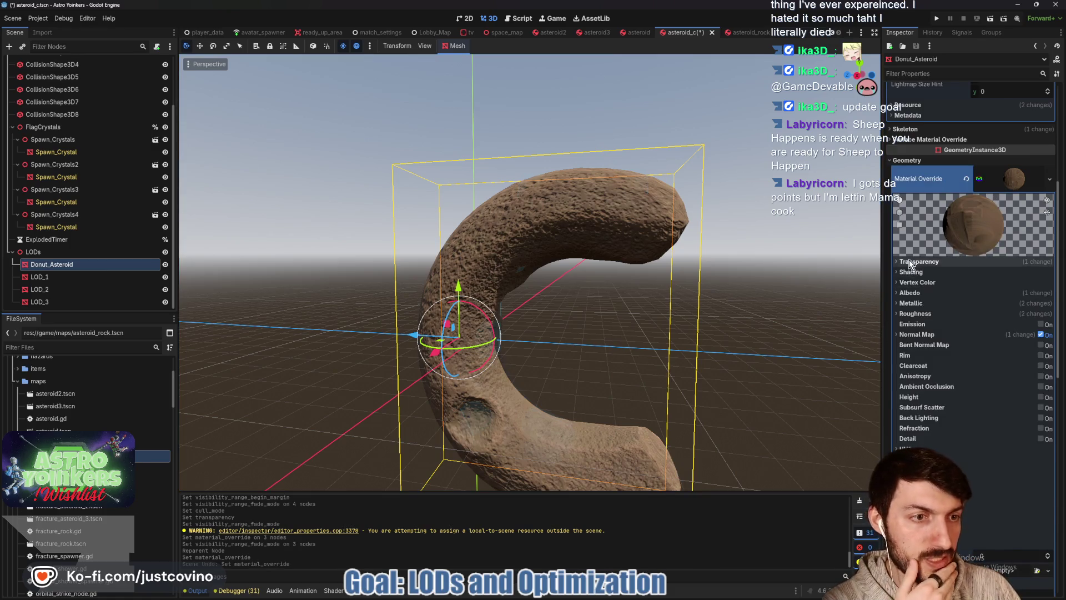
{"action": "left_click", "coordinate": [1003, 302]}
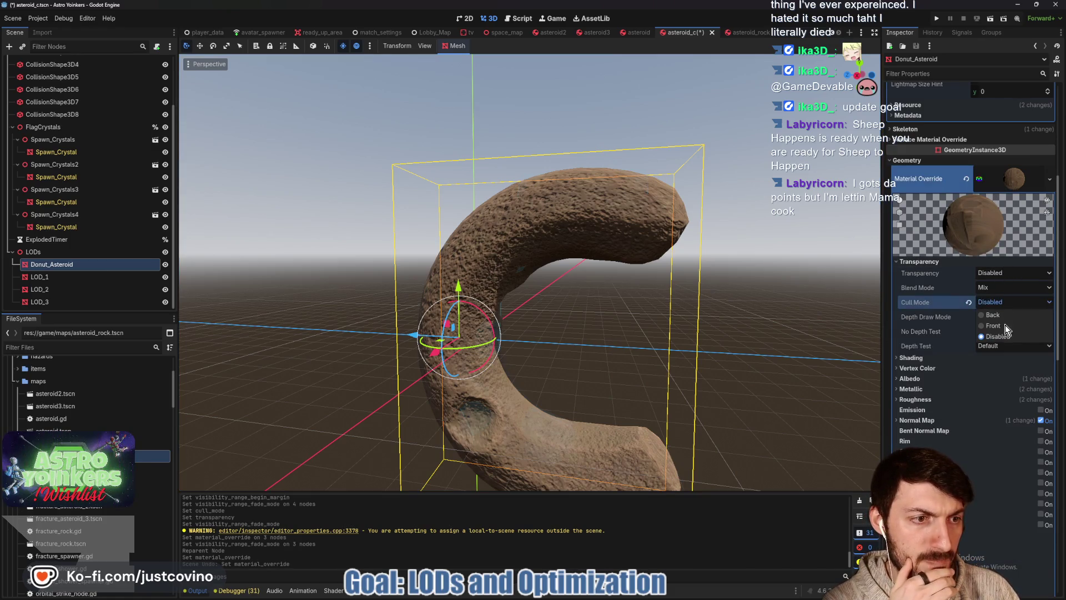
{"action": "left_click", "coordinate": [1004, 316]}
{"action": "left_click", "coordinate": [1001, 272]}
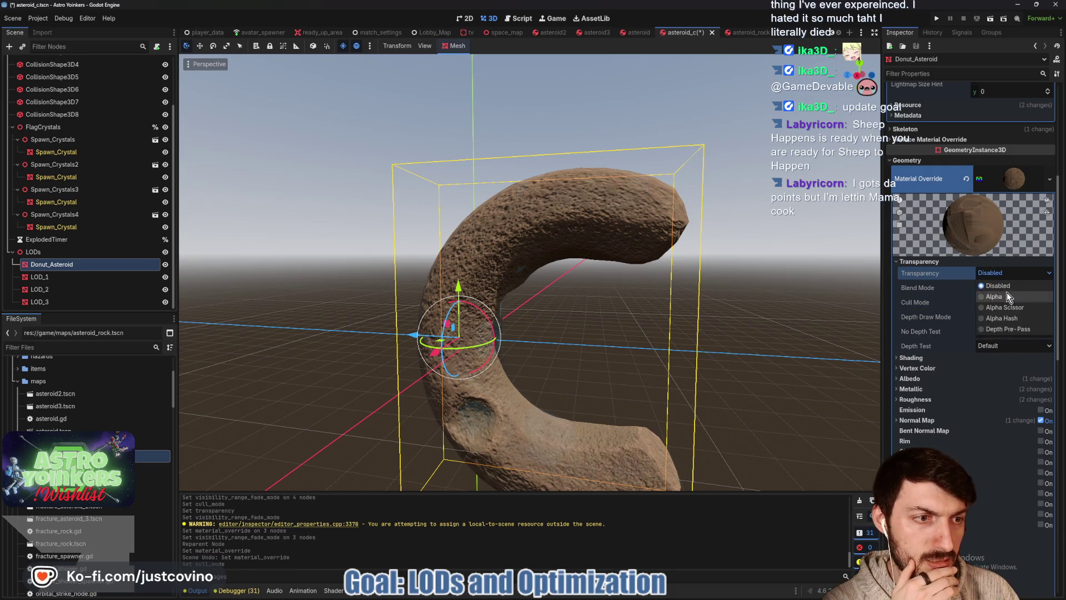
{"action": "left_click", "coordinate": [1007, 292]}
{"action": "scroll", "coordinate": [977, 311], "scroll_direction": "down", "scroll_amount": 10}
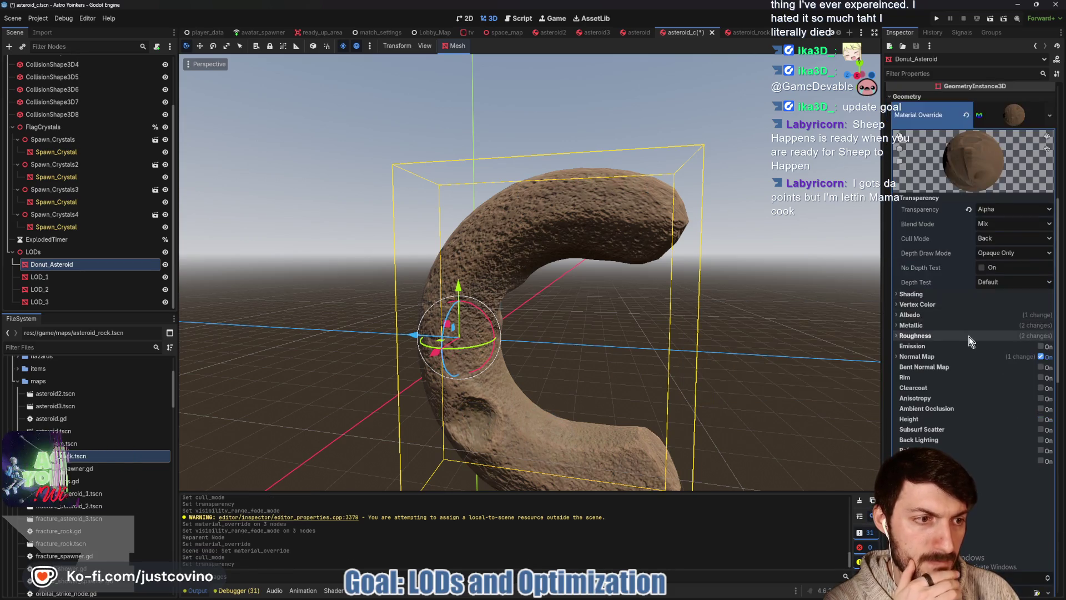
{"action": "scroll", "coordinate": [954, 265], "scroll_direction": "up", "scroll_amount": 8}
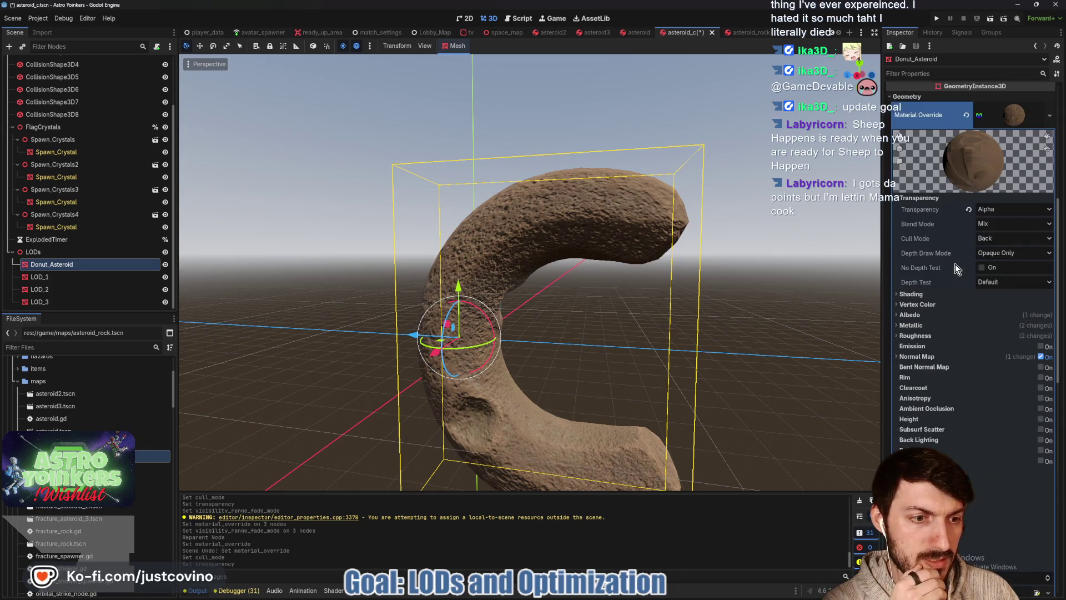
- Copy that material into the Material Override of LOD_1 through LOD_3 and save asteroid_c.tscn
{"action": "right_click", "coordinate": [1007, 115]}
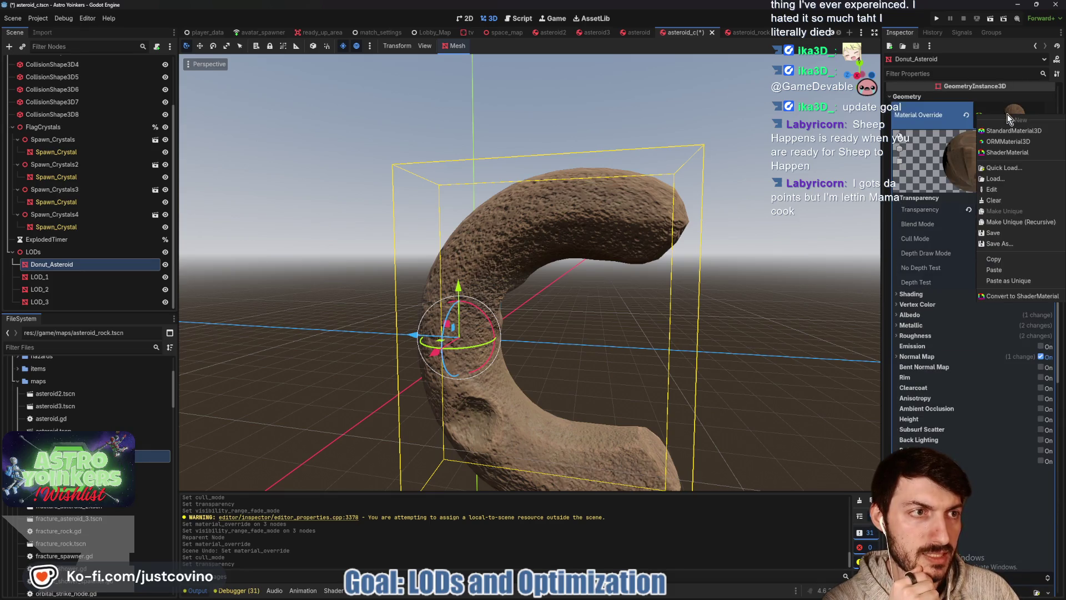
{"action": "left_click", "coordinate": [991, 270]}
{"action": "left_click", "coordinate": [55, 277]}
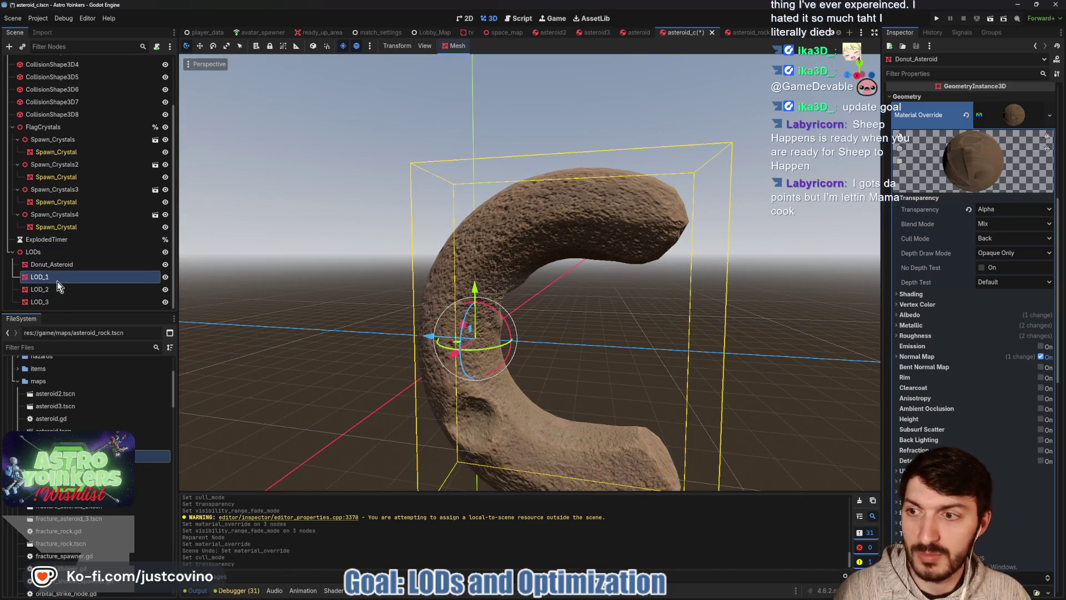
{"action": "left_click", "coordinate": [42, 301], "text": "shift"}
{"action": "left_click", "coordinate": [960, 160]}
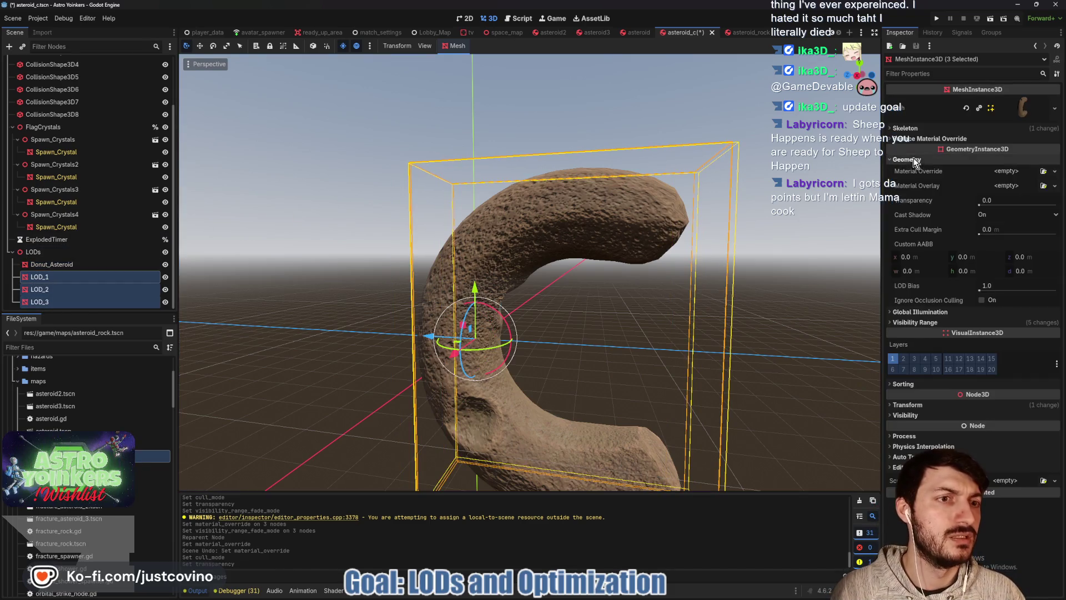
{"action": "left_click", "coordinate": [1002, 177]}
{"action": "left_click", "coordinate": [1016, 259]}
{"action": "key", "text": "ctrl+s"}
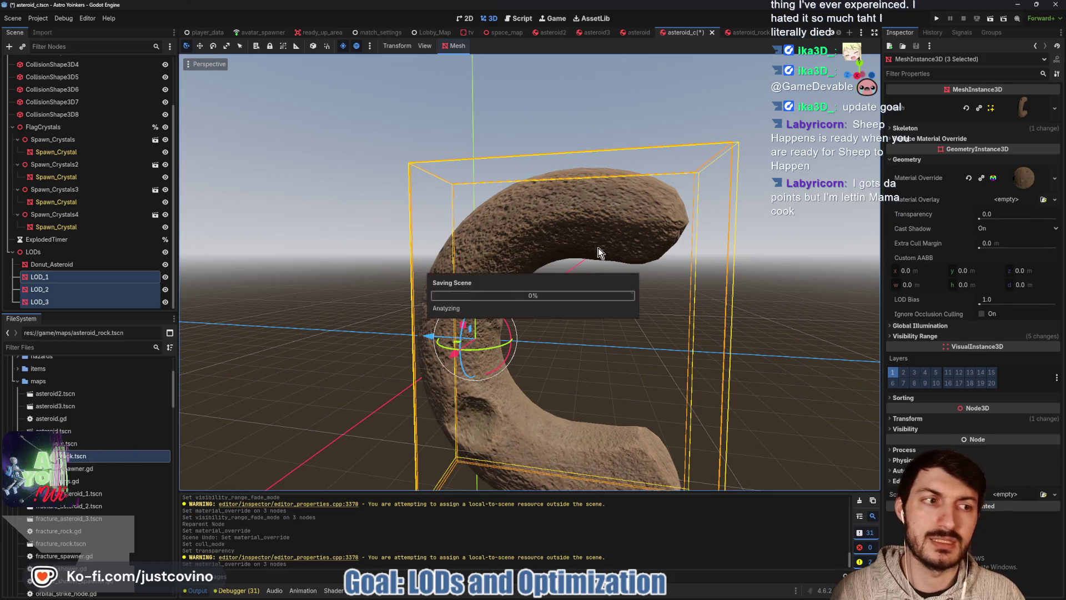
- Review LOD_3's visibility range settings, then open the asteroid scene
{"action": "left_click", "coordinate": [56, 265]}
{"action": "left_click", "coordinate": [55, 276]}
{"action": "left_click", "coordinate": [49, 301]}
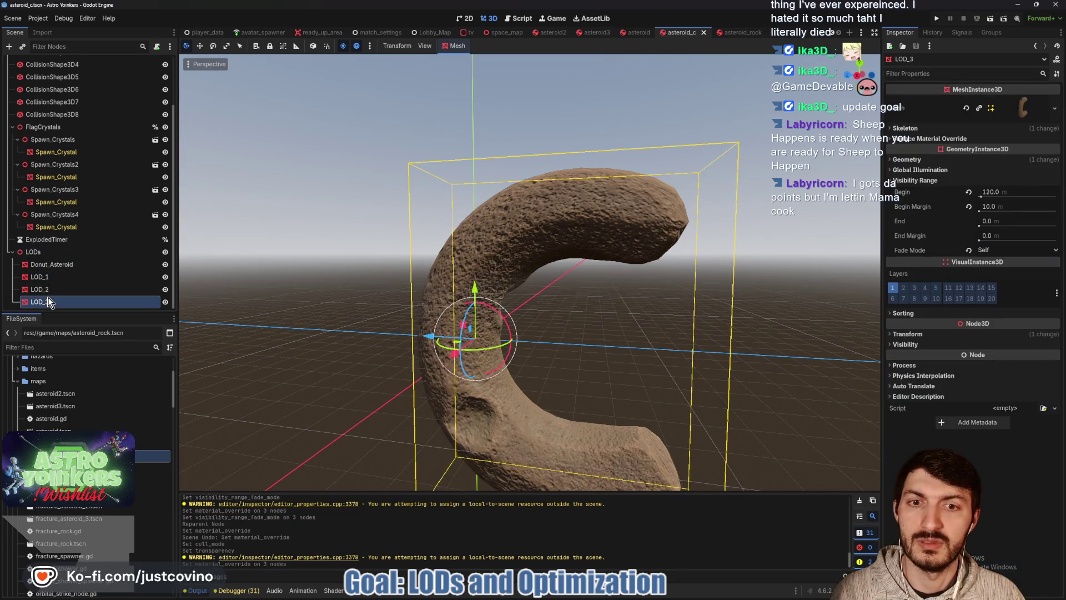
{"action": "scroll", "coordinate": [379, 247], "scroll_direction": "down", "scroll_amount": 10}
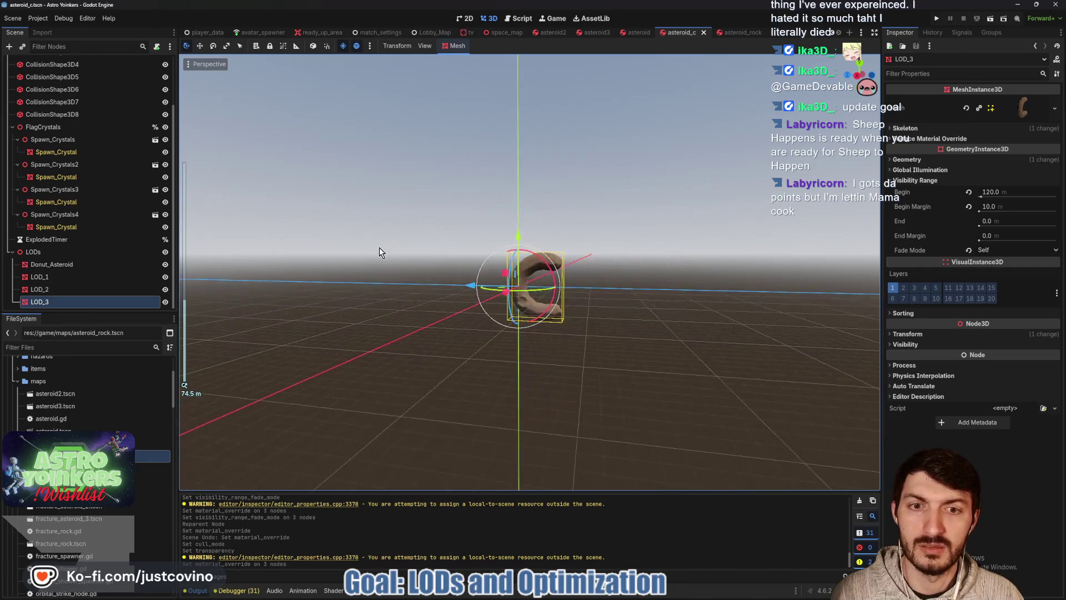
{"action": "scroll", "coordinate": [379, 248], "scroll_direction": "up", "scroll_amount": 10}
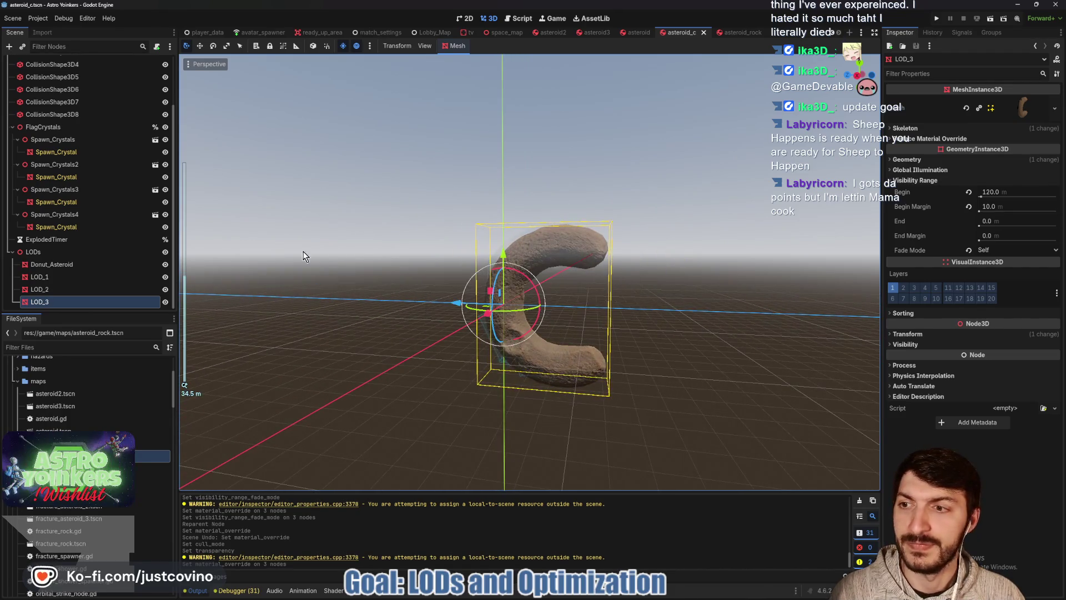
{"action": "left_click", "coordinate": [635, 32]}
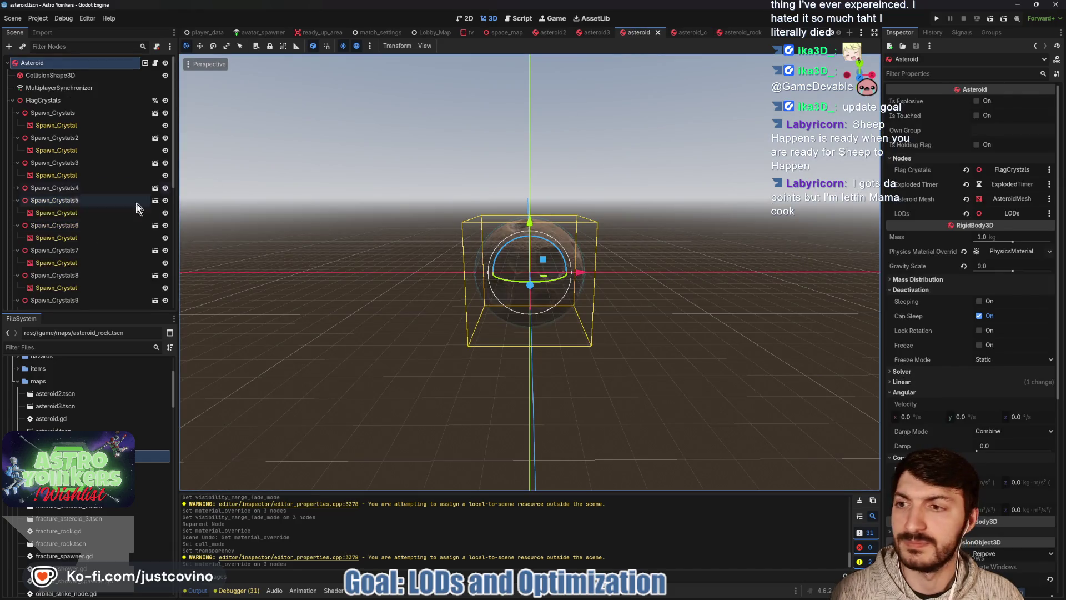
- Move AsteroidMesh under the LODs node
{"action": "scroll", "coordinate": [74, 161], "scroll_direction": "down", "scroll_amount": 5}
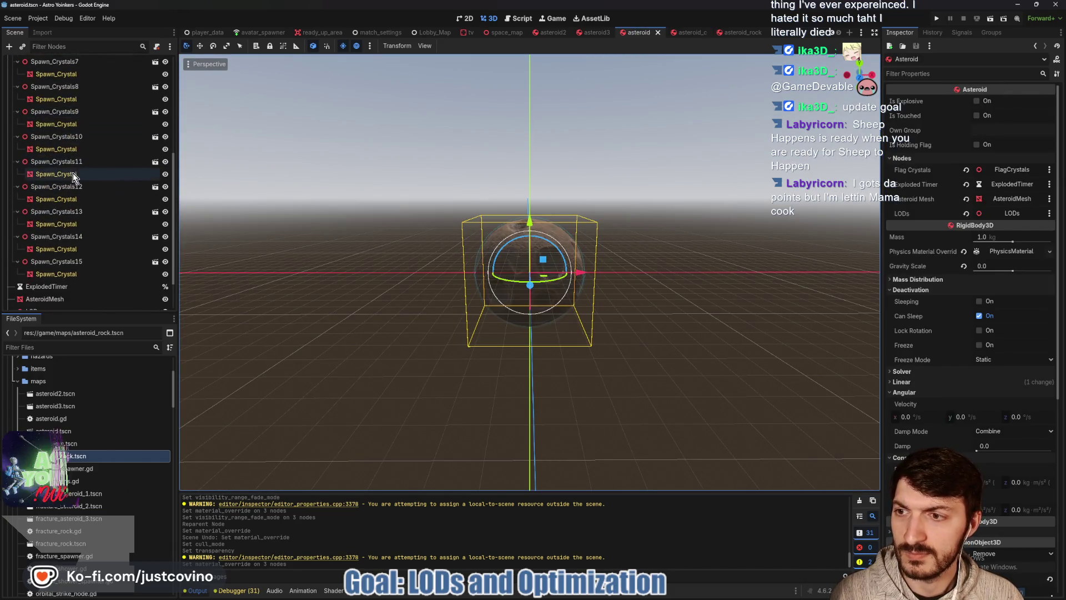
{"action": "scroll", "coordinate": [72, 172], "scroll_direction": "down", "scroll_amount": 1}
{"action": "left_click_drag", "start_coordinate": [38, 252], "coordinate": [38, 270]}
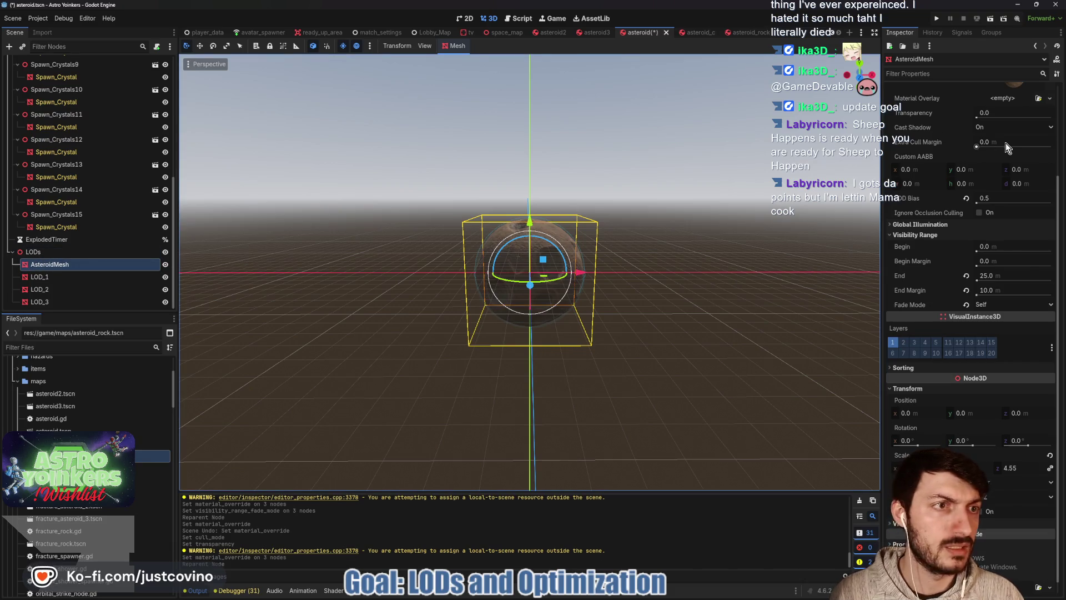
{"action": "scroll", "coordinate": [1005, 142], "scroll_direction": "up", "scroll_amount": 3}
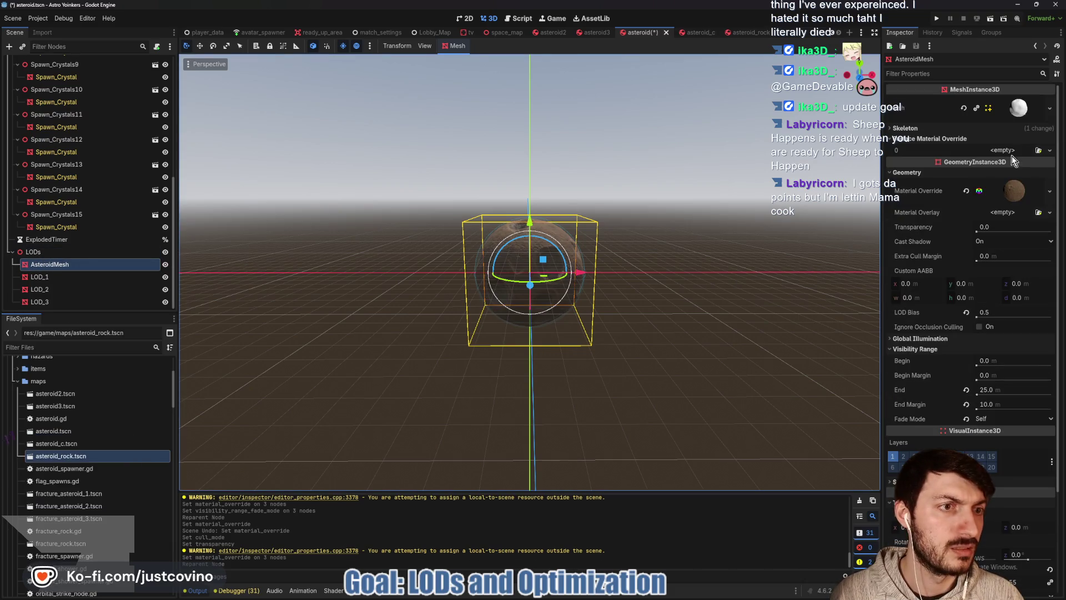
- Set AsteroidMesh's override material transparency to Alpha
{"action": "left_click", "coordinate": [1011, 192]}
{"action": "left_click", "coordinate": [931, 274]}
{"action": "left_click", "coordinate": [1004, 284]}
{"action": "key", "text": "Escape"}
{"action": "left_click", "coordinate": [1003, 285]}
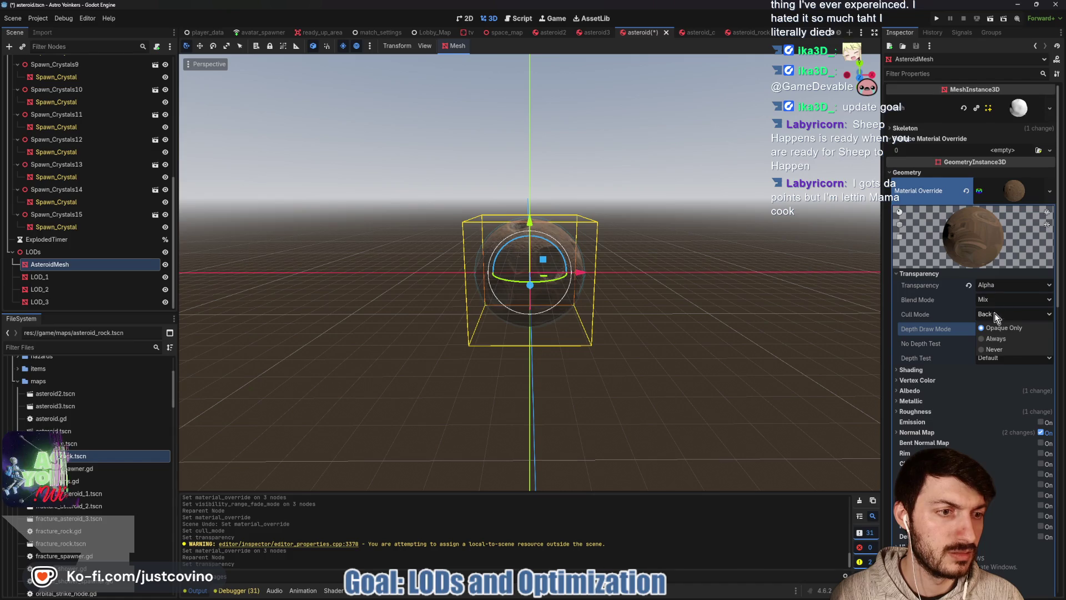
{"action": "left_click", "coordinate": [993, 304]}
{"action": "scroll", "coordinate": [747, 278], "scroll_direction": "up", "scroll_amount": 4}
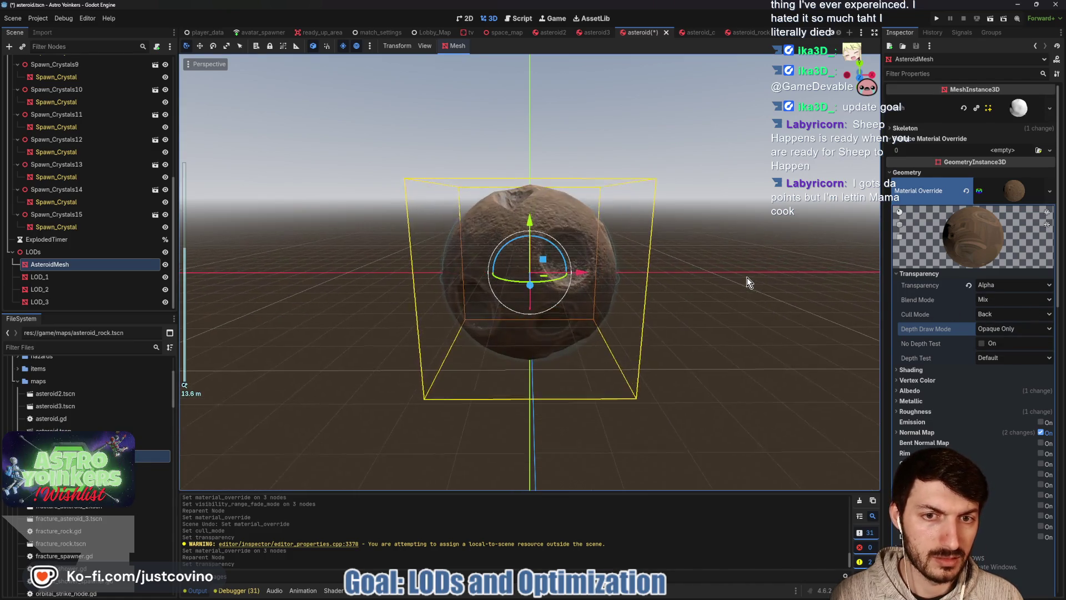
{"action": "scroll", "coordinate": [955, 305], "scroll_direction": "down", "scroll_amount": 5}
{"action": "scroll", "coordinate": [955, 304], "scroll_direction": "up", "scroll_amount": 5}
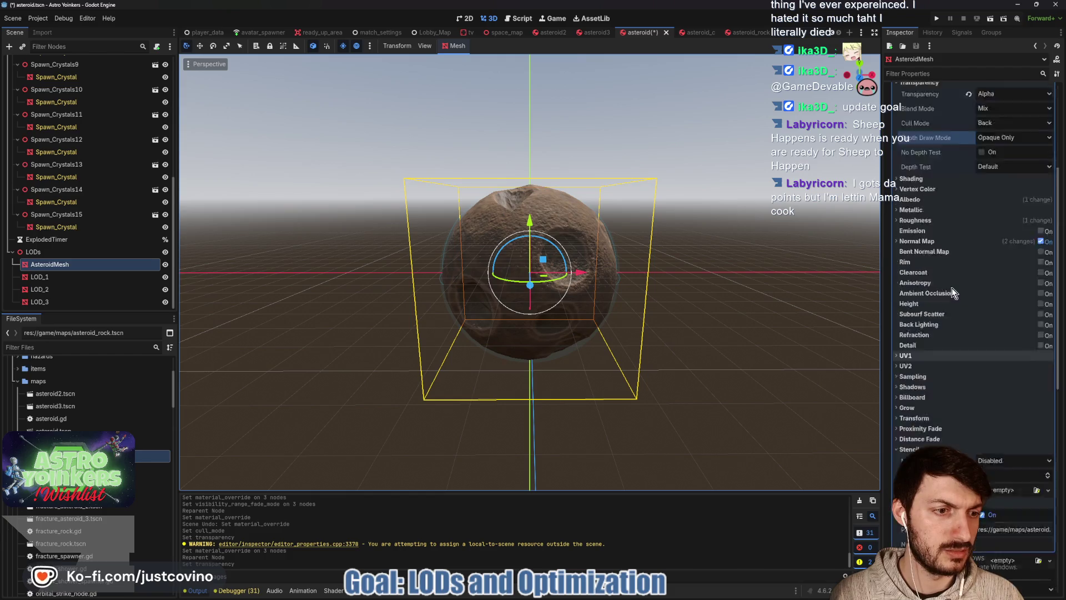
- Paste the material into LOD_1–LOD_3's Material Override, save asteroid.tscn, and open asteroid3
{"action": "right_click", "coordinate": [1009, 190]}
{"action": "left_click", "coordinate": [1010, 336]}
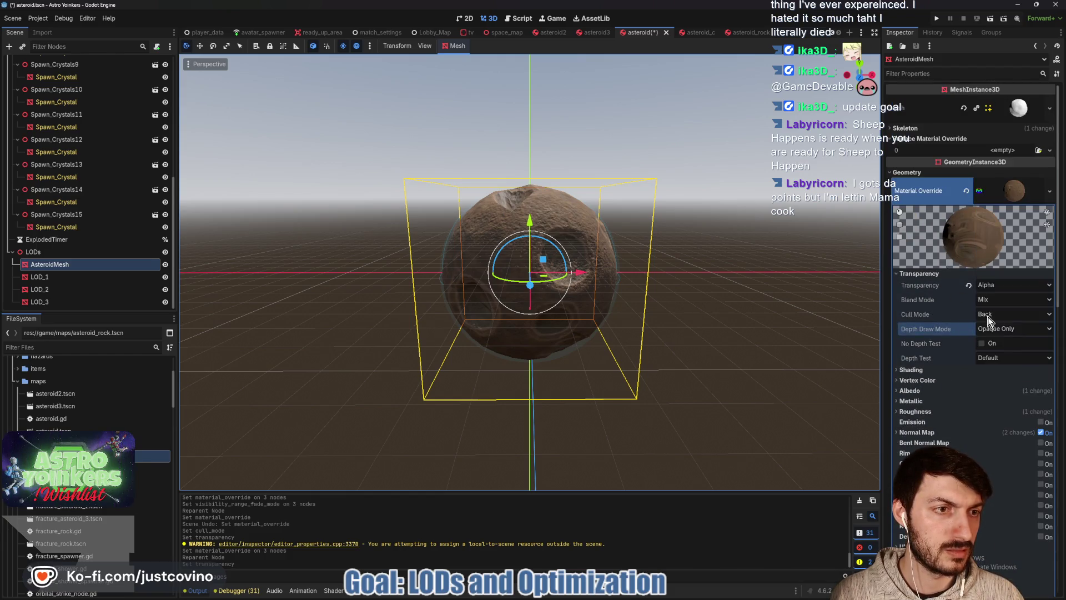
{"action": "left_click", "coordinate": [66, 275]}
{"action": "left_click", "coordinate": [67, 301], "text": "shift"}
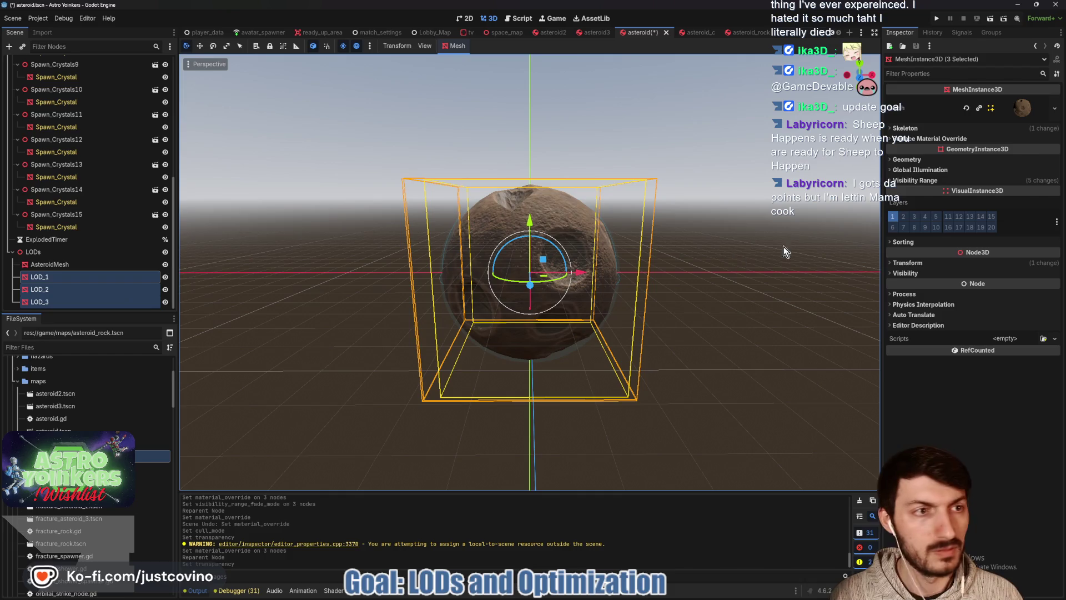
{"action": "left_click", "coordinate": [1005, 173]}
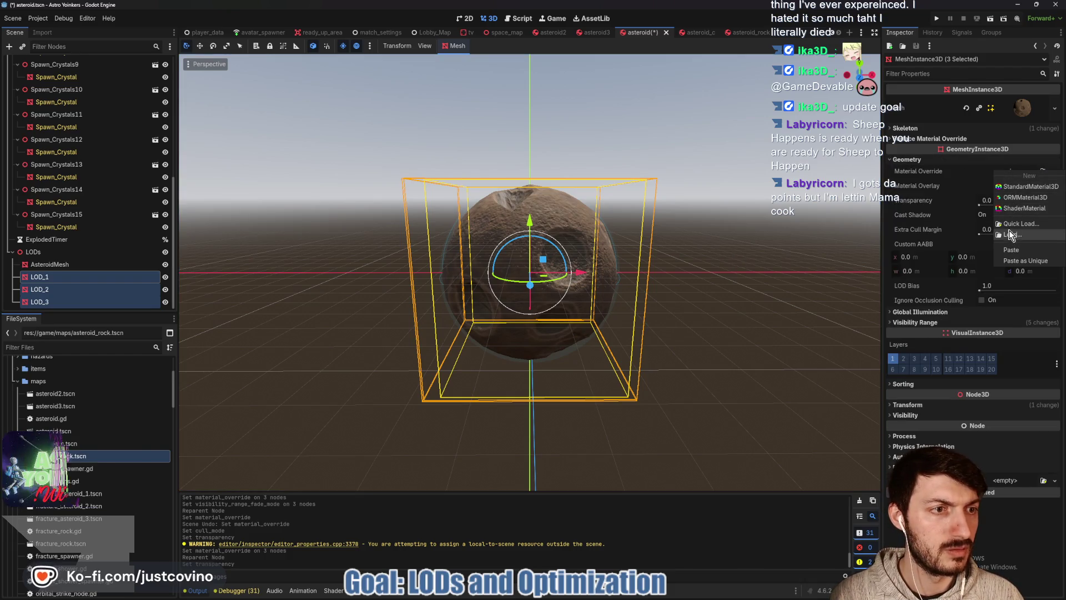
{"action": "left_click", "coordinate": [1018, 250]}
{"action": "key", "text": "ctrl+s"}
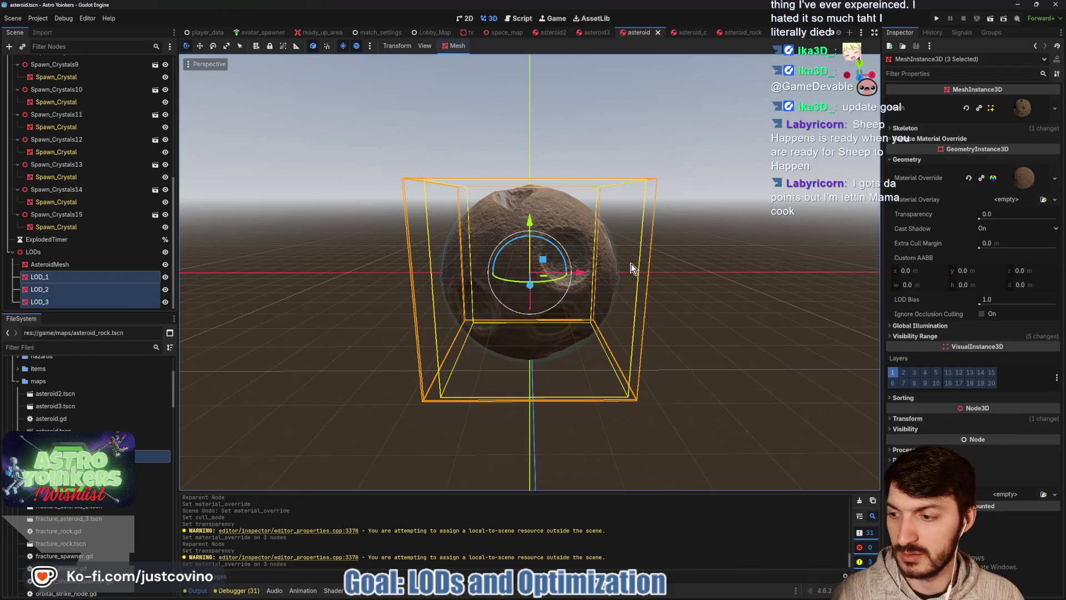
{"action": "left_click", "coordinate": [599, 35]}
{"action": "left_click", "coordinate": [55, 131]}
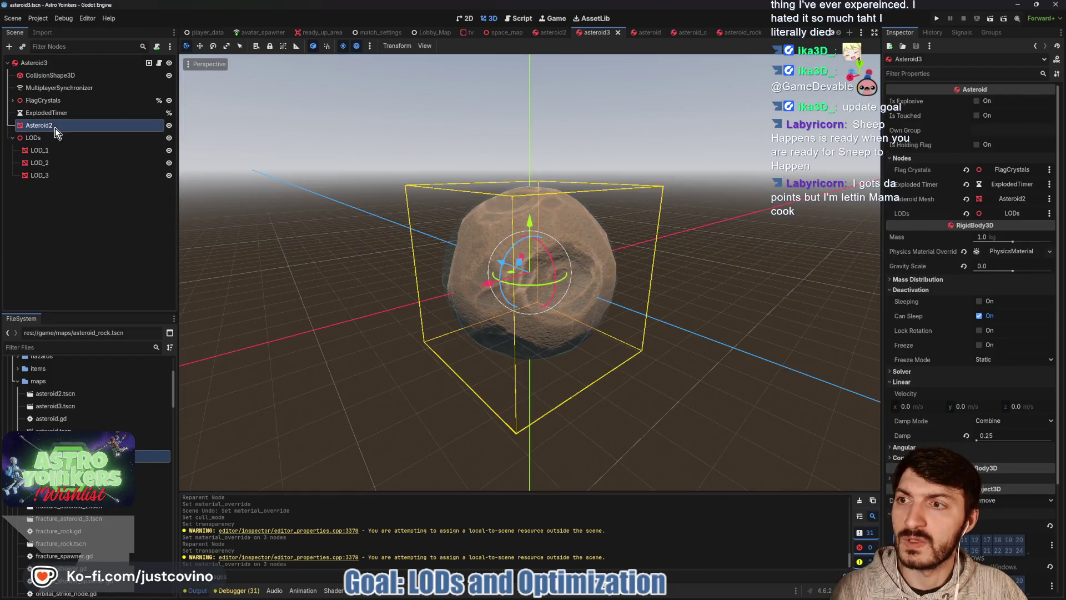
- In asteroid3, set the Asteroid2 material to Alpha transparency with Back culling
{"action": "left_click_drag", "start_coordinate": [51, 146], "coordinate": [51, 145]}
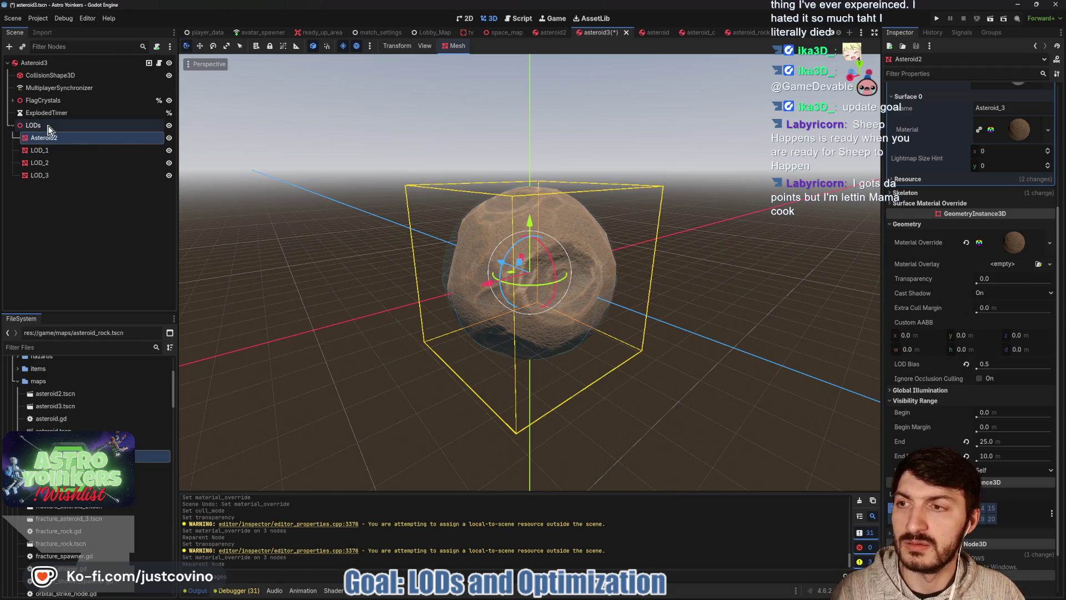
{"action": "left_click", "coordinate": [48, 137]}
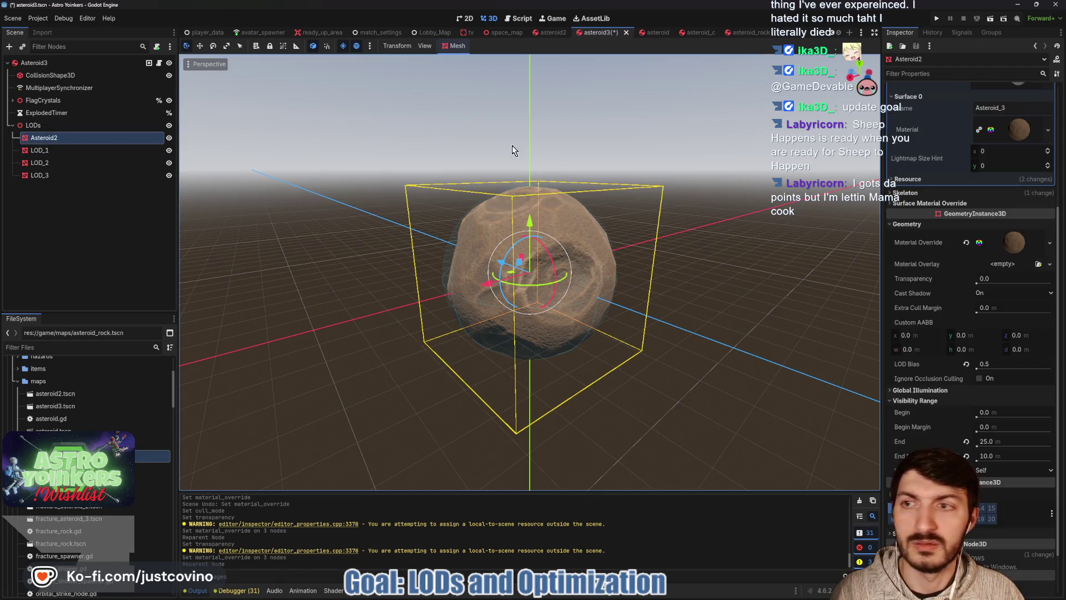
{"action": "left_click", "coordinate": [1008, 242]}
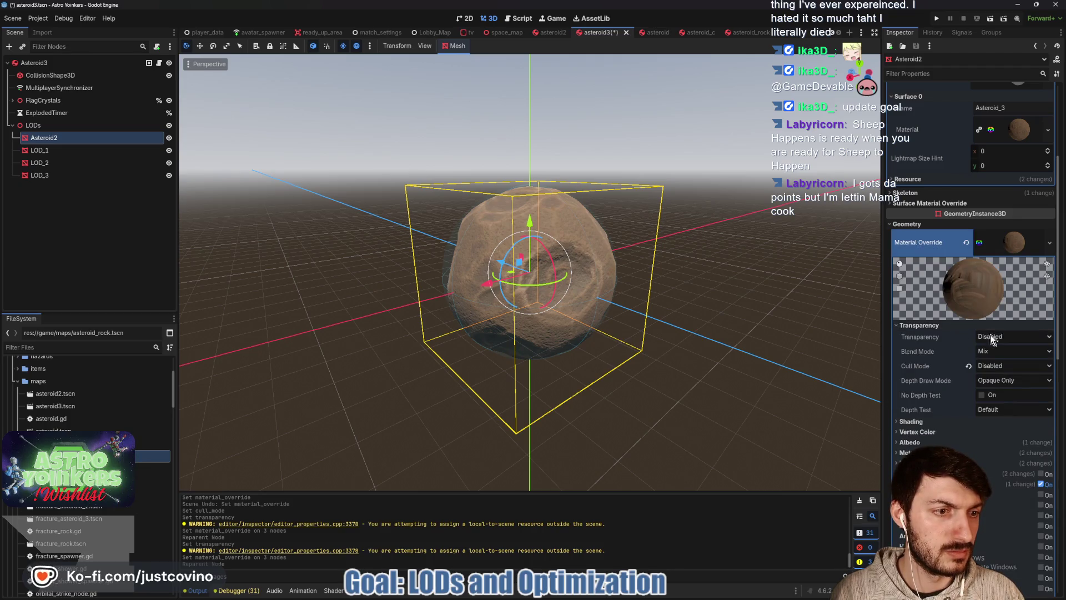
{"action": "left_click", "coordinate": [990, 336]}
{"action": "left_click", "coordinate": [994, 360]}
{"action": "left_click", "coordinate": [1005, 365]}
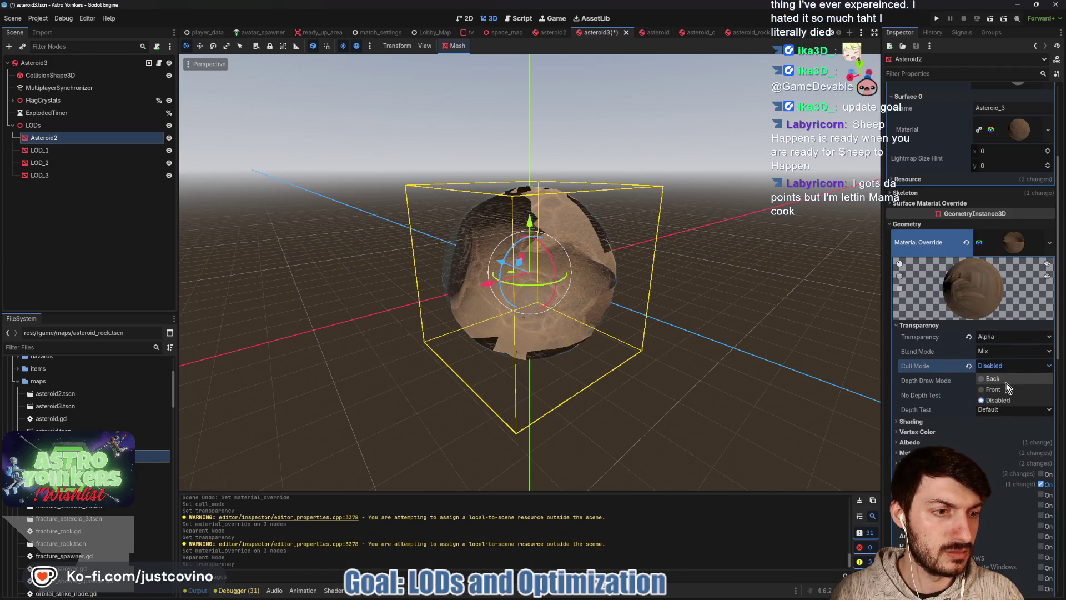
{"action": "left_click", "coordinate": [994, 378]}
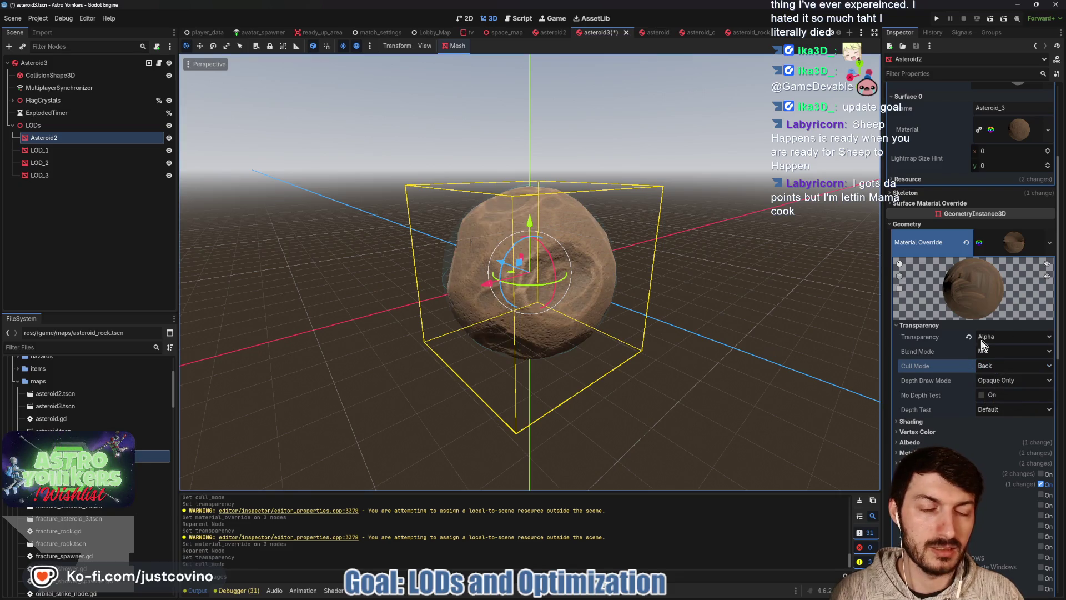
{"action": "scroll", "coordinate": [577, 349], "scroll_direction": "down", "scroll_amount": 3}
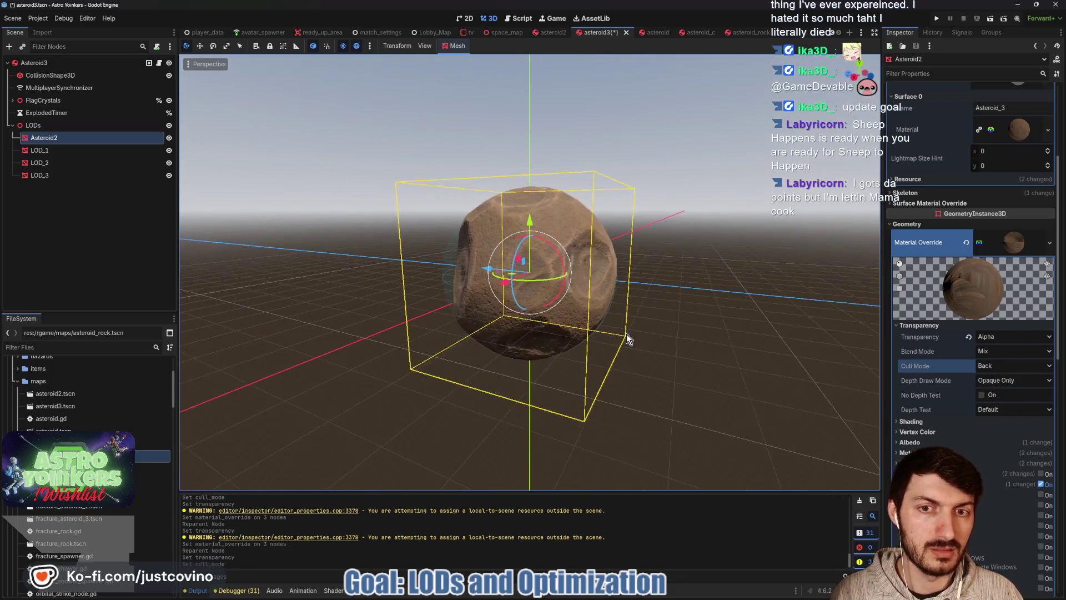
- Paste that material into LOD_1–LOD_3's Material Override and save asteroid3.tscn
{"action": "right_click", "coordinate": [1008, 247]}
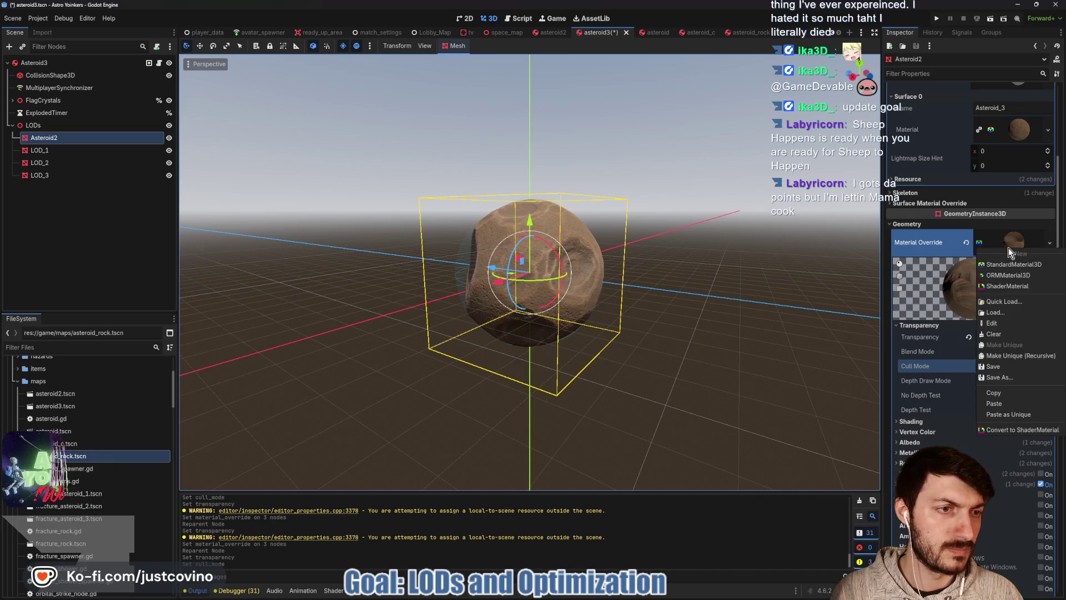
{"action": "left_click", "coordinate": [995, 392]}
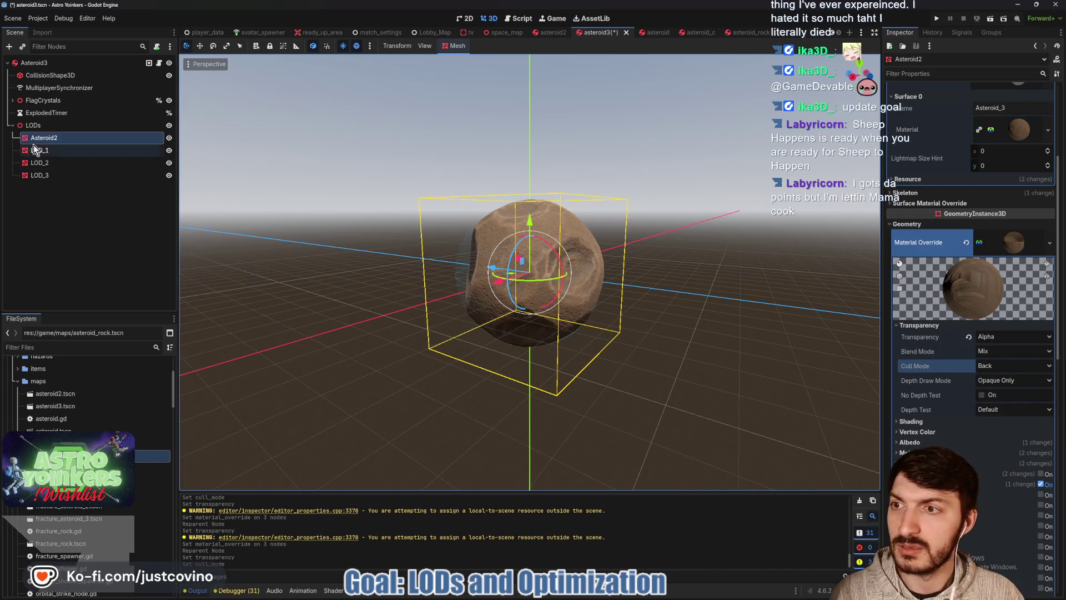
{"action": "left_click", "coordinate": [40, 150]}
{"action": "left_click", "coordinate": [40, 175], "text": "shift"}
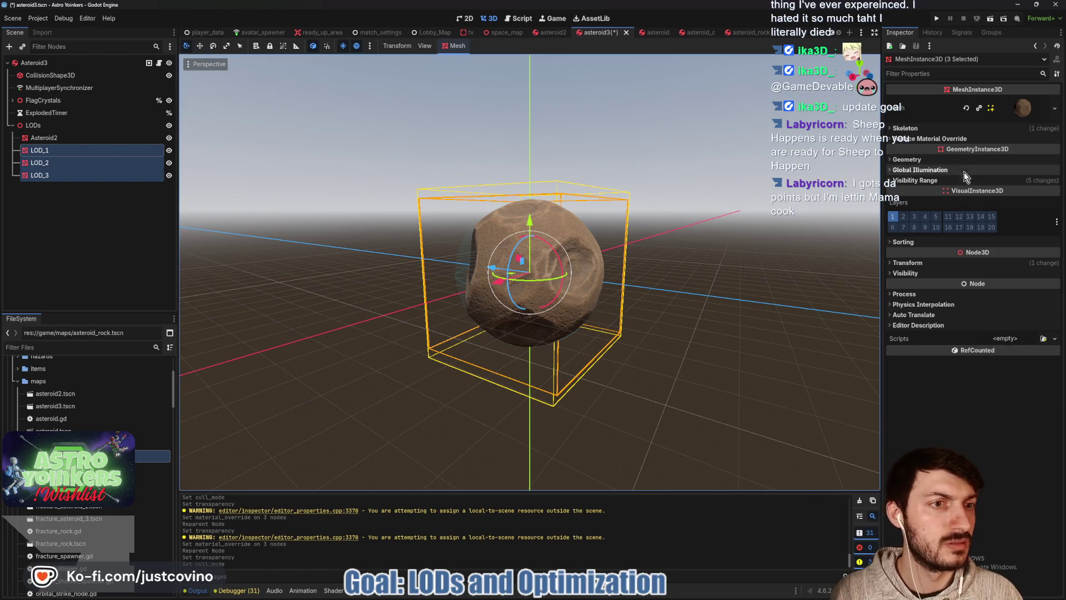
{"action": "left_click", "coordinate": [907, 160]}
{"action": "left_click", "coordinate": [998, 172]}
{"action": "left_click", "coordinate": [1012, 252]}
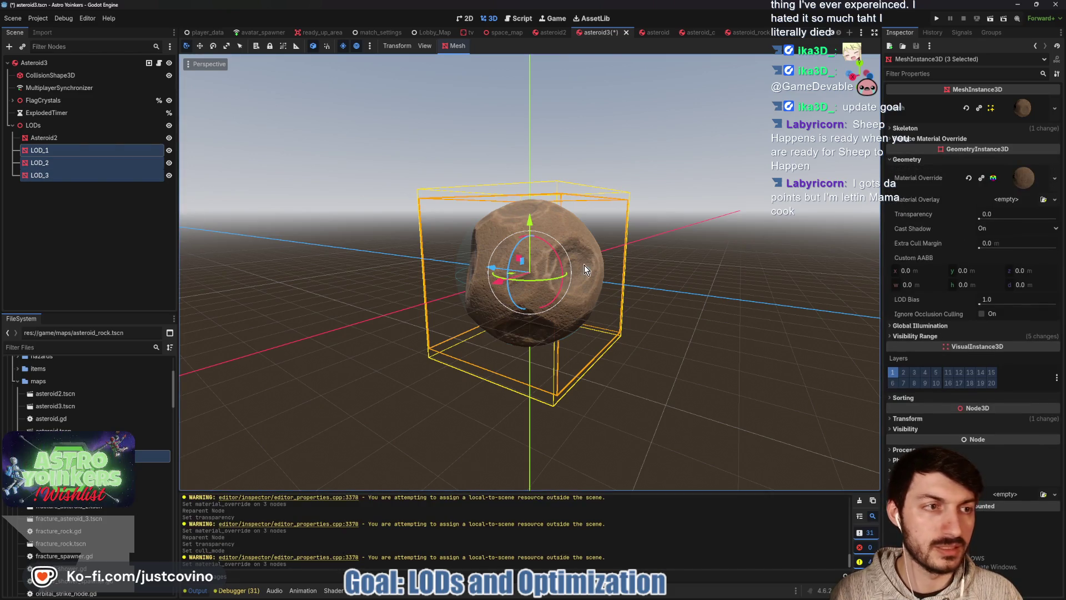
{"action": "key", "text": "ctrl+s"}
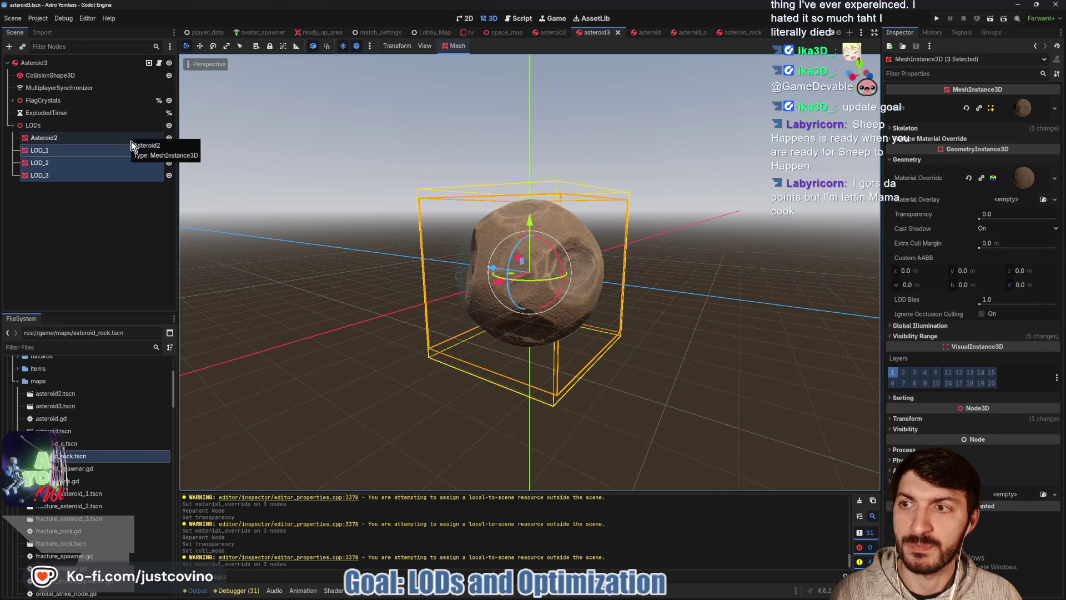
- In asteroid2, set the rock material to Alpha transparency with Back culling
{"action": "left_click", "coordinate": [554, 33]}
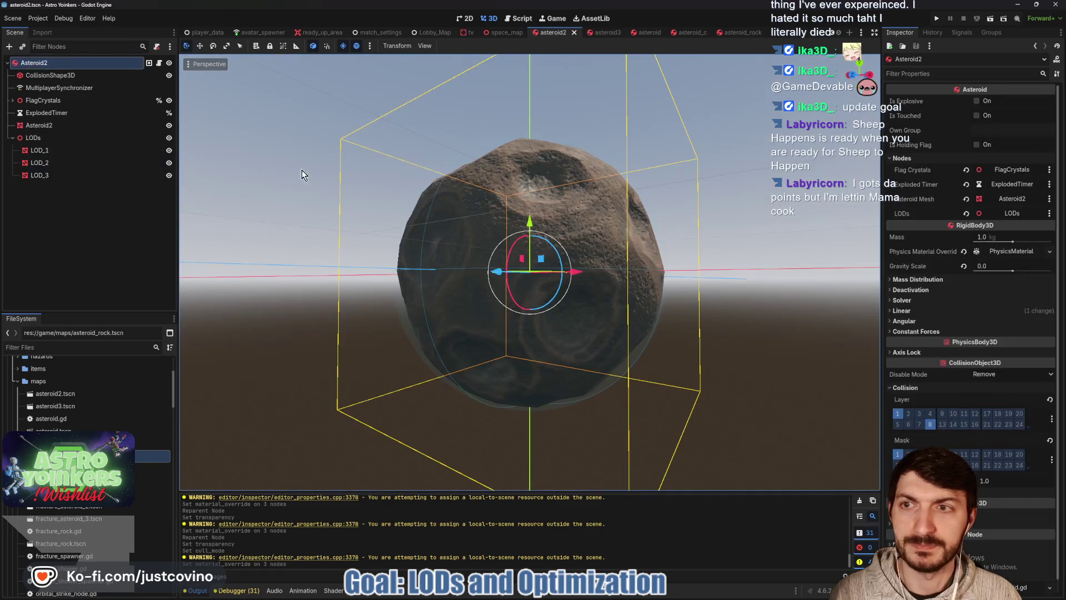
{"action": "left_click_drag", "start_coordinate": [38, 127], "coordinate": [42, 147]}
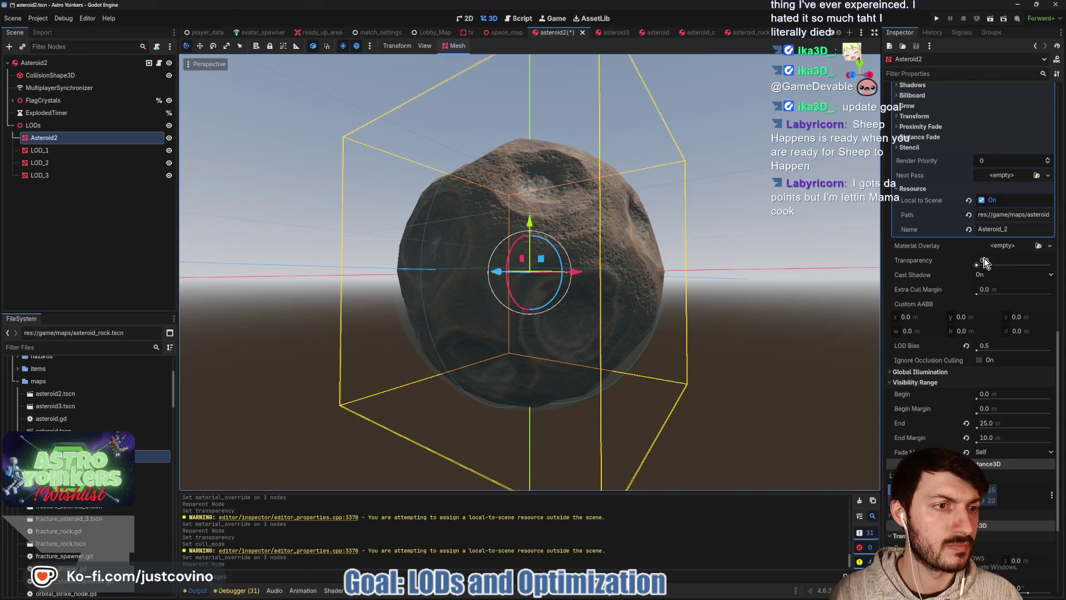
{"action": "scroll", "coordinate": [988, 156], "scroll_direction": "up", "scroll_amount": 5}
{"action": "left_click", "coordinate": [1008, 105]}
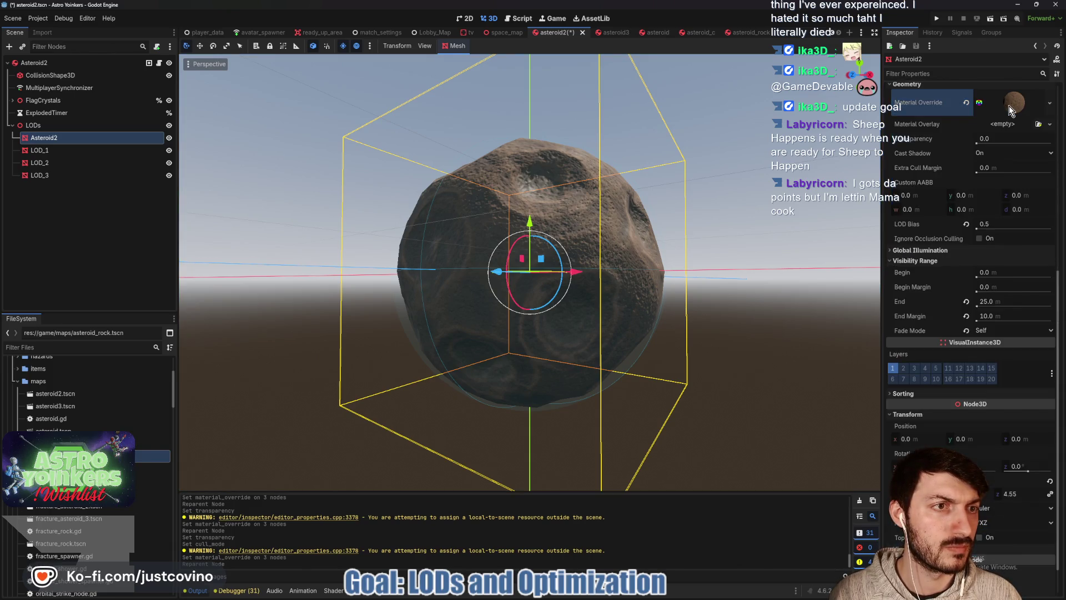
{"action": "left_click", "coordinate": [1009, 106]}
{"action": "left_click", "coordinate": [1000, 196]}
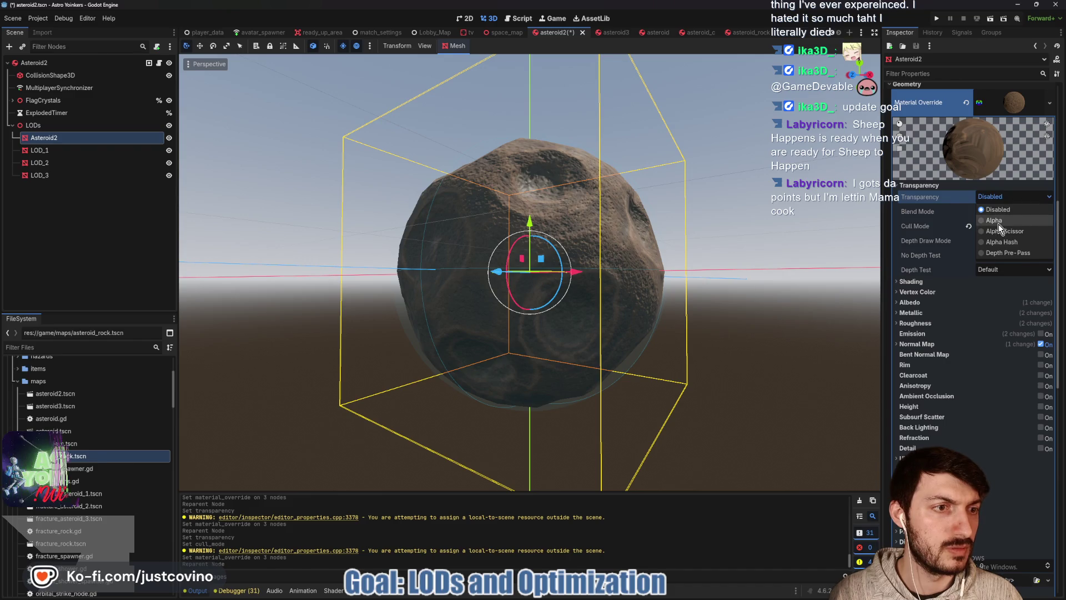
{"action": "left_click", "coordinate": [997, 221]}
{"action": "left_click", "coordinate": [997, 226]}
{"action": "left_click", "coordinate": [999, 251]}
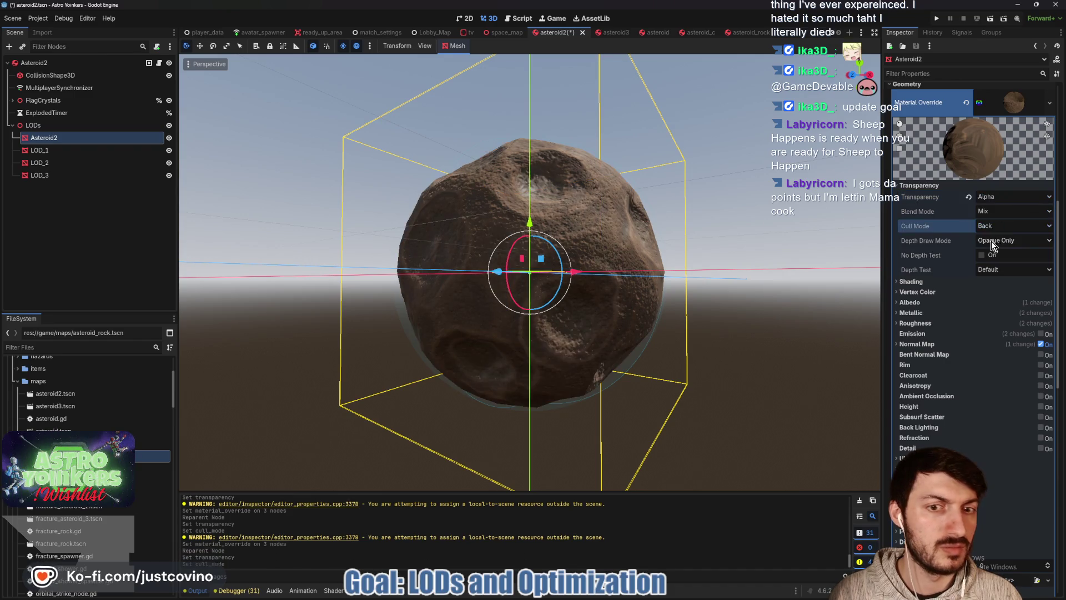
{"action": "scroll", "coordinate": [1008, 166], "scroll_direction": "up", "scroll_amount": 2}
- Paste the rock material into LOD_1–LOD_3's Material Override and save asteroid2.tscn
{"action": "right_click", "coordinate": [1011, 168]}
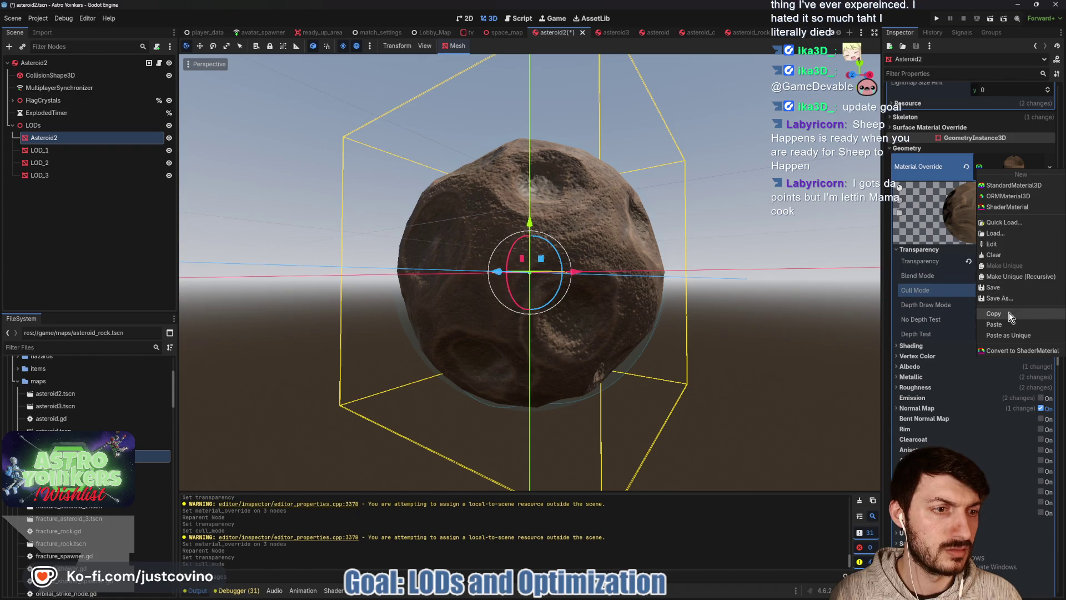
{"action": "left_click", "coordinate": [994, 314]}
{"action": "left_click", "coordinate": [40, 149]}
{"action": "left_click", "coordinate": [50, 176], "text": "shift"}
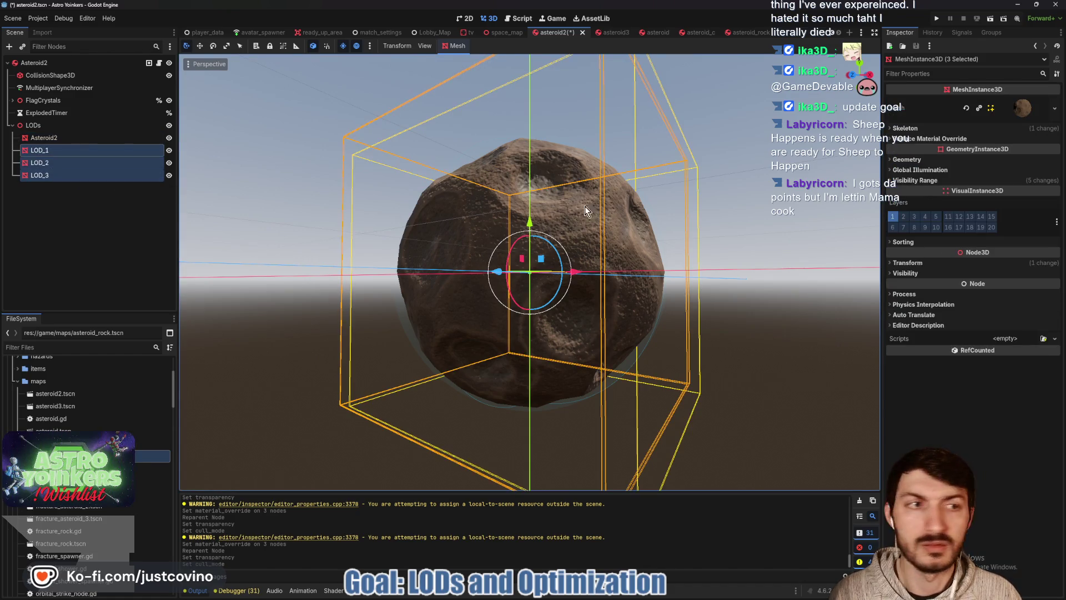
{"action": "left_click", "coordinate": [906, 159]}
{"action": "left_click", "coordinate": [1008, 171]}
{"action": "left_click", "coordinate": [1011, 250]}
{"action": "key", "text": "ctrl+s"}
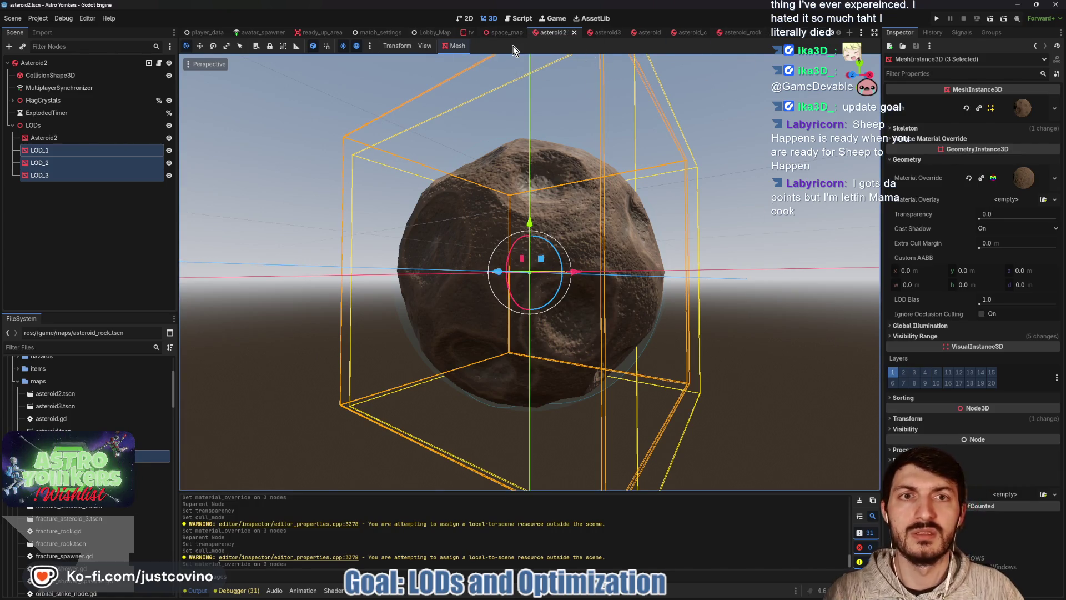
{"action": "left_click", "coordinate": [158, 63]}
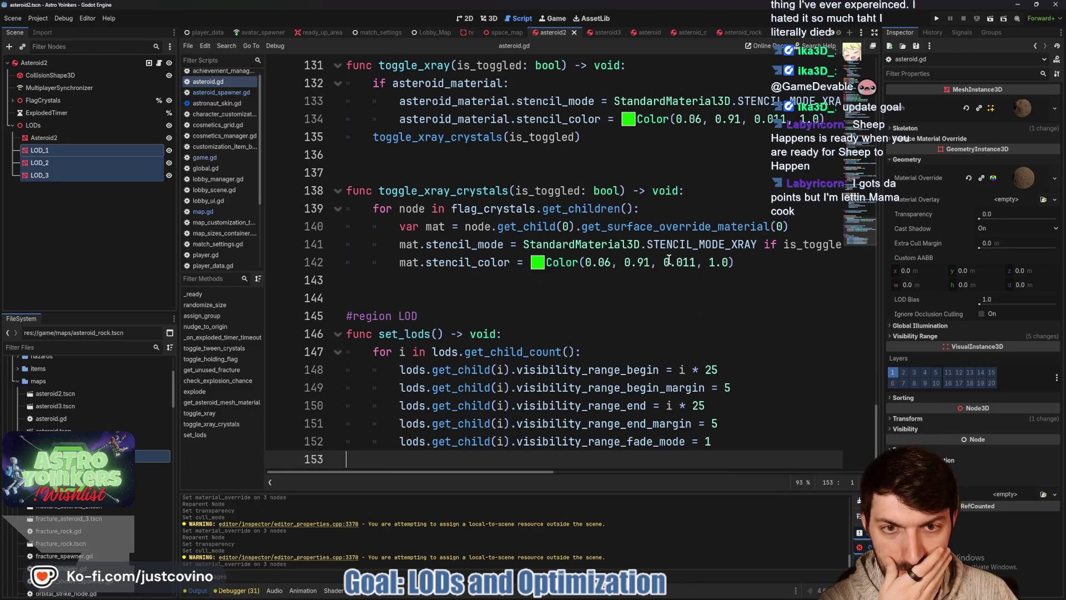
- Run the project, host a private lobby, and walk onto the start pad
{"action": "scroll", "coordinate": [669, 256], "scroll_direction": "up", "scroll_amount": 1}
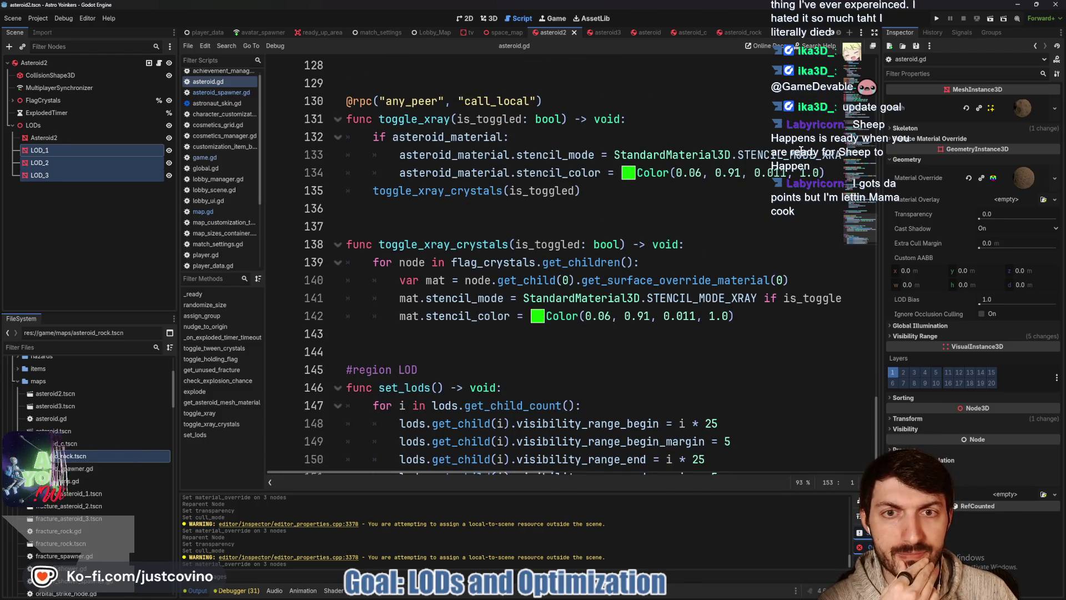
{"action": "left_click", "coordinate": [937, 19]}
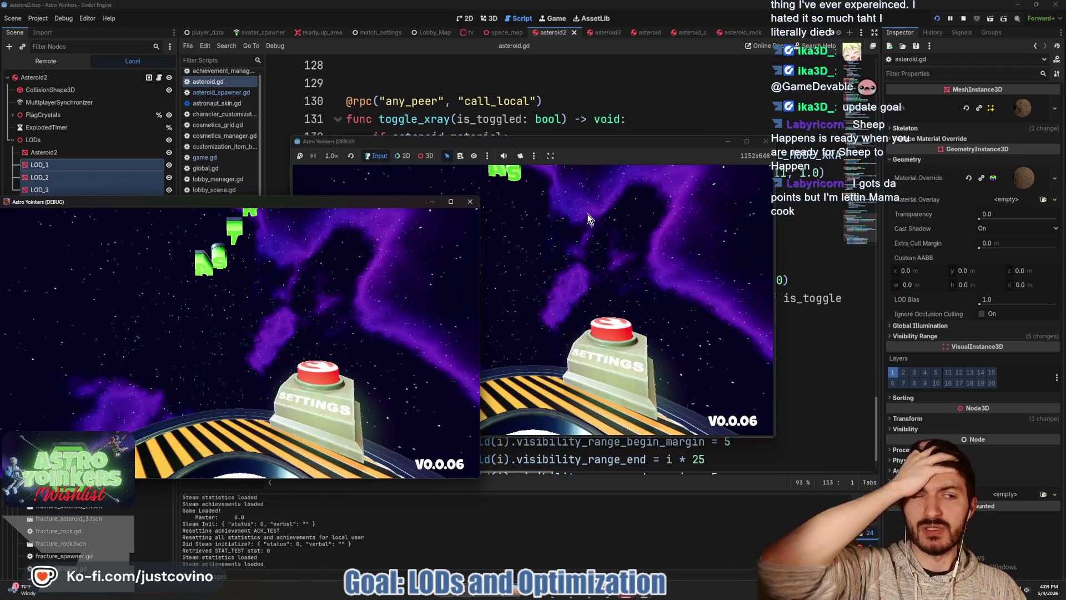
{"action": "left_click", "coordinate": [473, 201]}
{"action": "left_click", "coordinate": [398, 258]}
{"action": "left_click", "coordinate": [511, 260]}
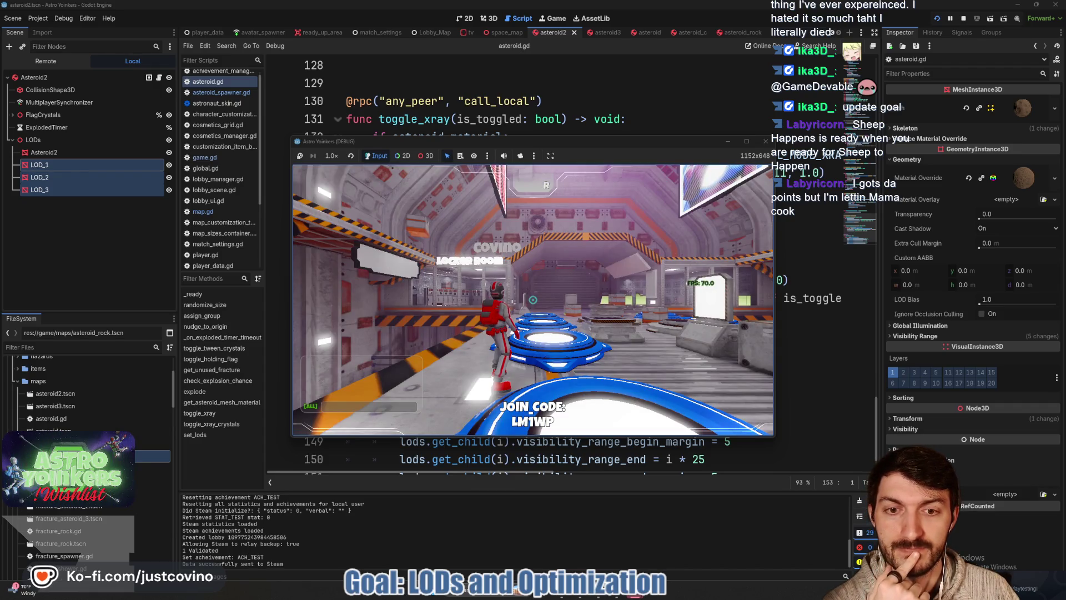
{"action": "key", "text": "w"}
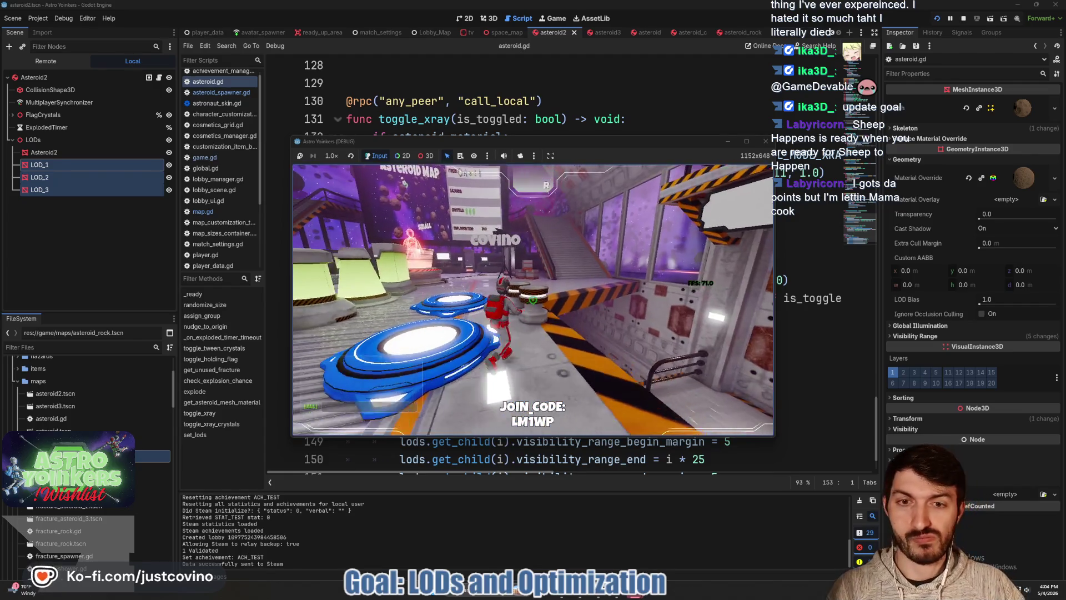
{"action": "key", "text": "w"}
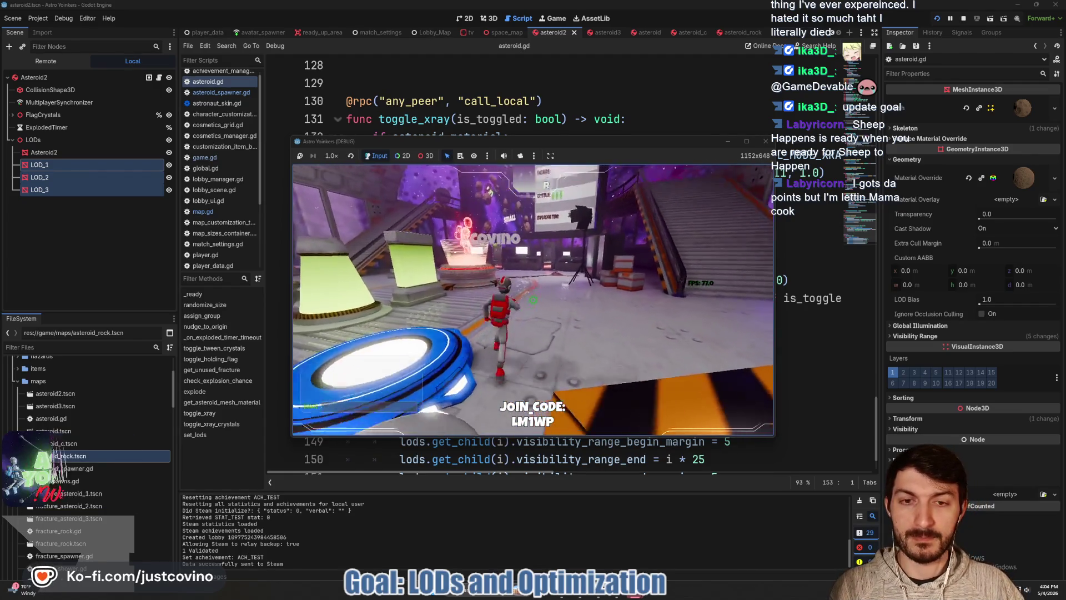
{"action": "key", "text": "w"}
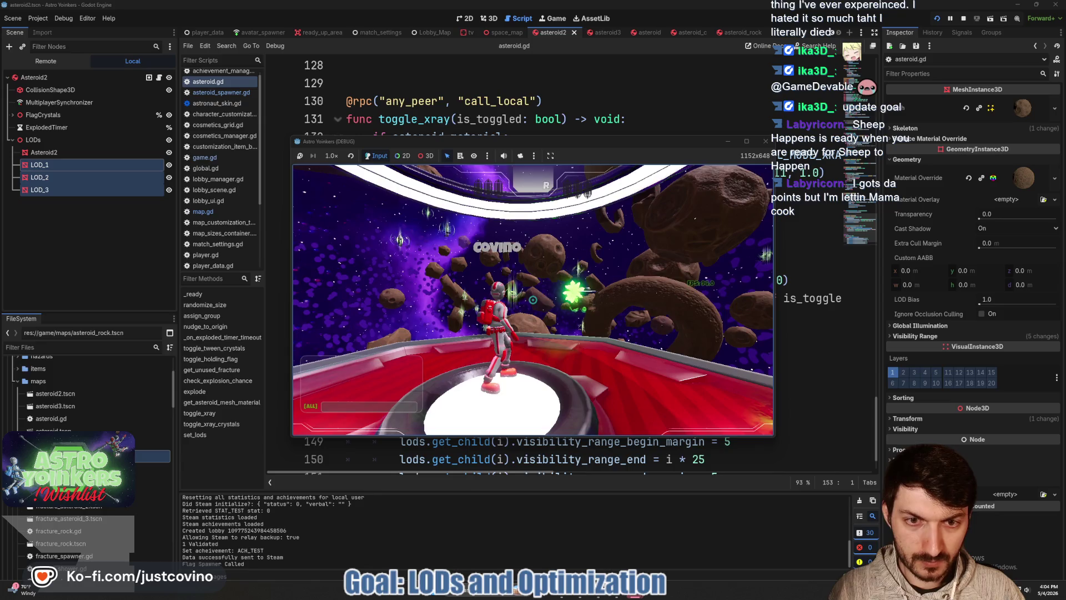
- Fly through the asteroid field to watch the LODs fade, then stop the game with F8
{"action": "key", "text": "w"}
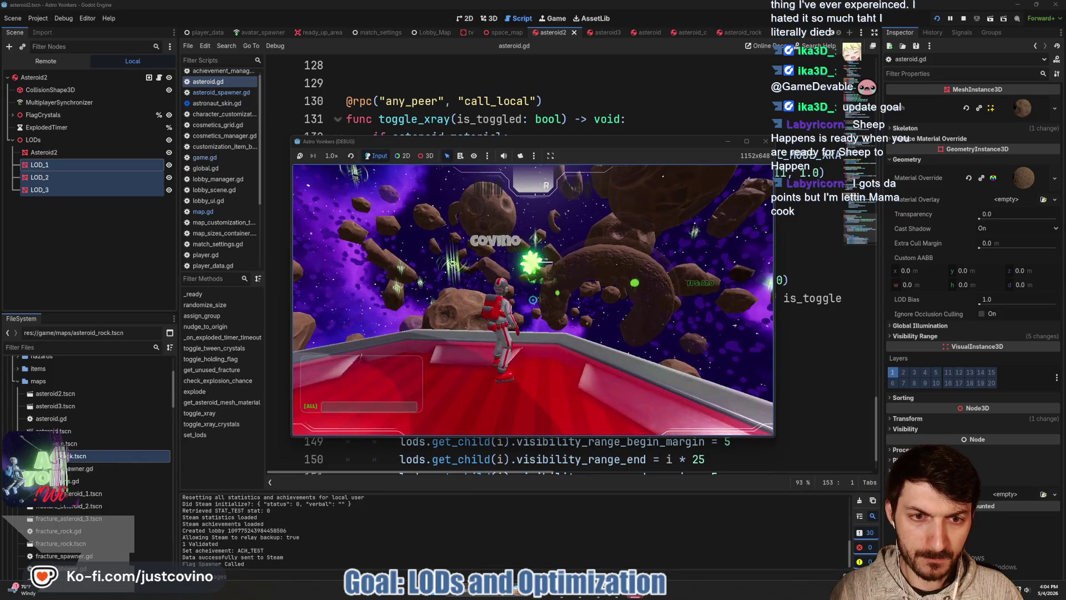
{"action": "key", "text": "w"}
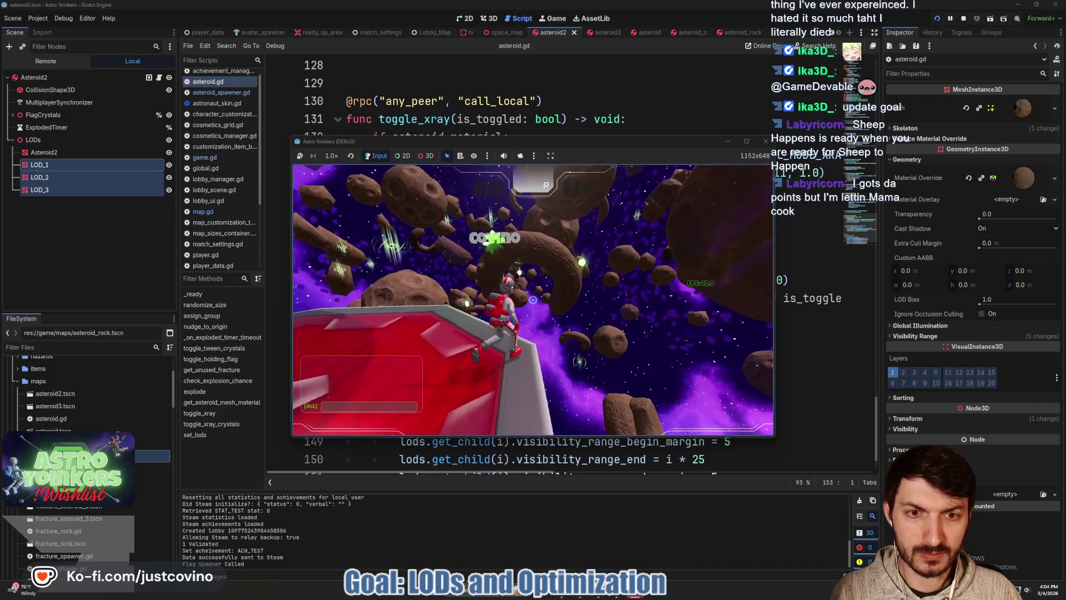
{"action": "key", "text": "w"}
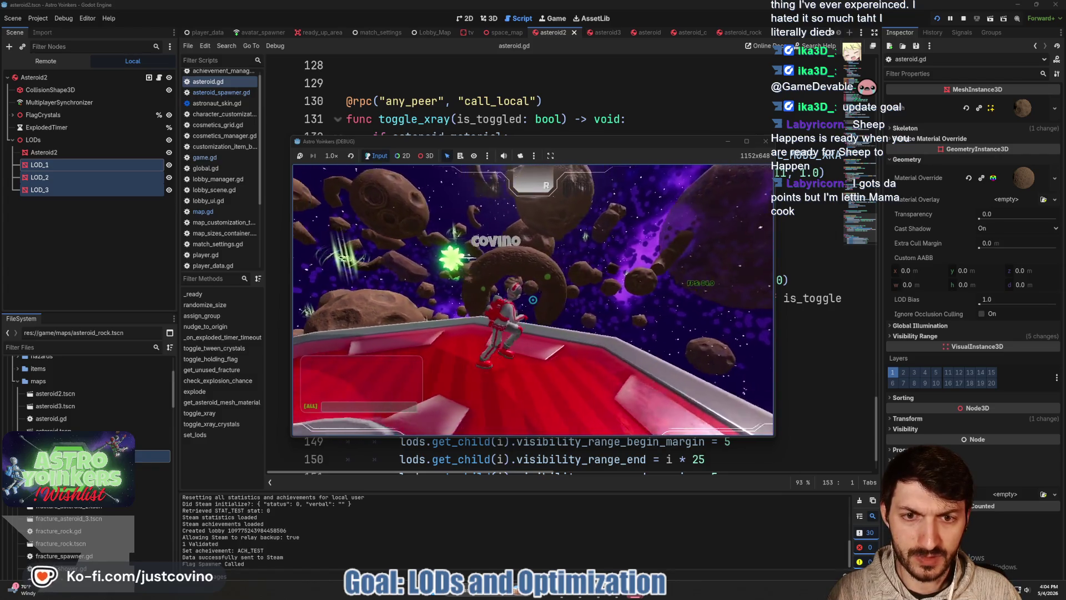
{"action": "key", "text": "w"}
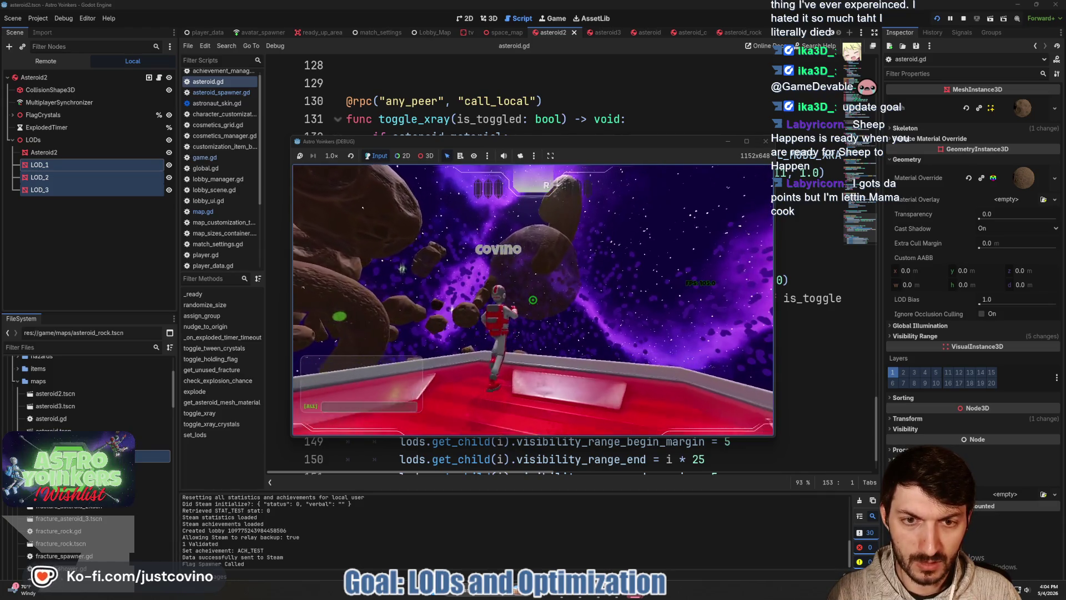
{"action": "key", "text": "w"}
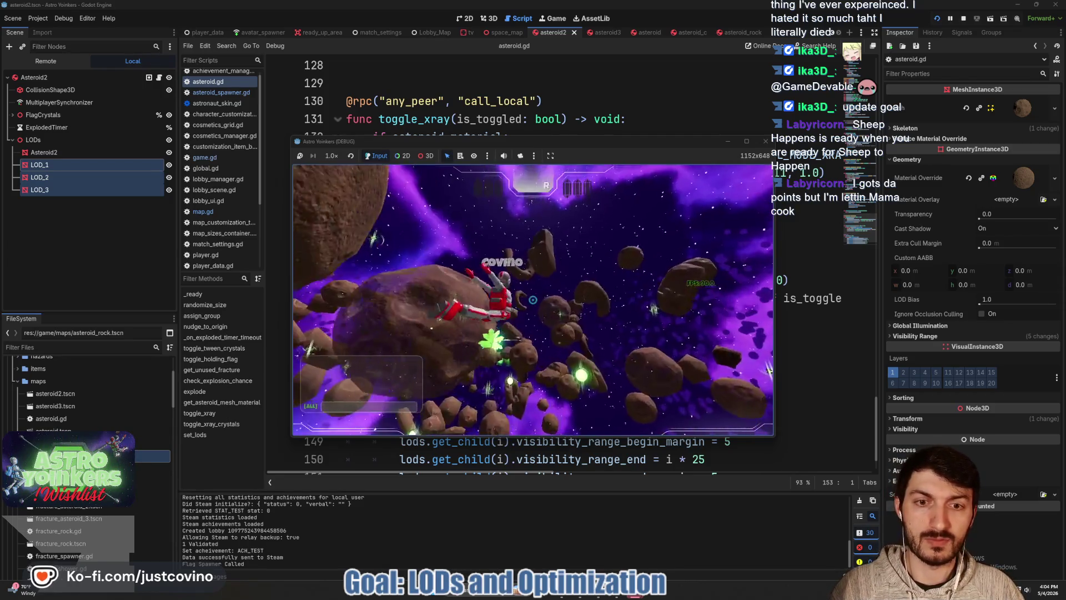
{"action": "key", "text": "w"}
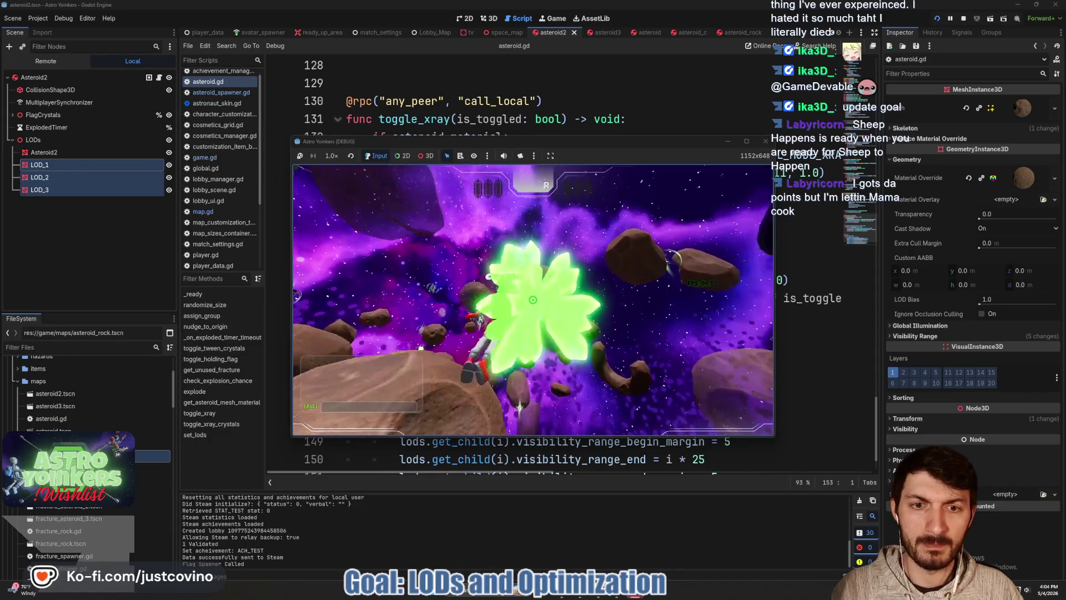
{"action": "key", "text": "w"}
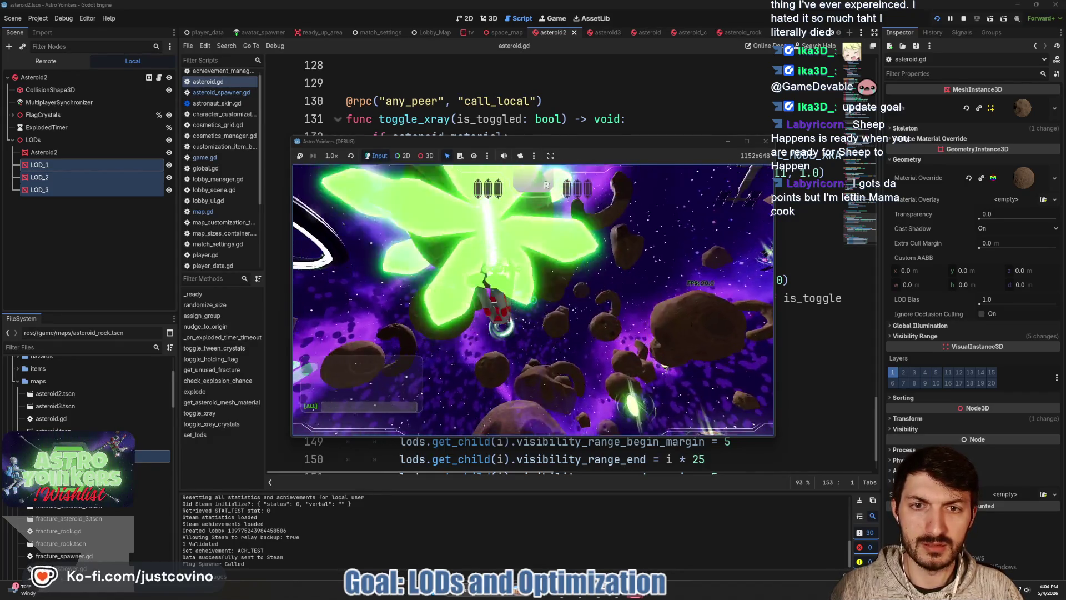
{"action": "key", "text": "w"}
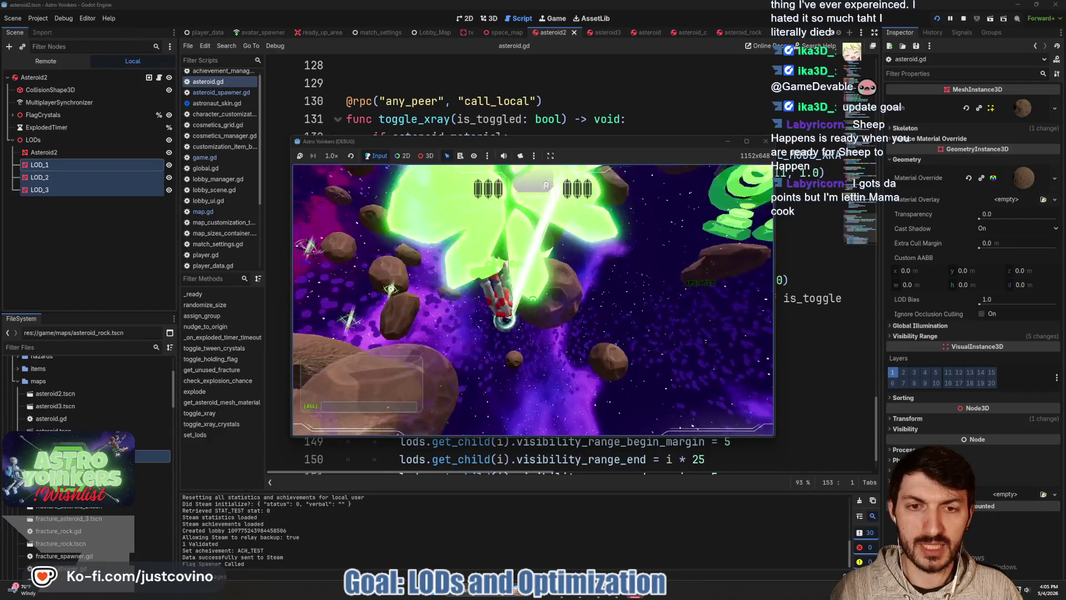
{"action": "key", "text": "w"}
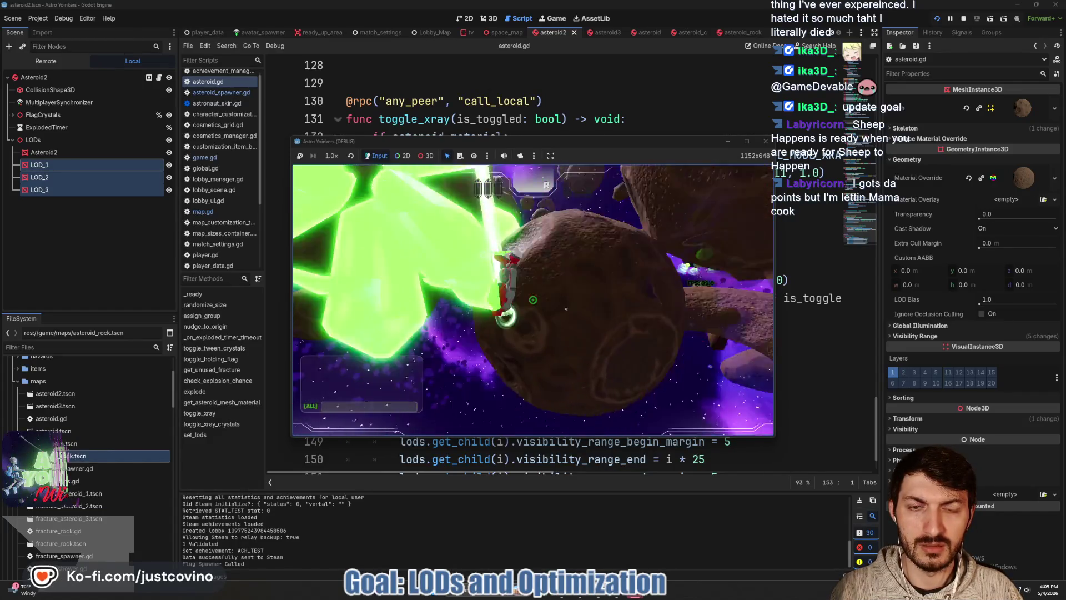
{"action": "key", "text": "w"}
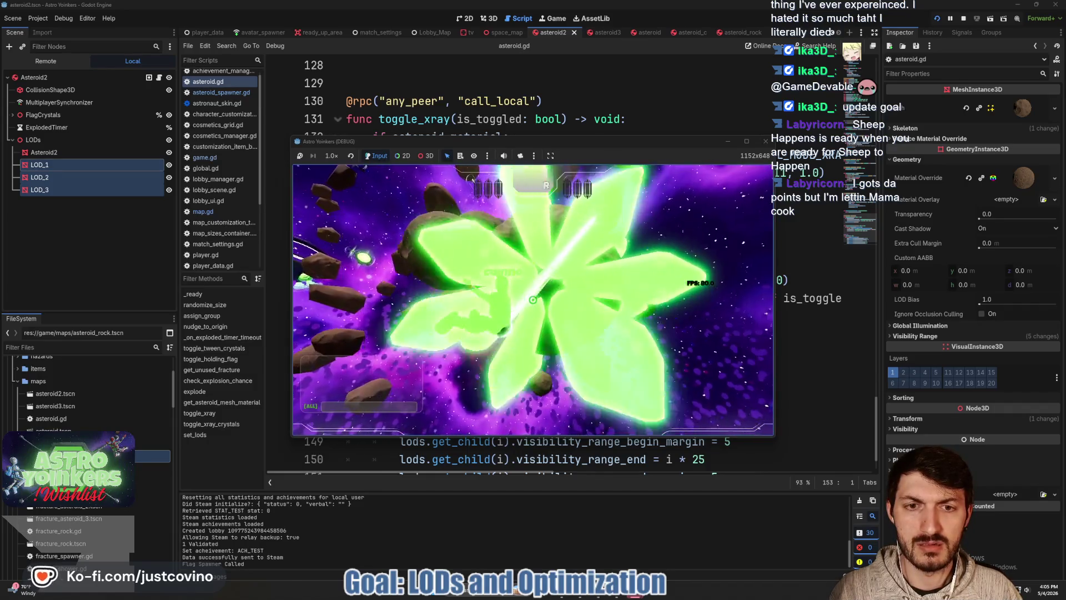
{"action": "key", "text": "w"}
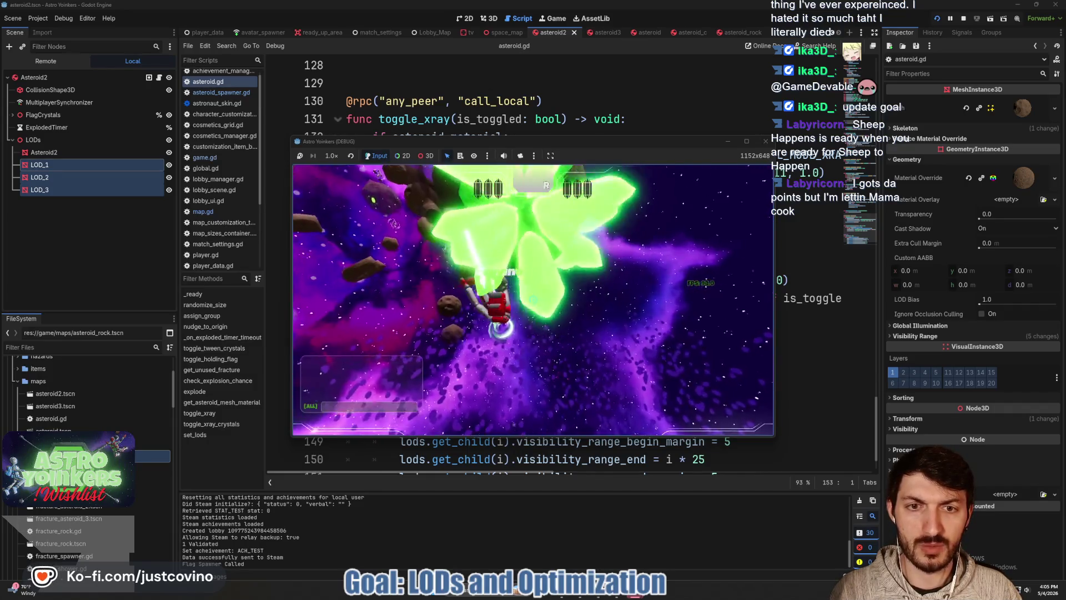
{"action": "key", "text": "w"}
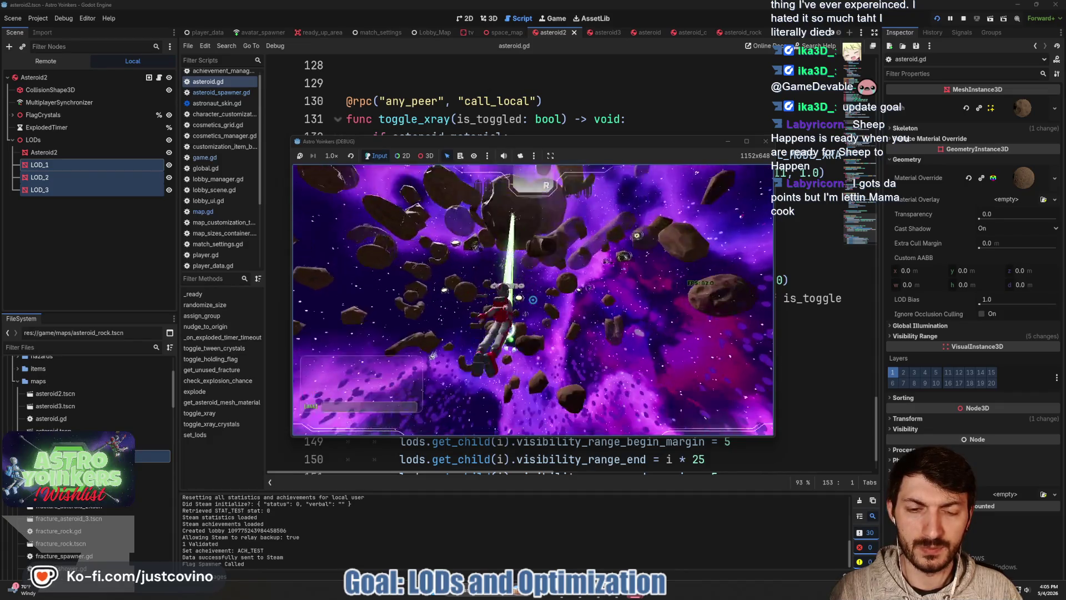
{"action": "key", "text": "w"}
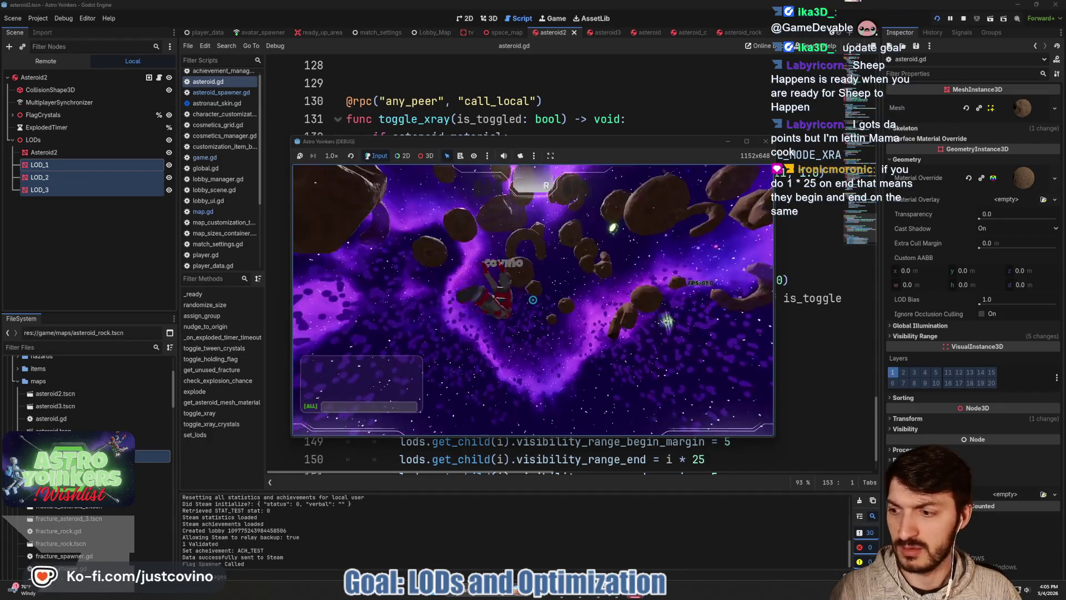
{"action": "key", "text": "F8"}
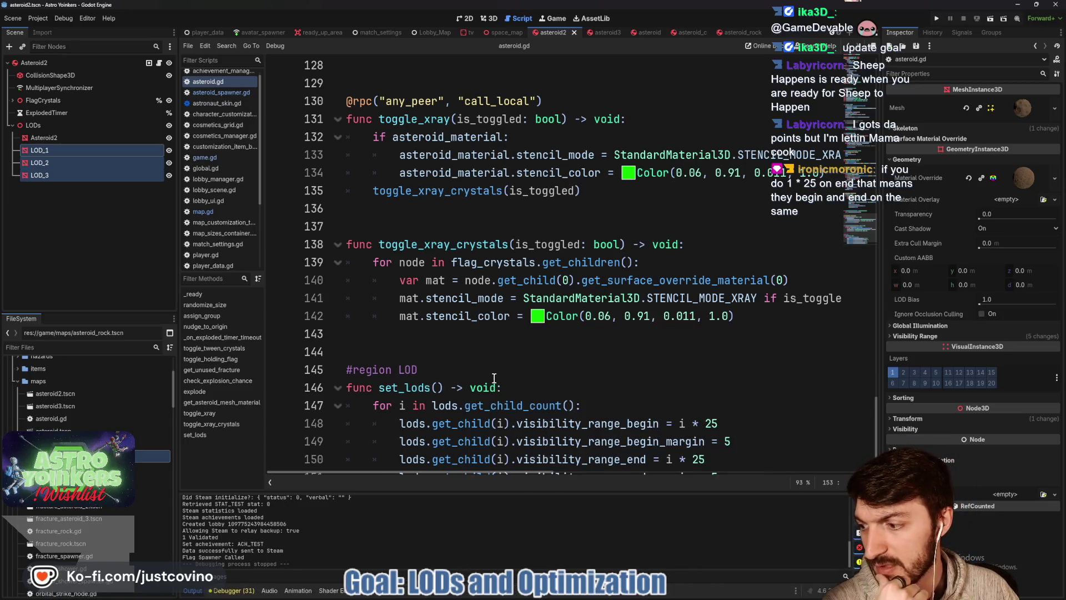
{"action": "scroll", "coordinate": [538, 339], "scroll_direction": "down", "scroll_amount": 1}
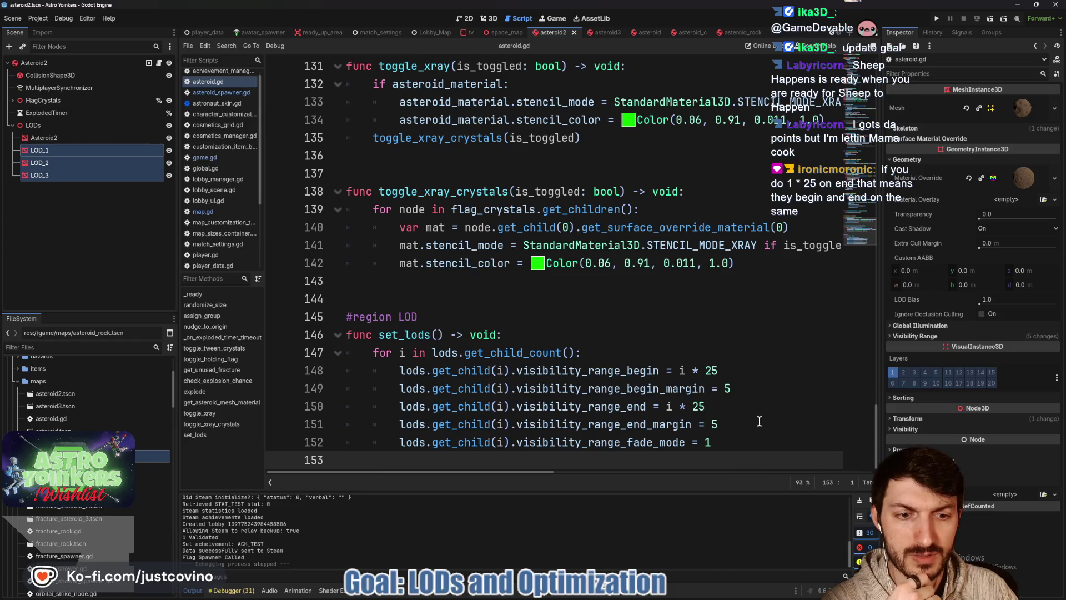
{"action": "left_click", "coordinate": [716, 407]}
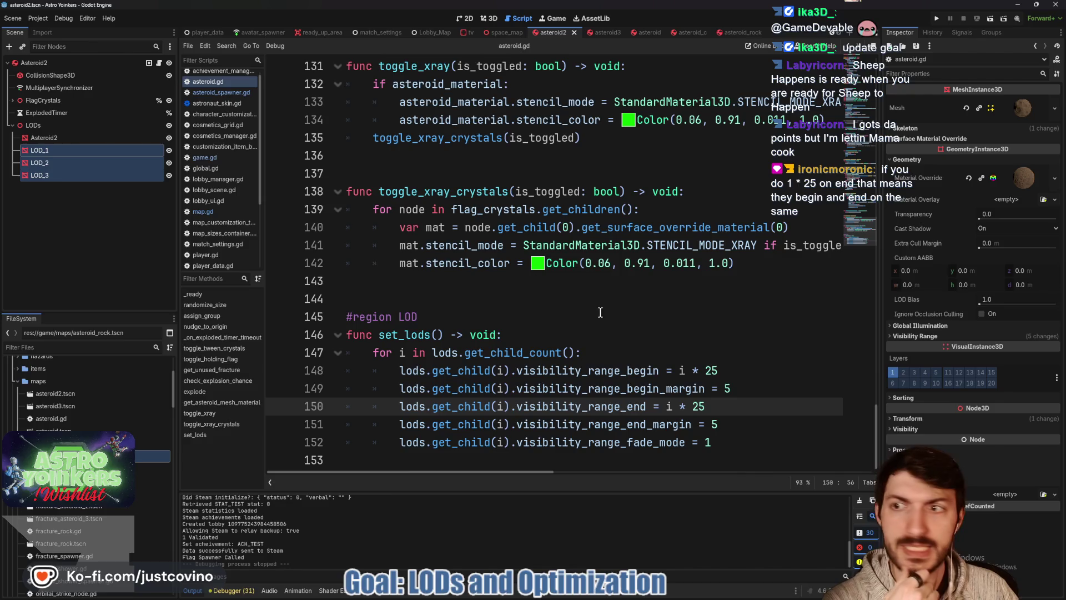
{"action": "left_click", "coordinate": [61, 175]}
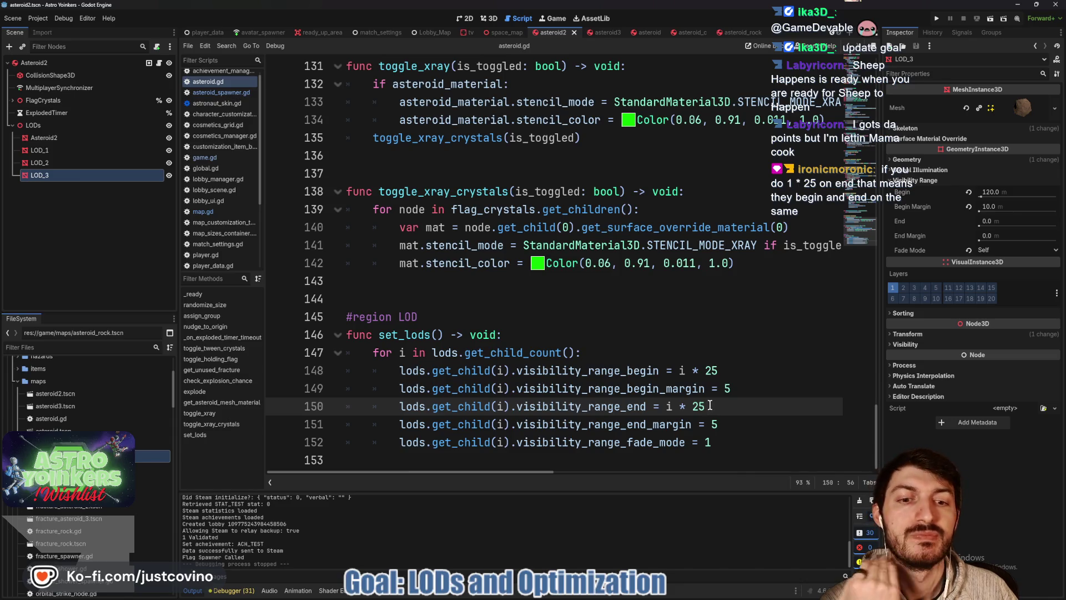
{"action": "left_click", "coordinate": [95, 160]}
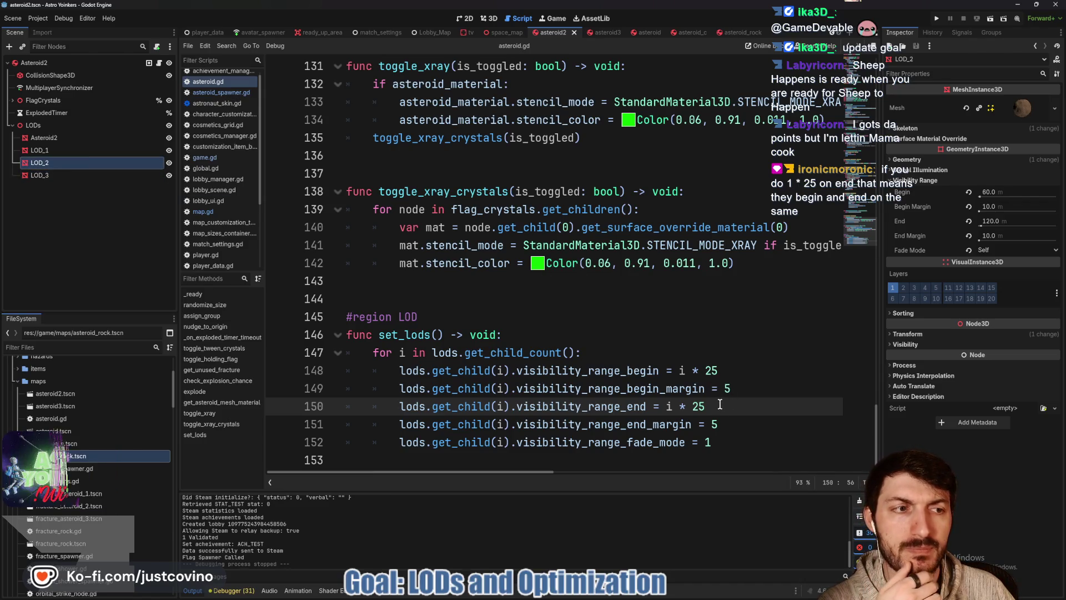
{"action": "left_click", "coordinate": [61, 138]}
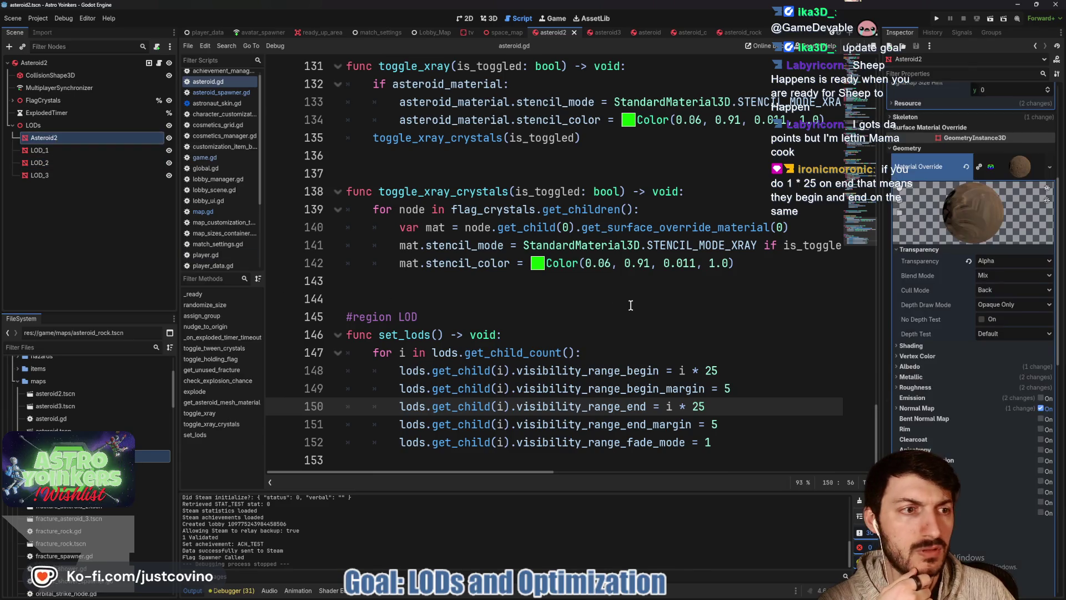
{"action": "left_click", "coordinate": [1023, 167]}
{"action": "scroll", "coordinate": [917, 338], "scroll_direction": "down", "scroll_amount": 2}
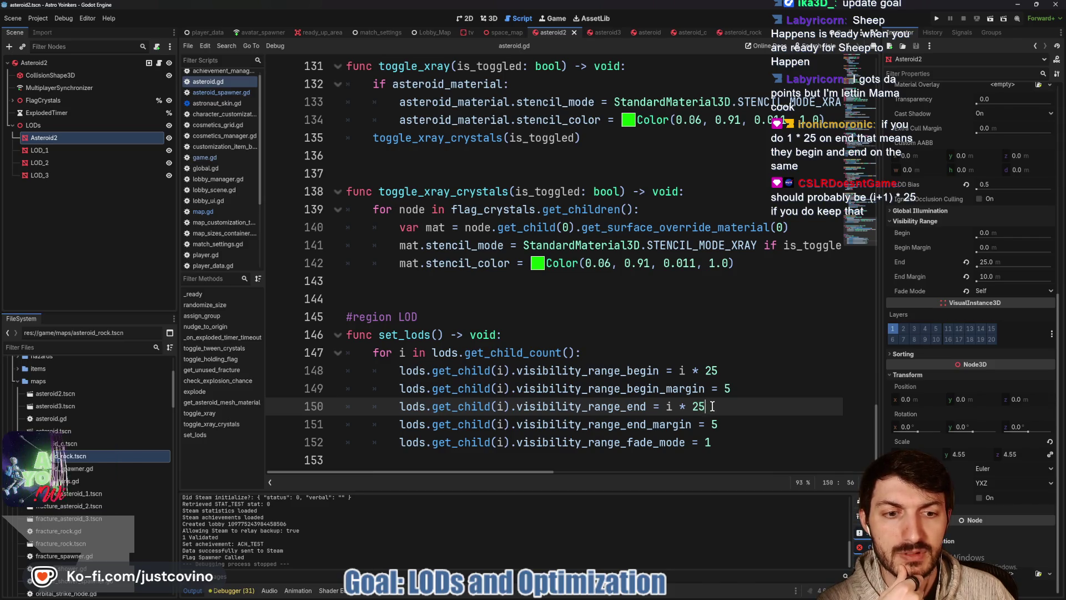
{"action": "left_click", "coordinate": [708, 406]}
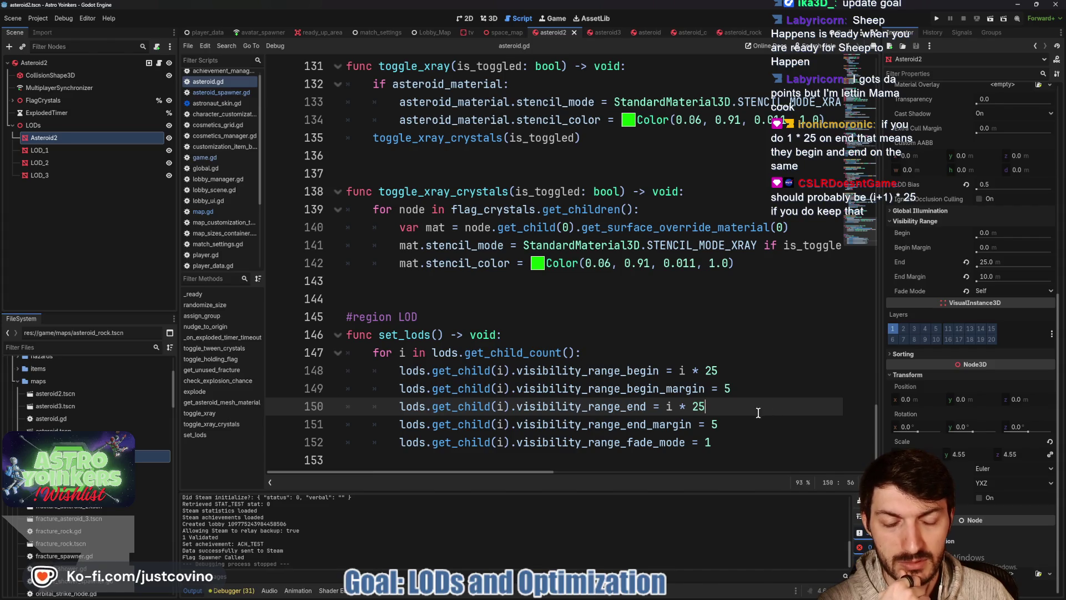
{"action": "left_click_drag", "start_coordinate": [707, 407], "coordinate": [664, 406]}
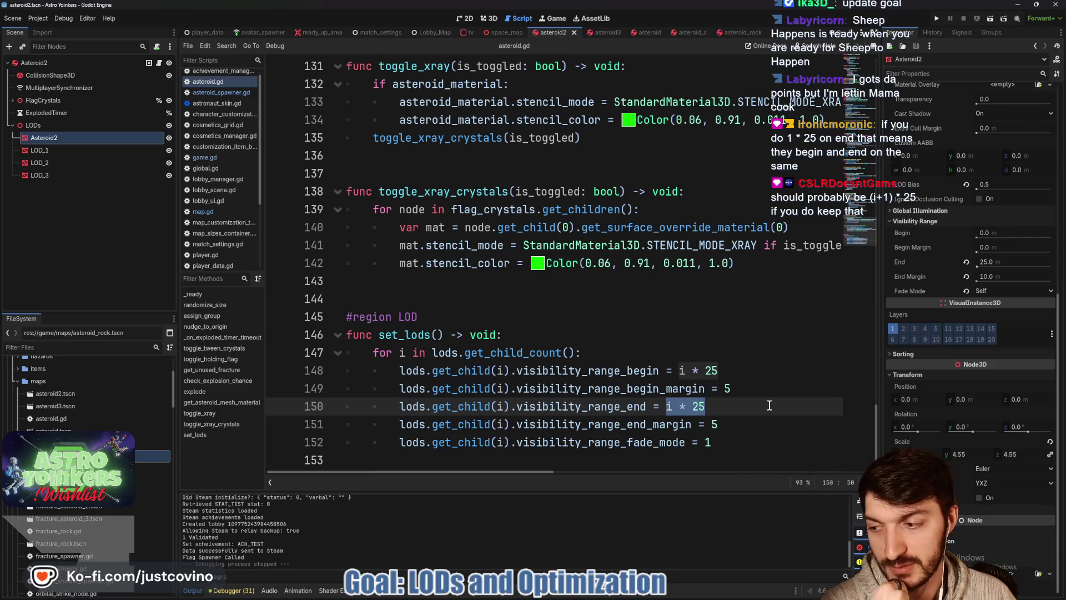
{"action": "left_click", "coordinate": [714, 411]}
{"action": "type", "text": "+1"}
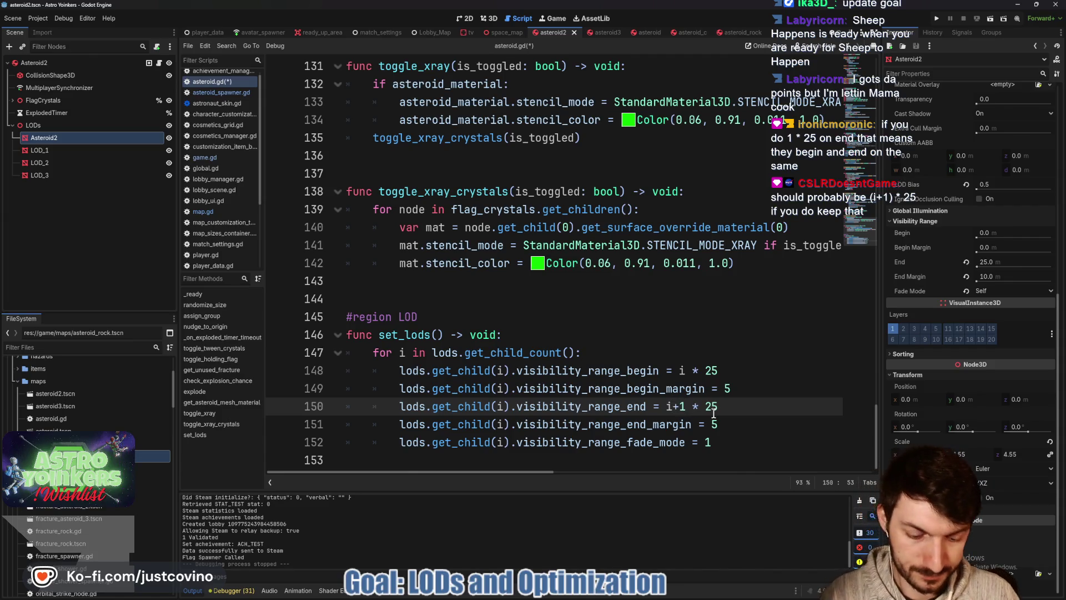
- Change line 150 to visibility_range_end = (i+1) * 25, save, and check the LOD_1 and LOD_2 ranges
{"action": "type", "text": ")"}
{"action": "left_click", "coordinate": [667, 406]}
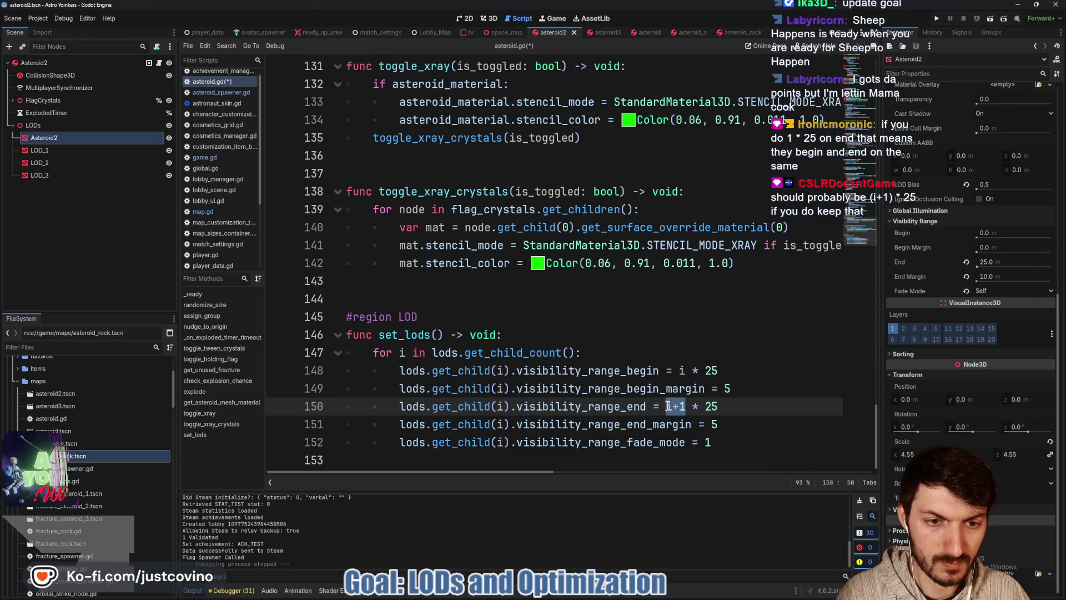
{"action": "type", "text": "("}
{"action": "left_click", "coordinate": [747, 402]}
{"action": "key", "text": "ctrl+s"}
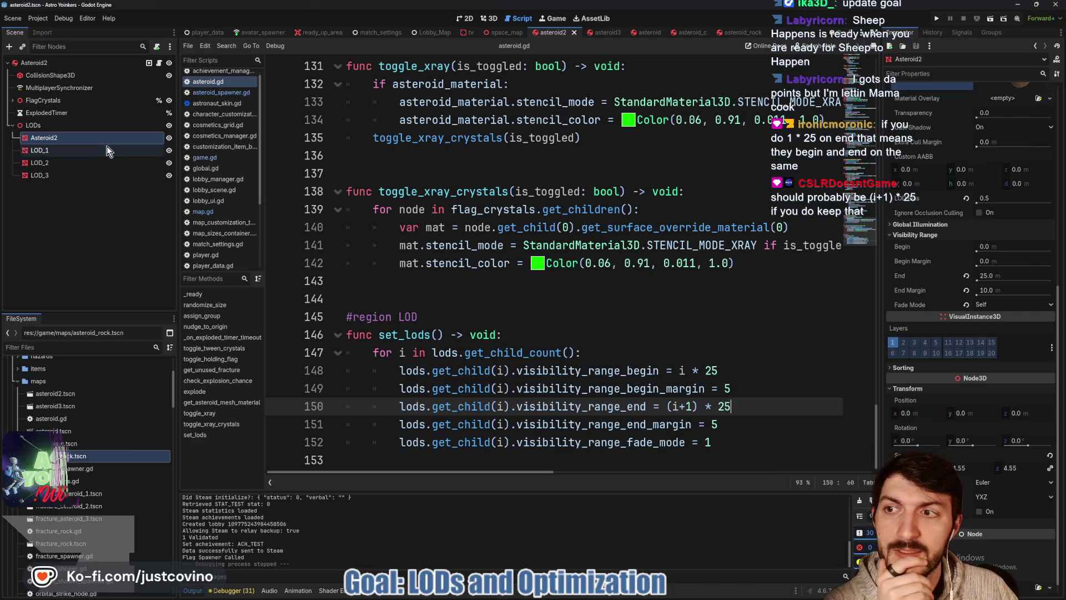
{"action": "left_click", "coordinate": [93, 152]}
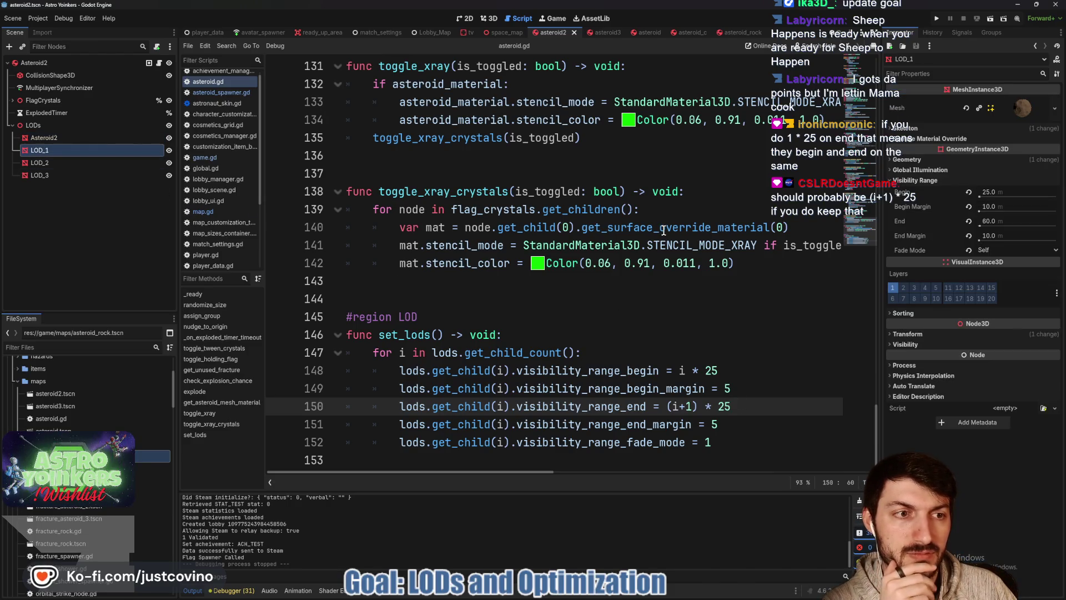
{"action": "left_click", "coordinate": [71, 167]}
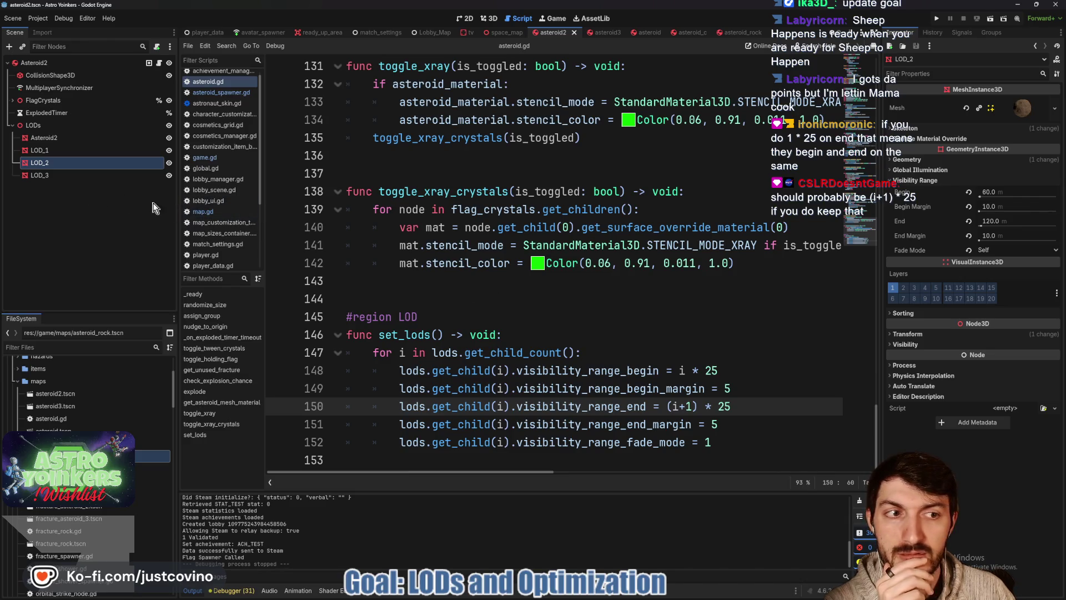
{"action": "left_click", "coordinate": [60, 174]}
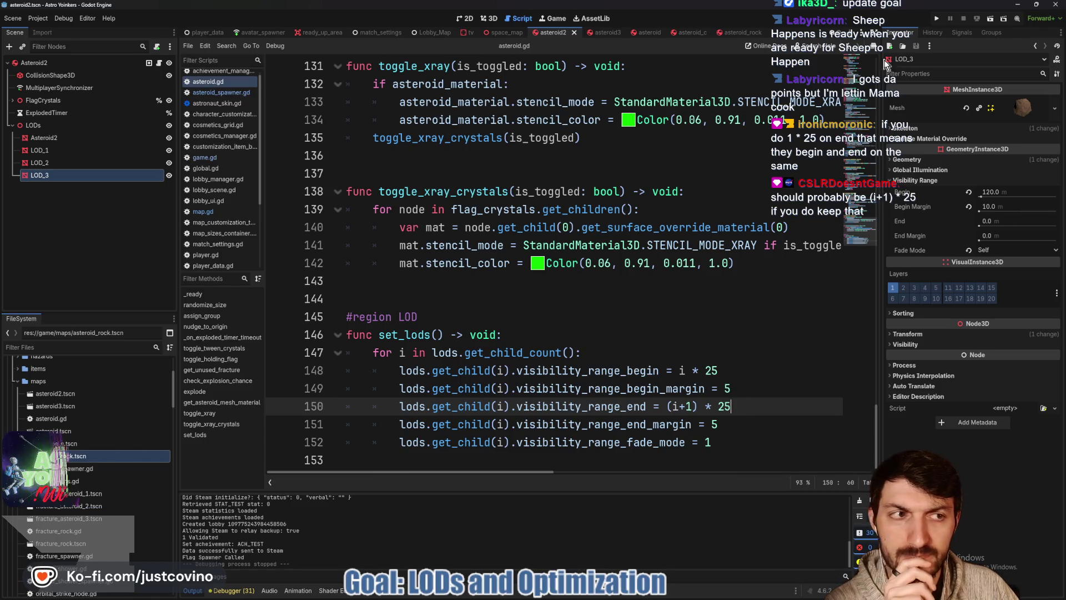
{"action": "left_click", "coordinate": [937, 18]}
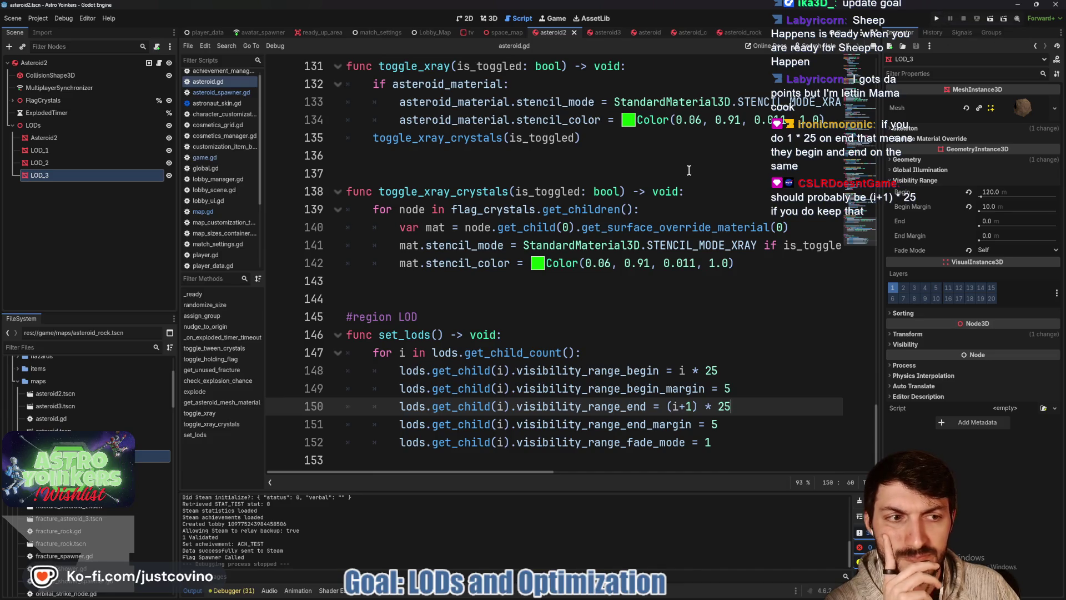
- Run the game, host a lobby, and start moving once the countdown ends
{"action": "left_click", "coordinate": [936, 19]}
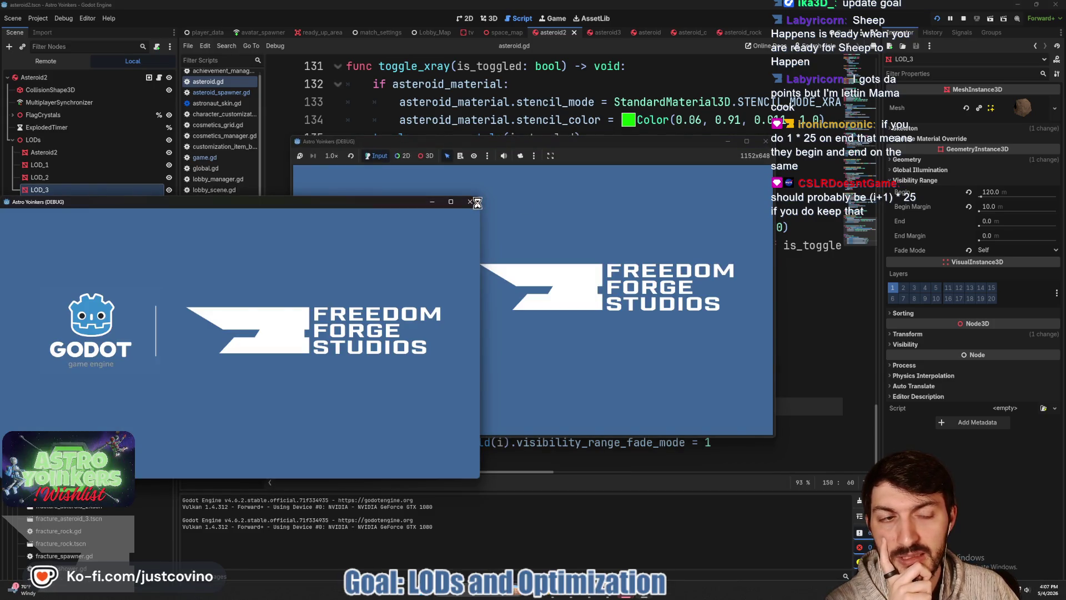
{"action": "left_click", "coordinate": [478, 202]}
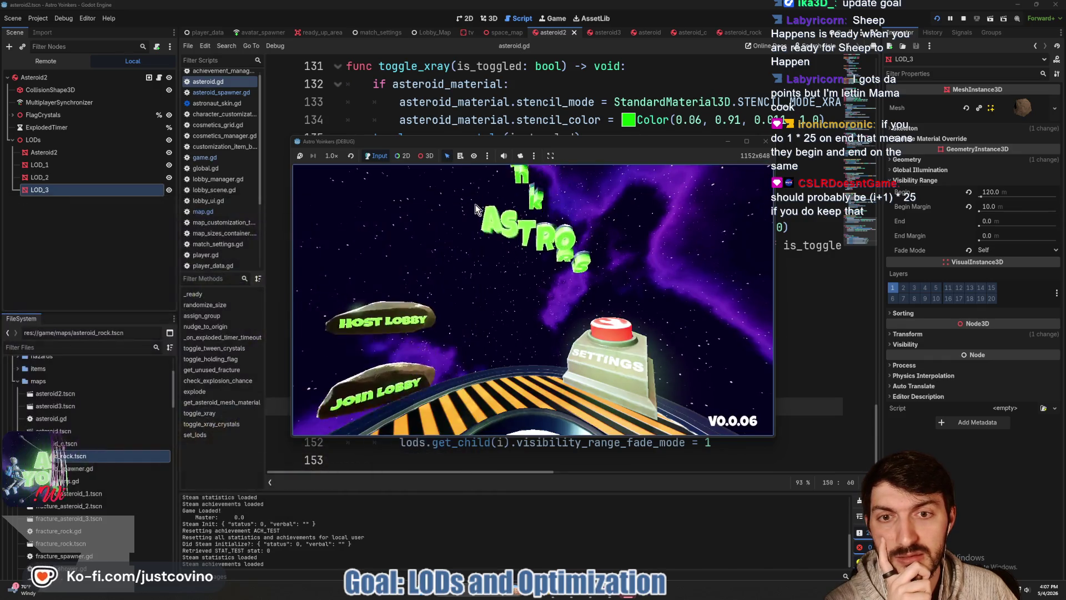
{"action": "left_click", "coordinate": [381, 265]}
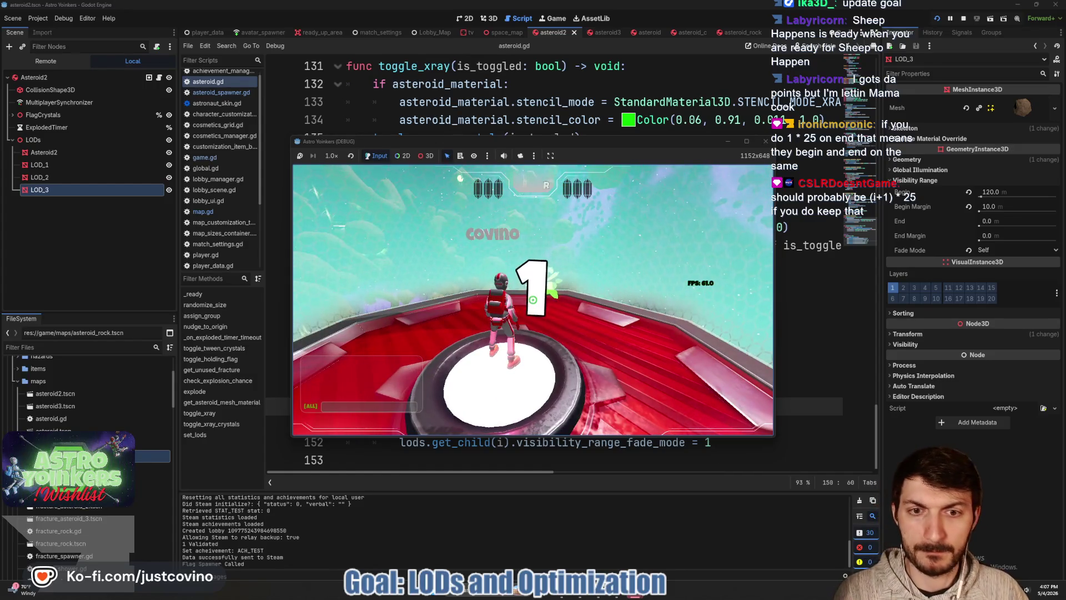
{"action": "key", "text": "w"}
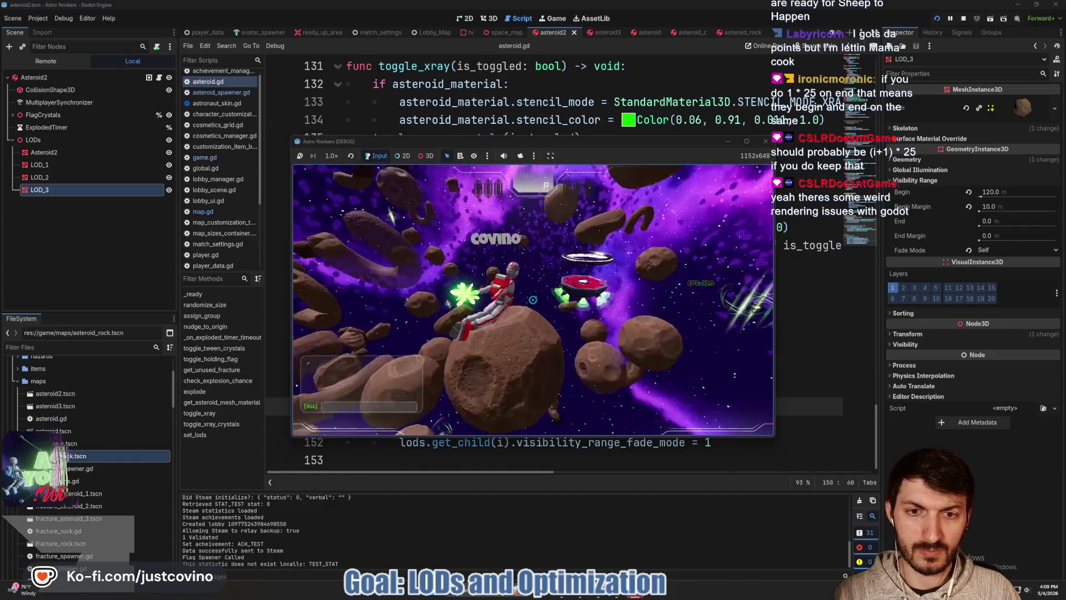
- Stop the running game with F8 after checking the LOD fade distances
{"action": "key", "text": "F8"}
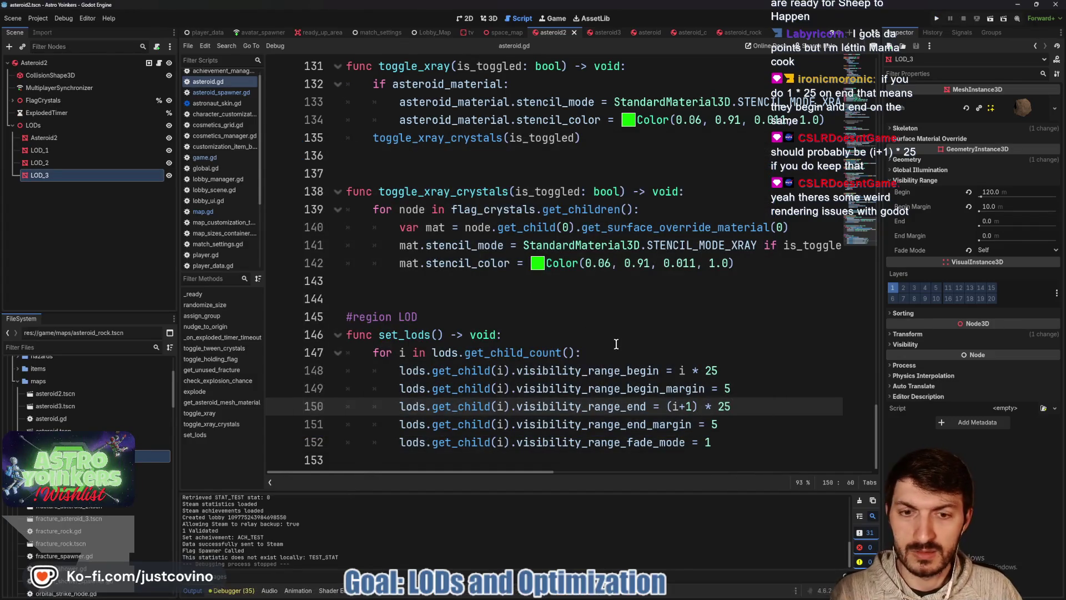
- Change the begin and end margins on lines 149 and 151 from 5 to 1, then save asteroid.gd
{"action": "double_click", "coordinate": [724, 426]}
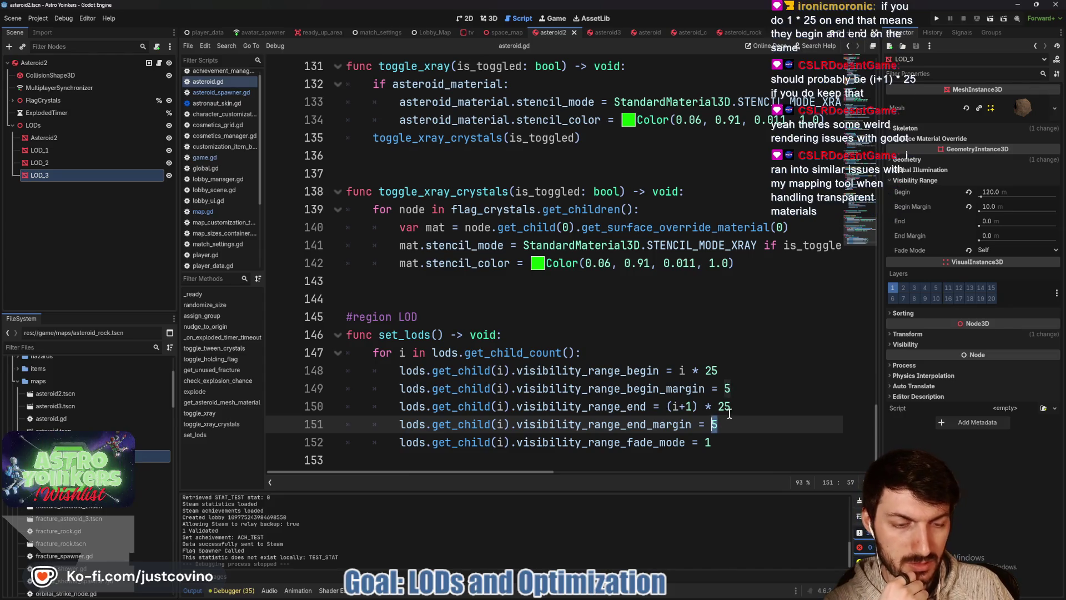
{"action": "type", "text": "1"}
{"action": "double_click", "coordinate": [725, 389]}
{"action": "type", "text": "1"}
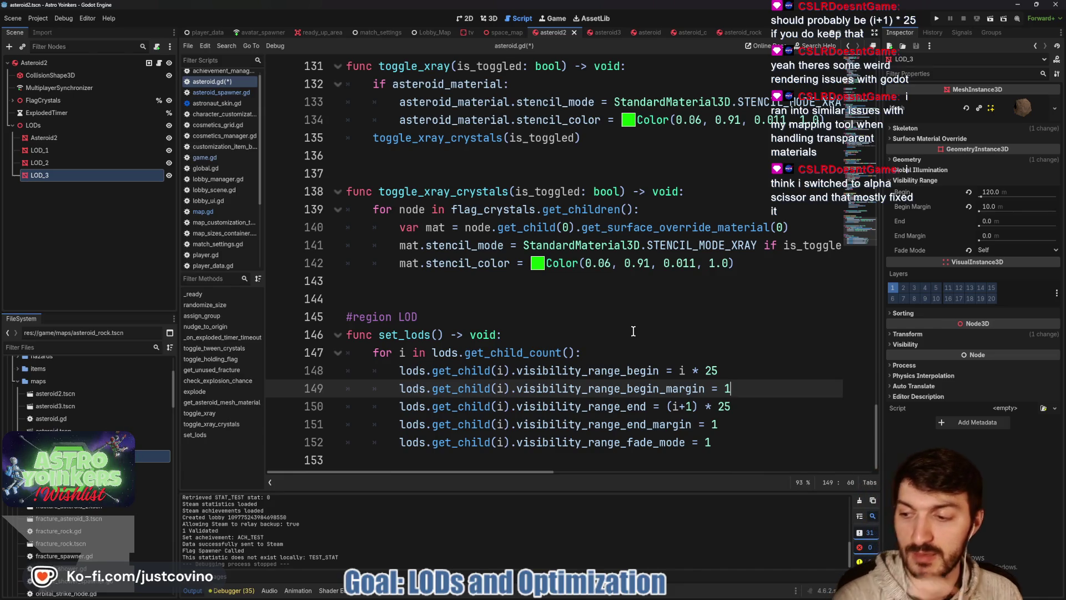
{"action": "key", "text": "ctrl+s"}
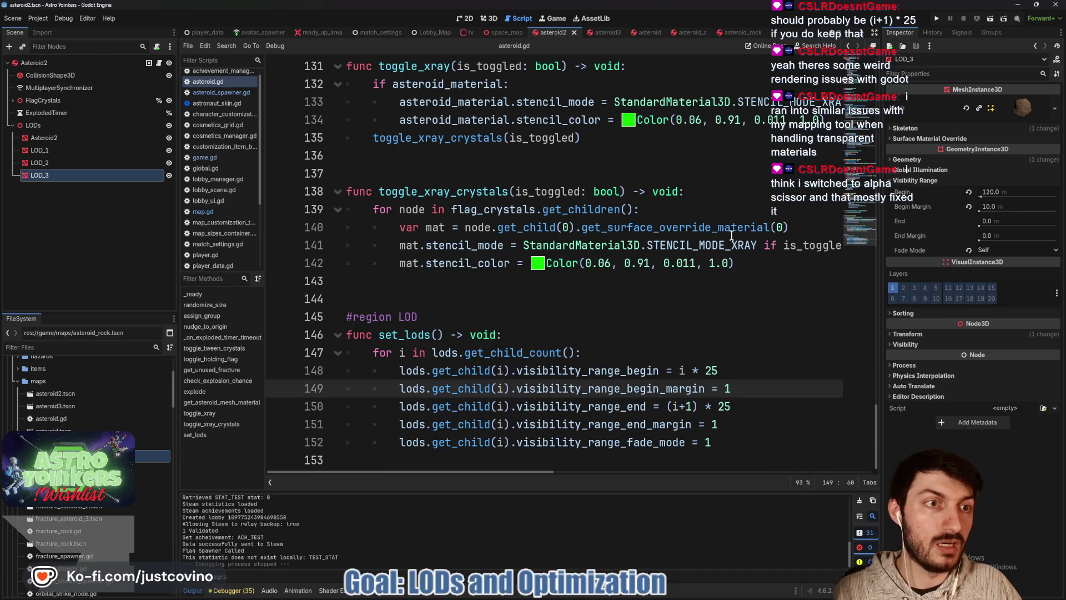
{"action": "left_click", "coordinate": [55, 139]}
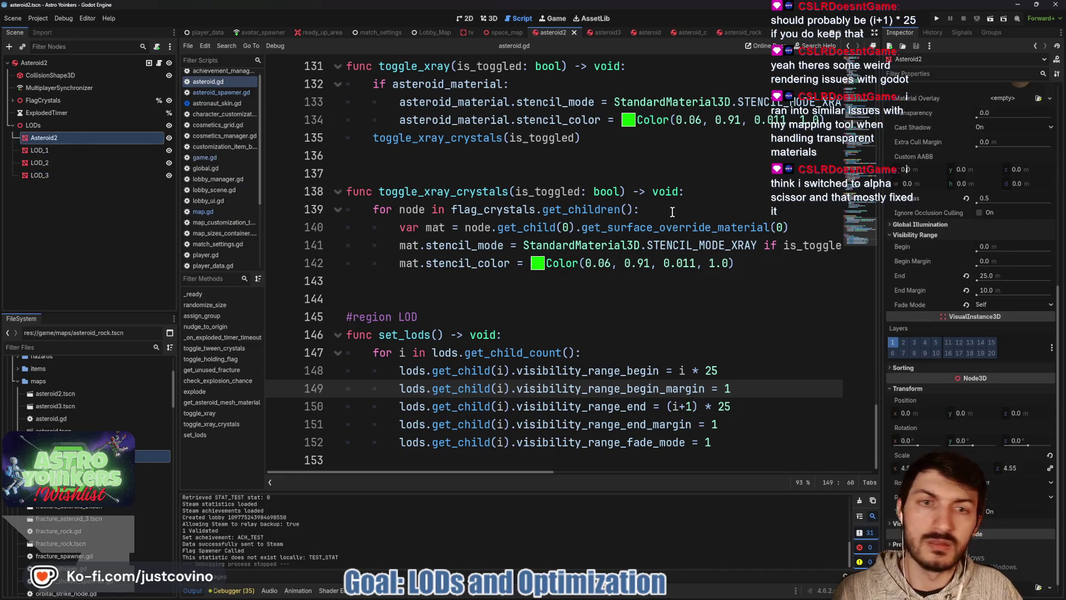
- Set Asteroid2's override material to Alpha Scissor, save asteroid2, and inspect LOD_1's material override
{"action": "scroll", "coordinate": [972, 211], "scroll_direction": "up", "scroll_amount": 3}
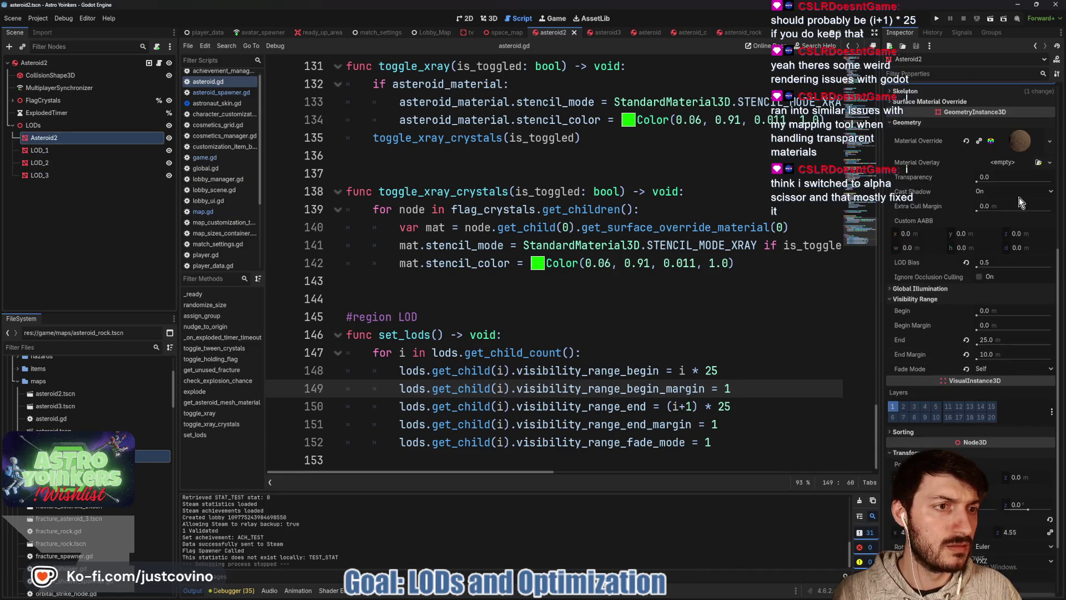
{"action": "left_click", "coordinate": [1025, 139]}
{"action": "left_click", "coordinate": [1014, 234]}
{"action": "left_click", "coordinate": [1003, 262]}
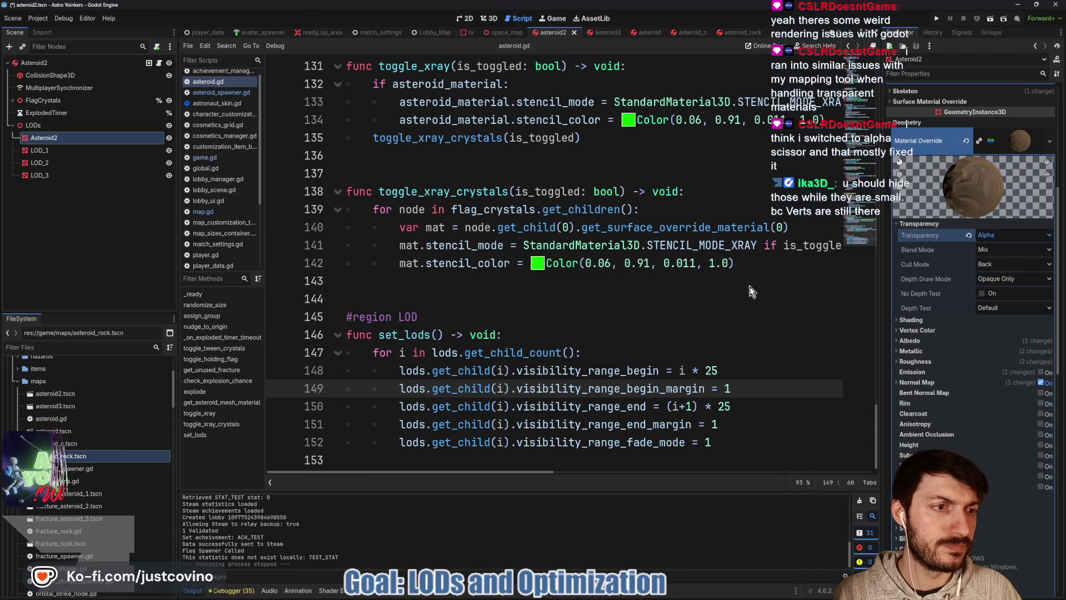
{"action": "left_click", "coordinate": [608, 315]}
{"action": "key", "text": "ctrl+s"}
{"action": "left_click", "coordinate": [62, 154]}
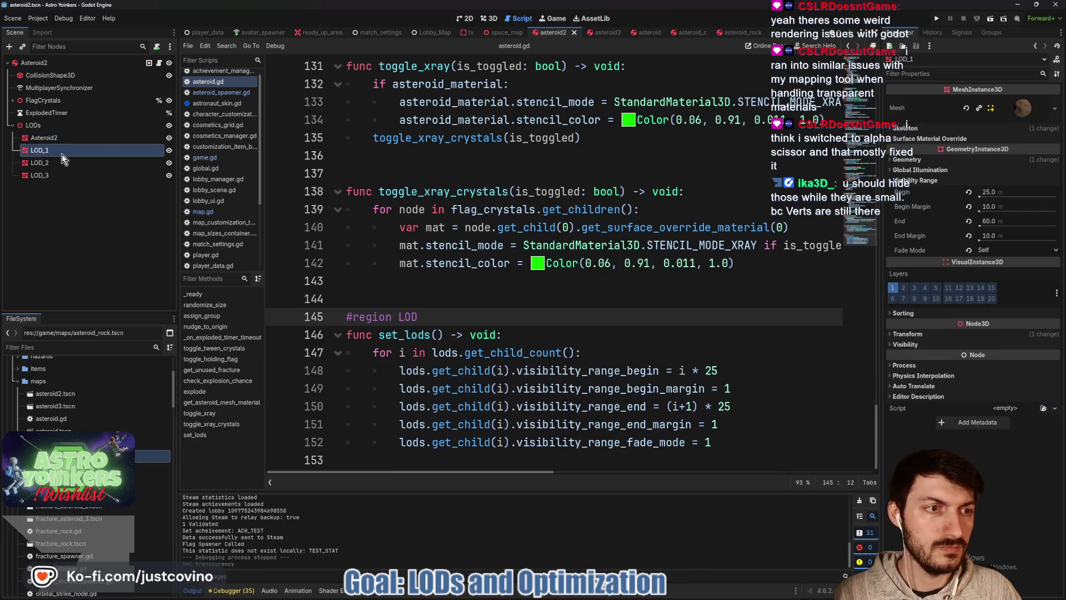
{"action": "left_click", "coordinate": [929, 161]}
{"action": "left_click", "coordinate": [1011, 186]}
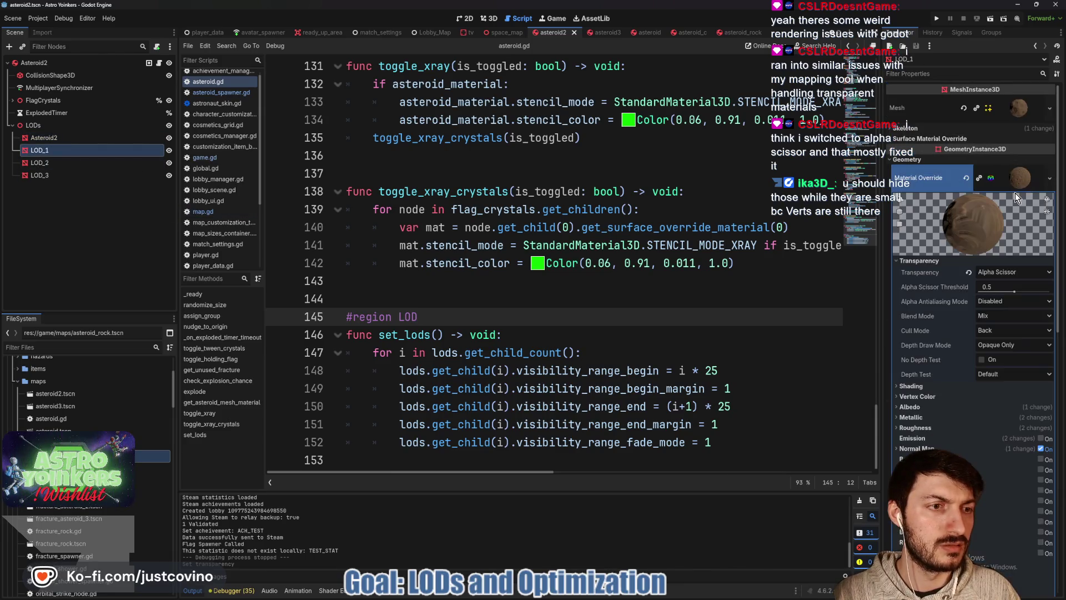
- Set the asteroid3 mesh's material transparency to Alpha Scissor and save the scene
{"action": "left_click", "coordinate": [602, 35]}
{"action": "left_click", "coordinate": [53, 141]}
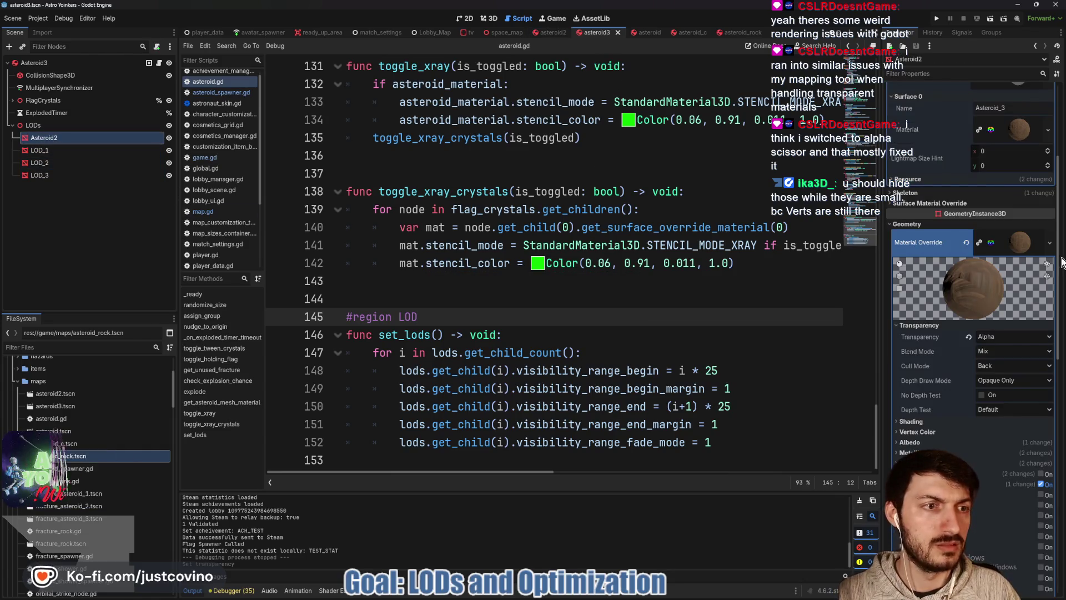
{"action": "left_click", "coordinate": [1013, 337]}
{"action": "left_click", "coordinate": [1005, 370]}
{"action": "key", "text": "ctrl+s"}
- Use Alpha Scissor transparency on AsteroidMesh (asteroid) and Donut_Asteroid (asteroid_c), saving asteroid_c
{"action": "left_click", "coordinate": [645, 33]}
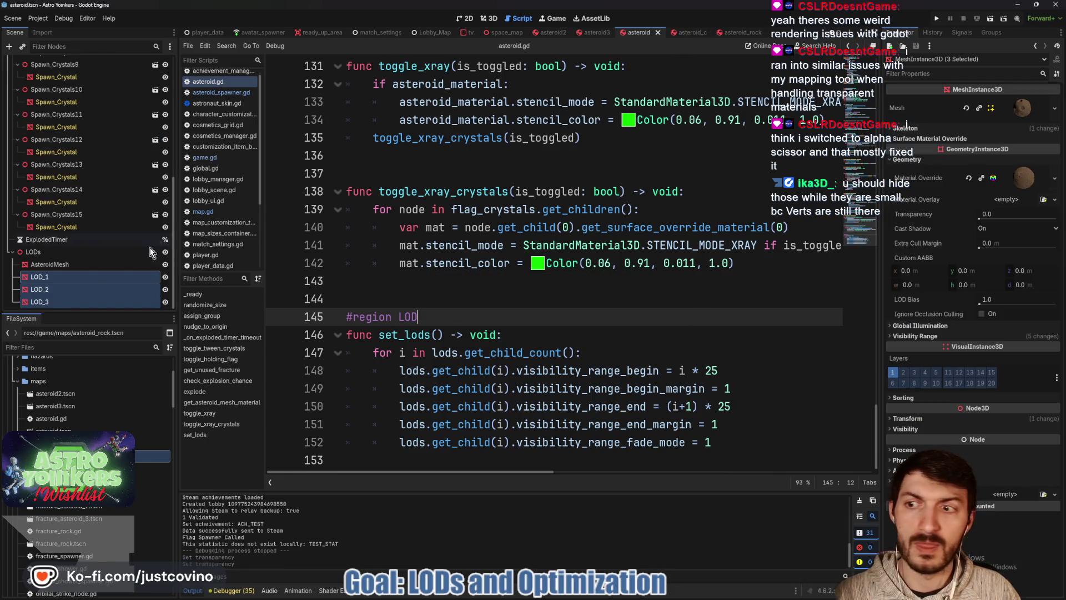
{"action": "left_click", "coordinate": [62, 263]}
{"action": "left_click", "coordinate": [995, 284]}
{"action": "left_click", "coordinate": [994, 308]}
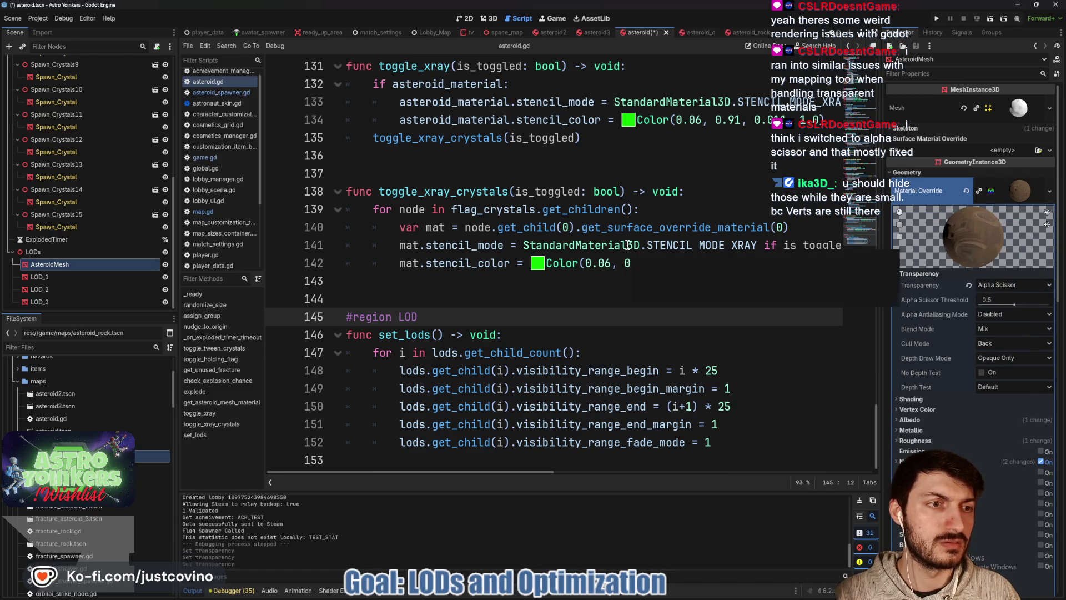
{"action": "left_click", "coordinate": [686, 32]}
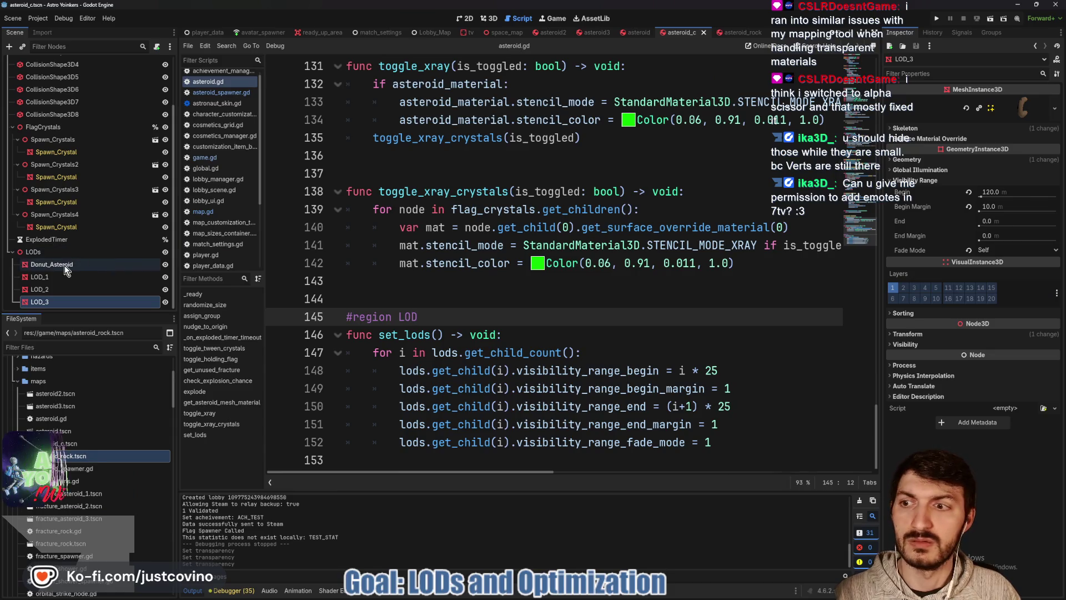
{"action": "left_click", "coordinate": [51, 264]}
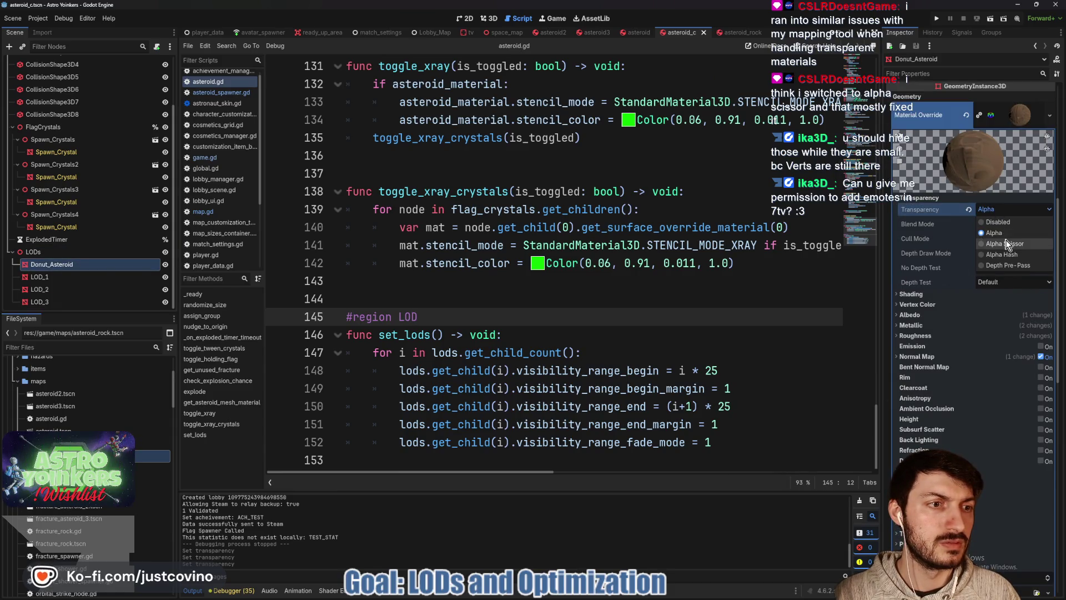
{"action": "left_click", "coordinate": [999, 245]}
{"action": "key", "text": "ctrl+s"}
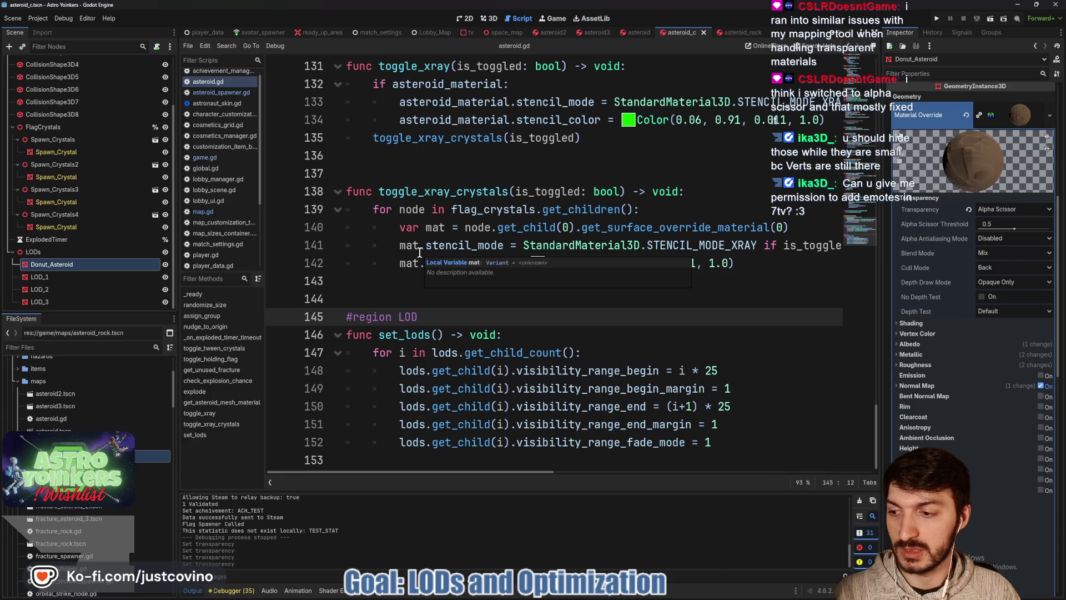
- Give asteroid_rock's Asteroid mesh an Alpha Scissor override material and save the scene
{"action": "left_click", "coordinate": [728, 33]}
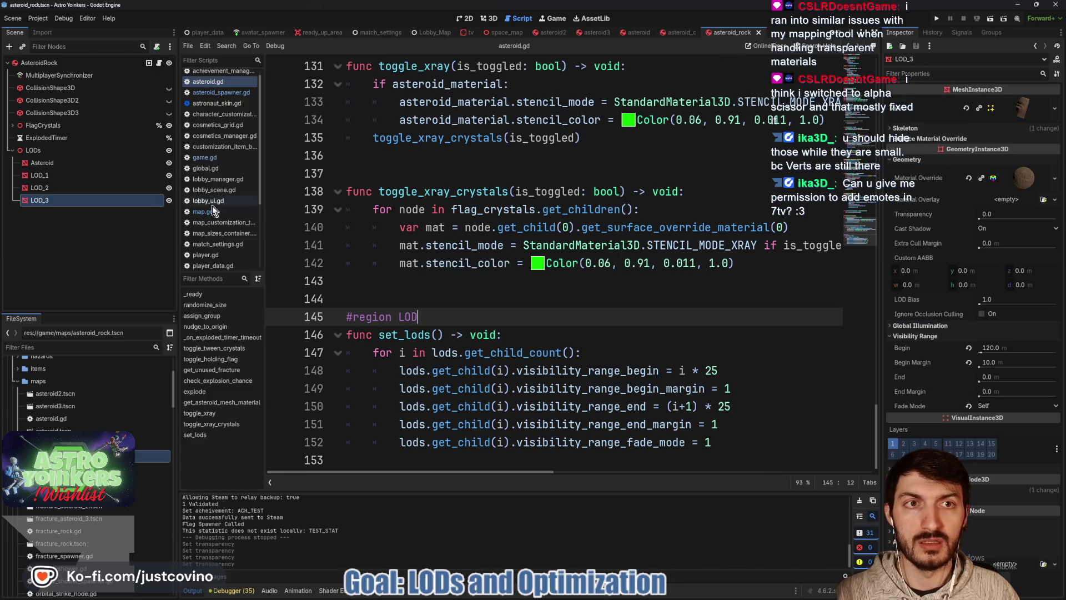
{"action": "left_click", "coordinate": [42, 163]}
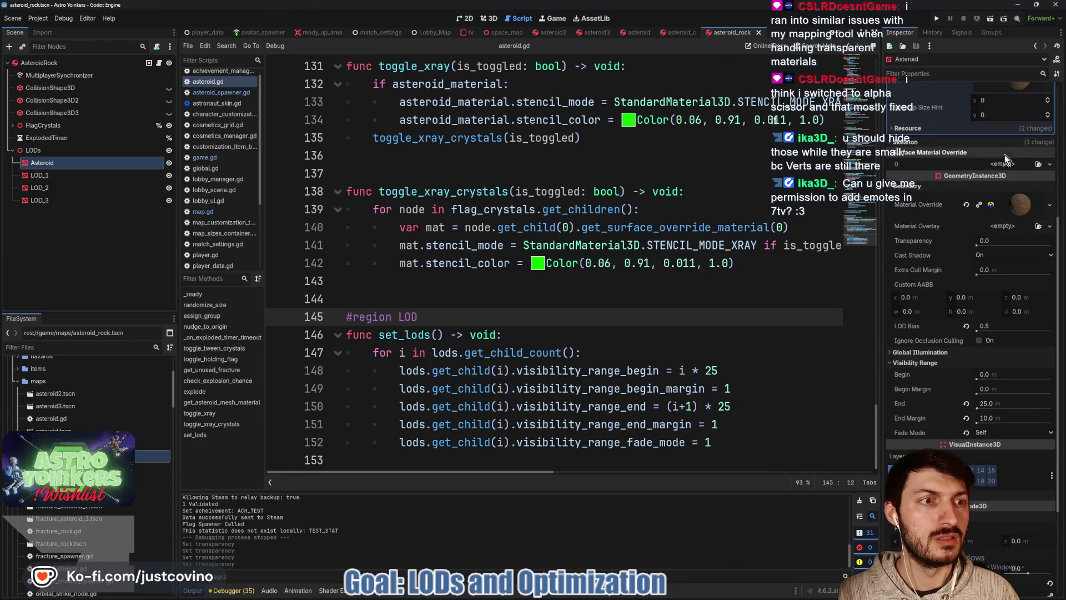
{"action": "left_click", "coordinate": [1015, 205]}
{"action": "left_click", "coordinate": [1005, 332]}
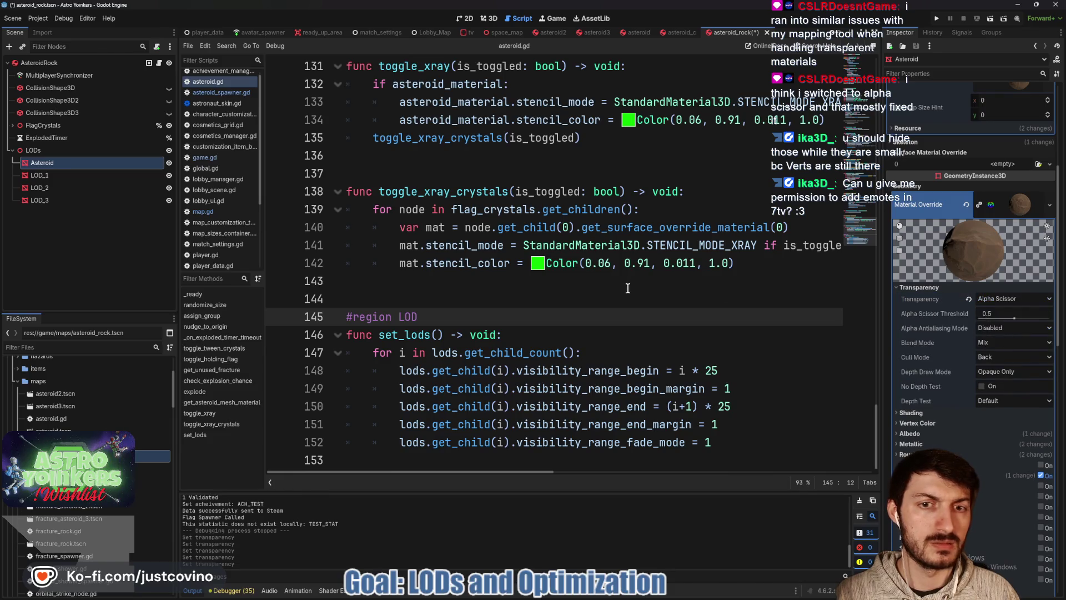
{"action": "key", "text": "ctrl+s"}
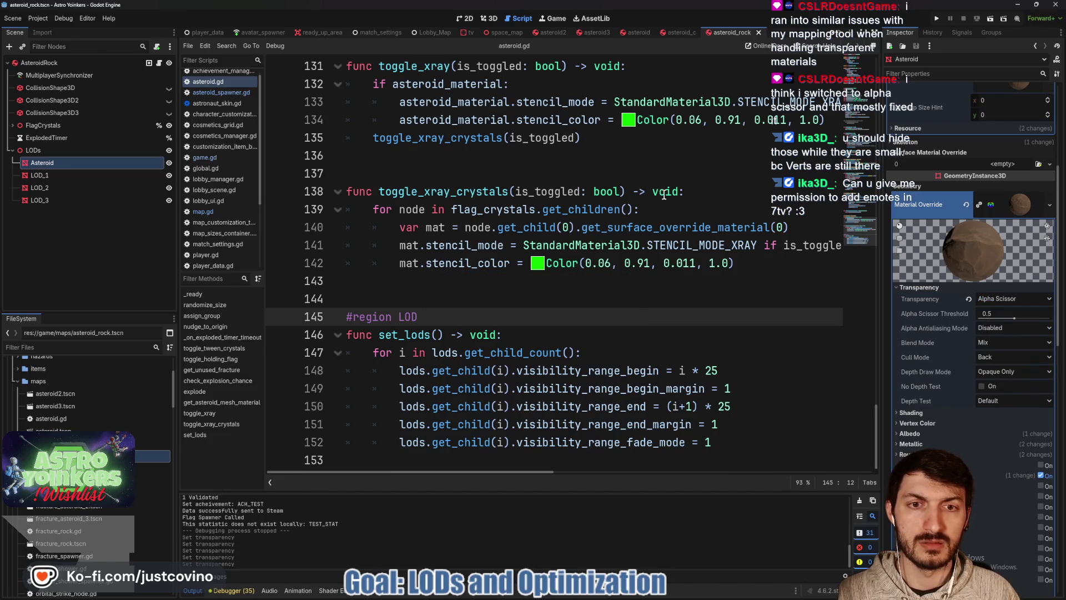
- Review the toggle_tween_crystals function and its is_holding_flag usage on line 88
{"action": "scroll", "coordinate": [638, 216], "scroll_direction": "up", "scroll_amount": 4}
{"action": "scroll", "coordinate": [473, 228], "scroll_direction": "up", "scroll_amount": 4}
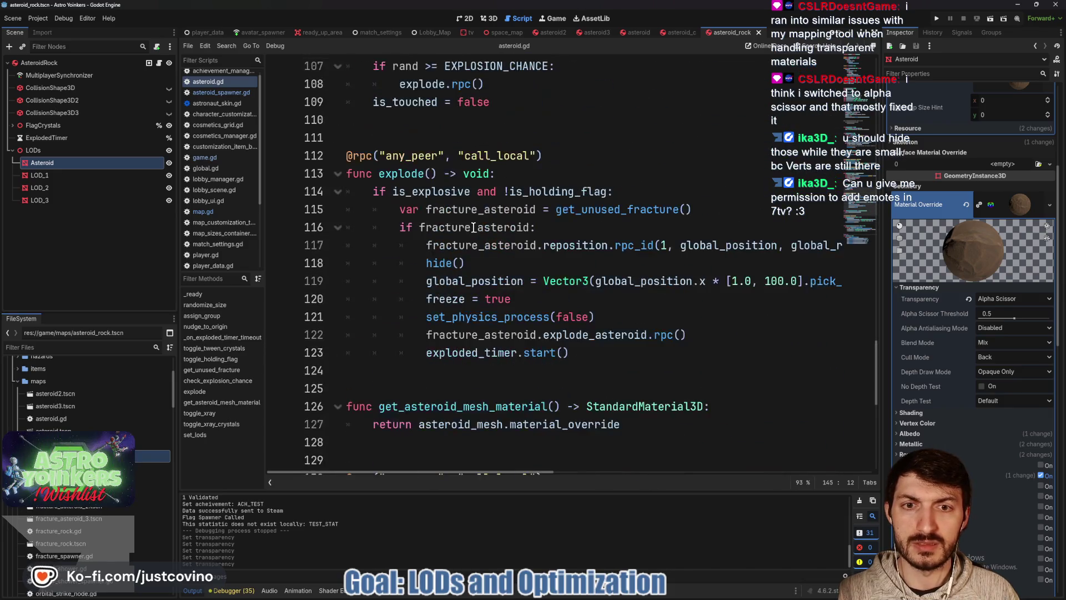
{"action": "scroll", "coordinate": [510, 198], "scroll_direction": "up", "scroll_amount": 4}
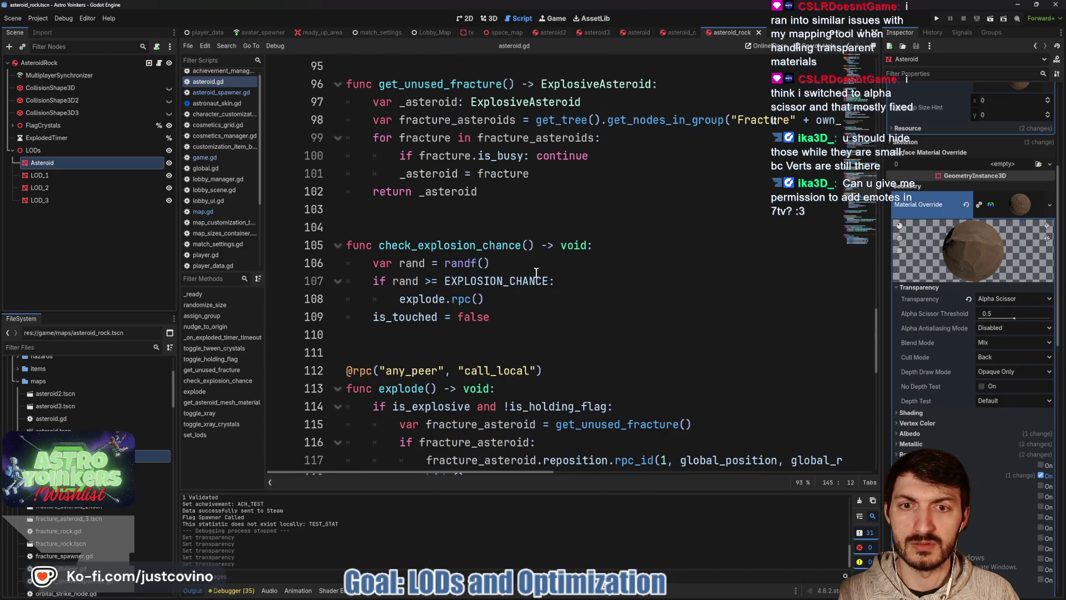
{"action": "scroll", "coordinate": [524, 245], "scroll_direction": "up", "scroll_amount": 5}
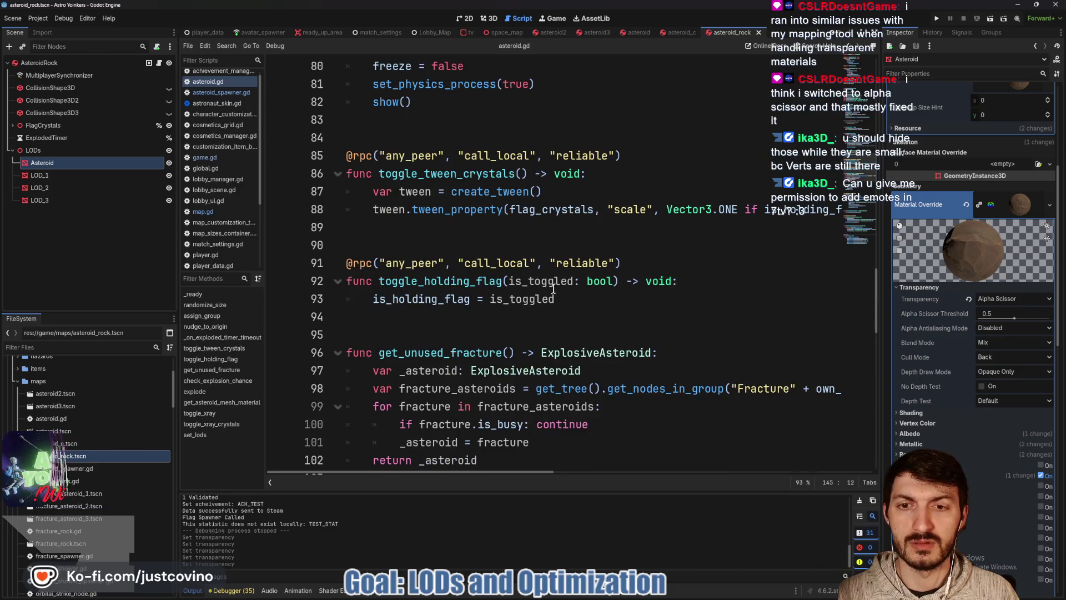
{"action": "scroll", "coordinate": [577, 284], "scroll_direction": "up", "scroll_amount": 2}
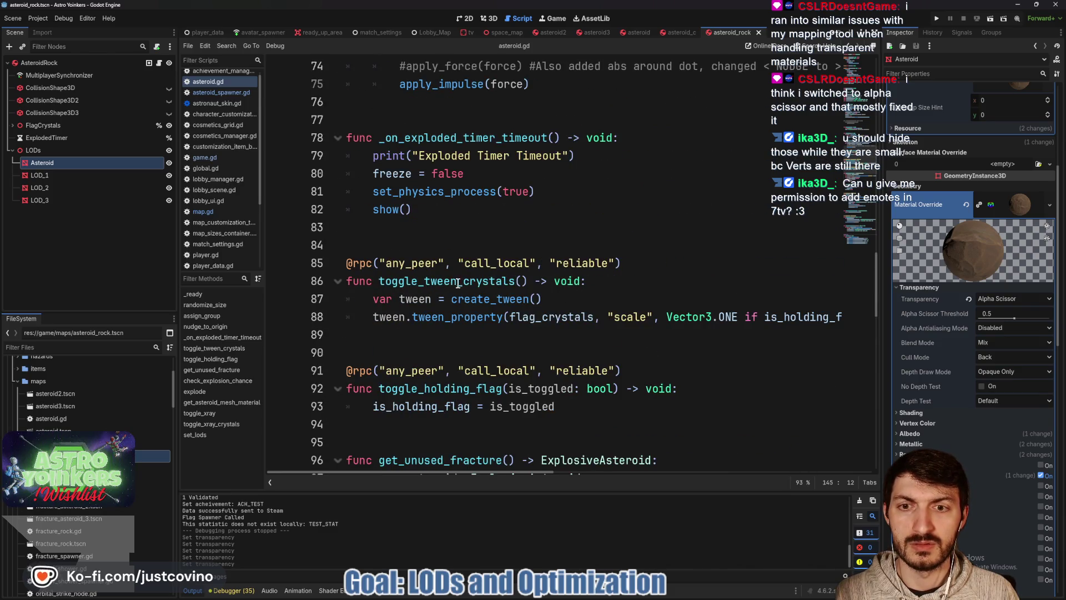
{"action": "double_click", "coordinate": [431, 282]}
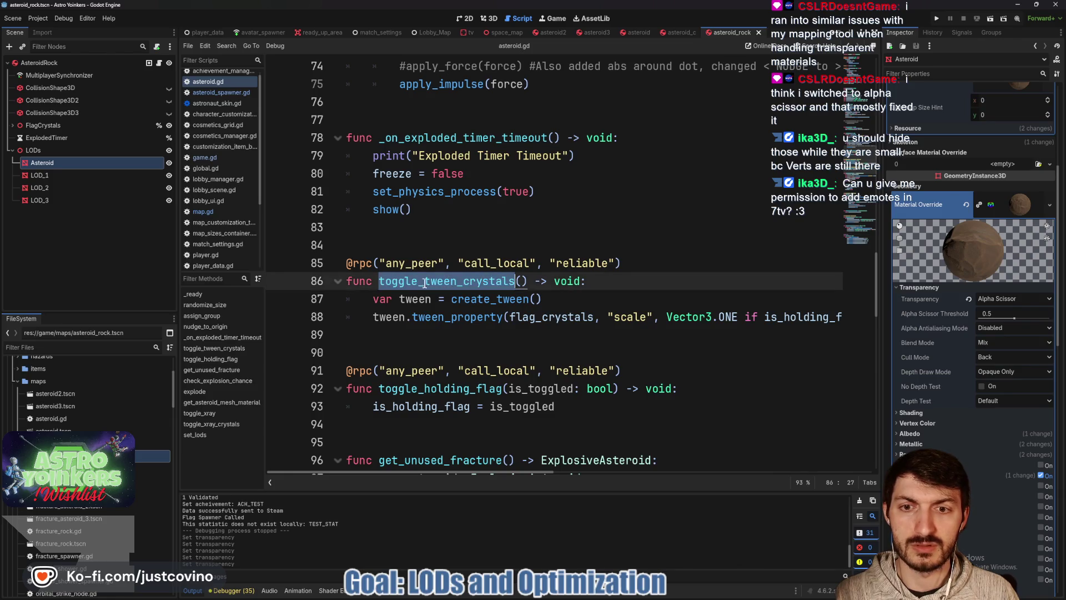
{"action": "scroll", "coordinate": [565, 286], "scroll_direction": "up", "scroll_amount": 4}
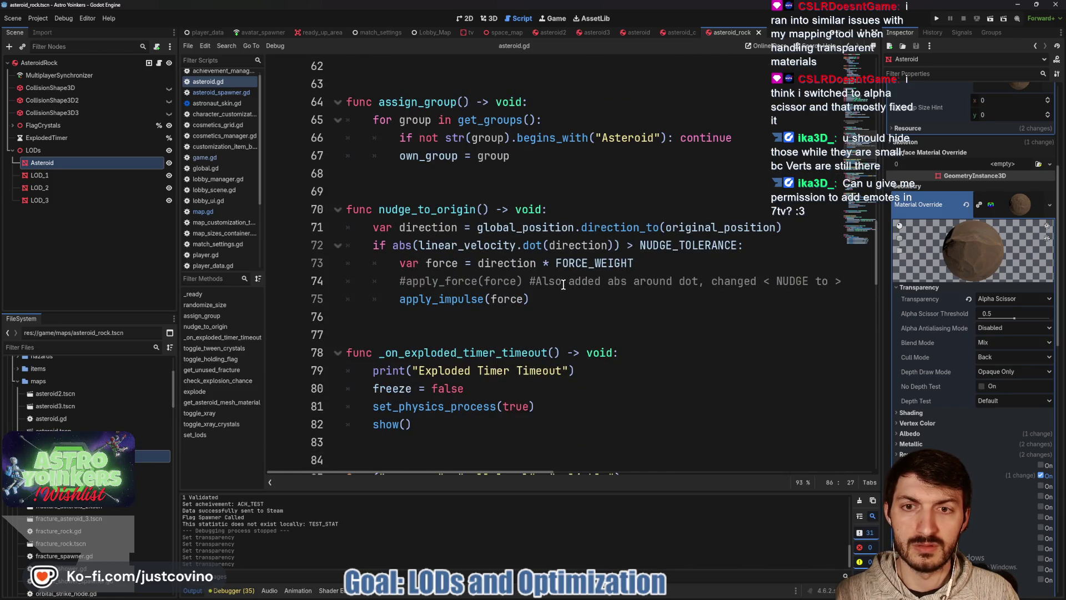
{"action": "scroll", "coordinate": [563, 284], "scroll_direction": "up", "scroll_amount": 1}
{"action": "scroll", "coordinate": [563, 284], "scroll_direction": "down", "scroll_amount": 5}
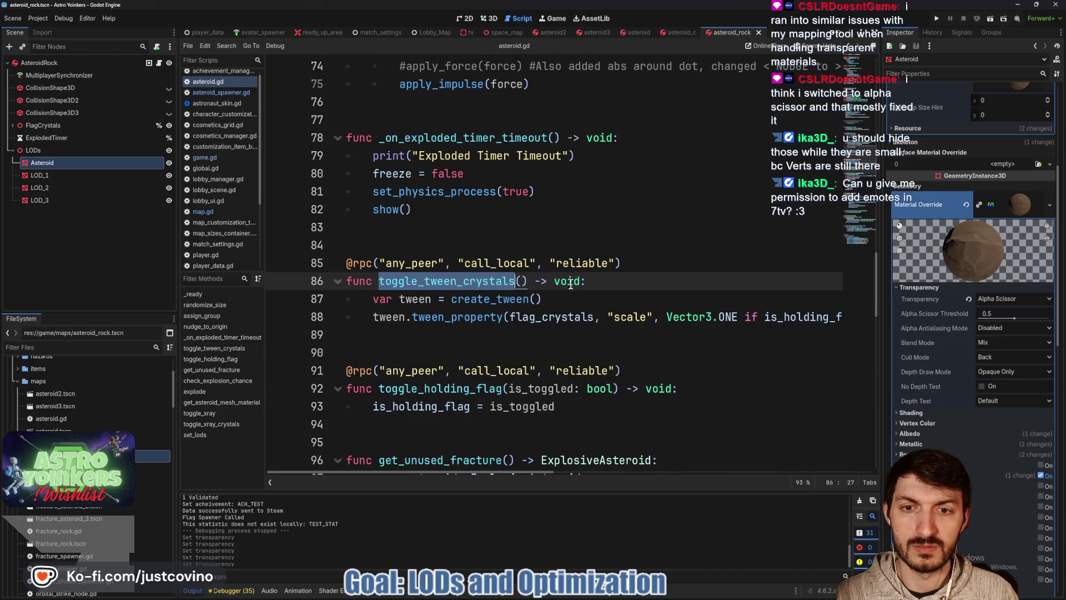
{"action": "scroll", "coordinate": [624, 276], "scroll_direction": "down", "scroll_amount": 1}
{"action": "scroll", "coordinate": [624, 276], "scroll_direction": "right", "scroll_amount": 3}
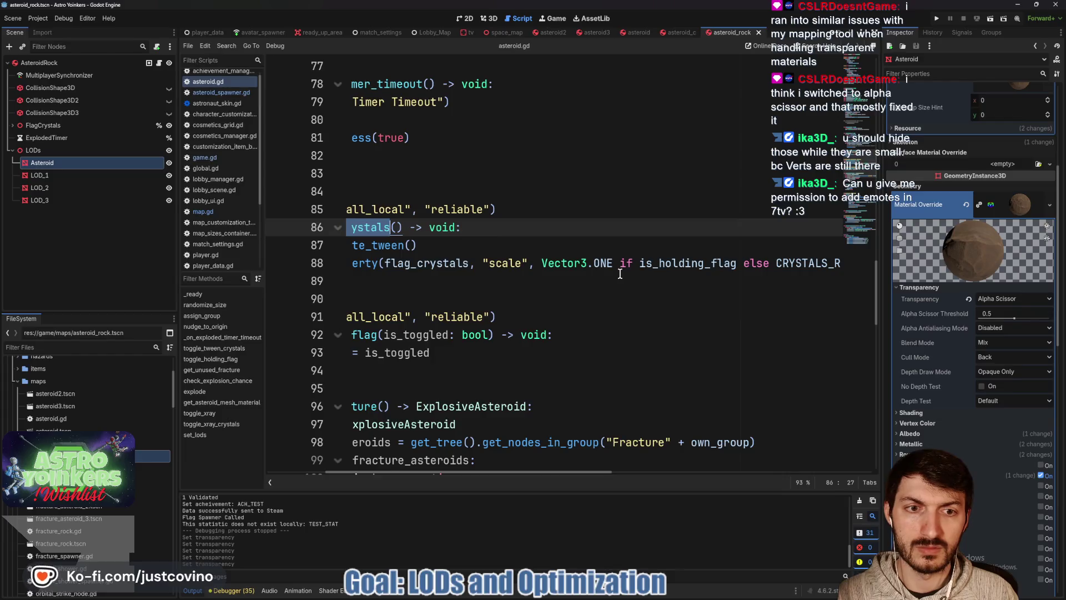
{"action": "double_click", "coordinate": [669, 264]}
{"action": "scroll", "coordinate": [670, 264], "scroll_direction": "left", "scroll_amount": 3}
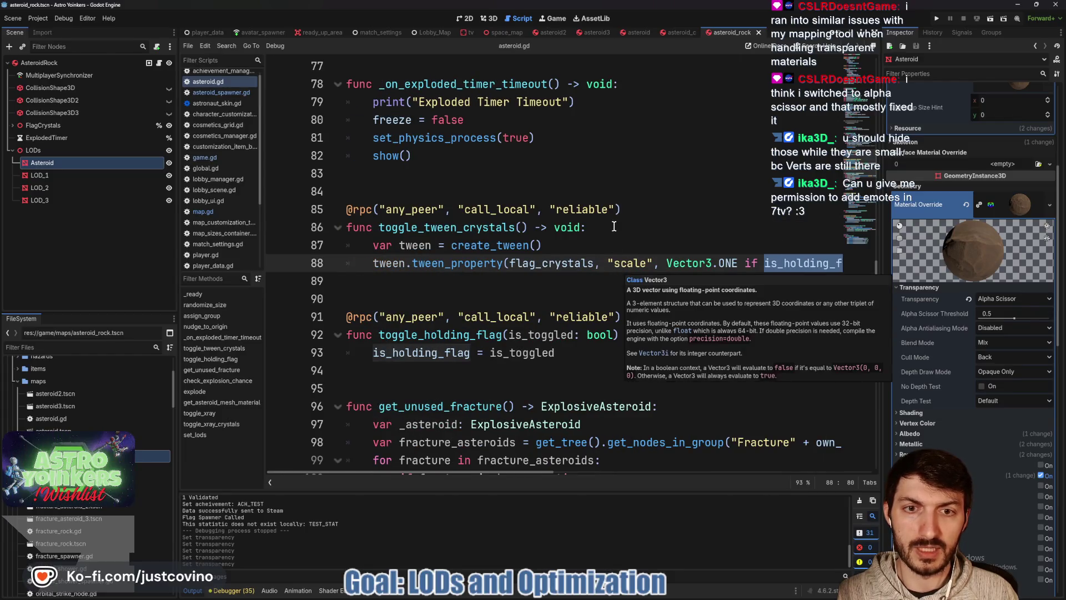
- Add 'flag_crystals.visible = is_holding_flag' inside toggle_tween_crystals and save asteroid.gd
{"action": "left_click", "coordinate": [614, 227]}
{"action": "key", "text": "Return"}
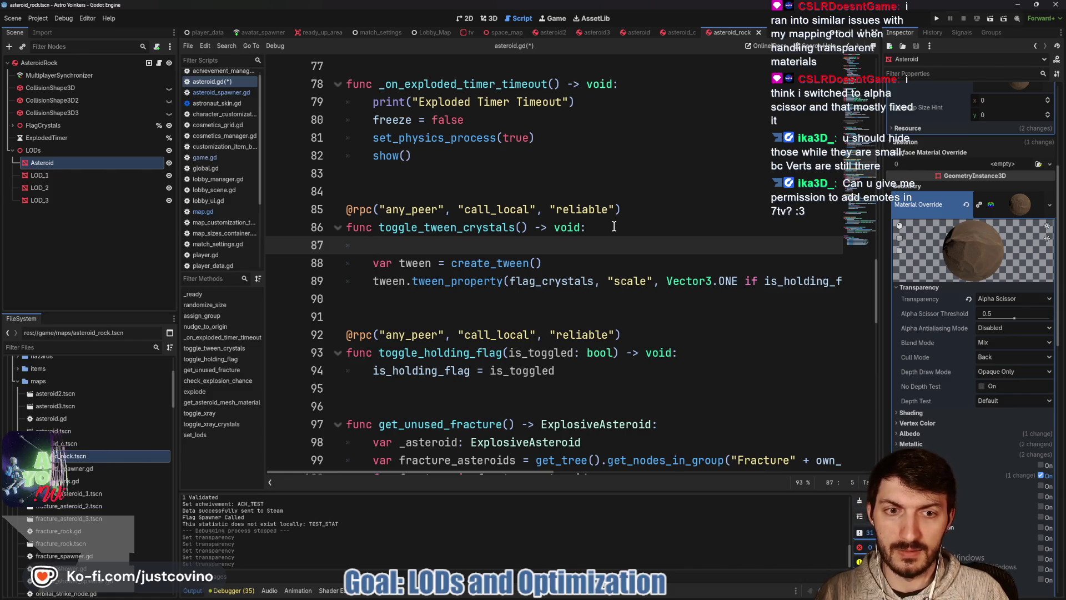
{"action": "type", "text": "flag"}
{"action": "key", "text": "Return"}
{"action": "type", "text": ".vi"}
{"action": "key", "text": "Return"}
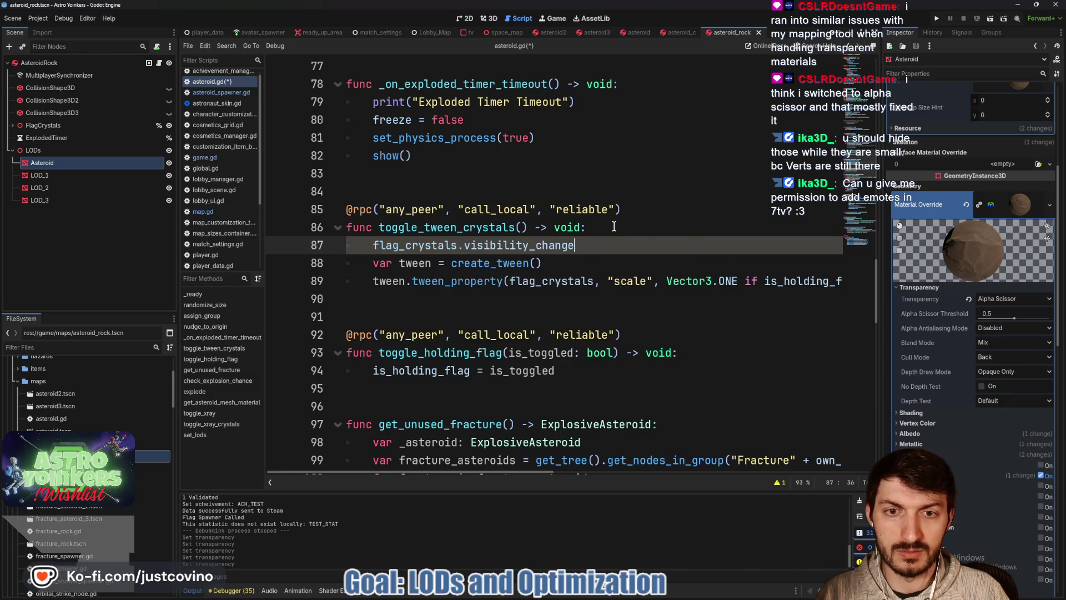
{"action": "key", "text": "BackSpace"}
{"action": "key", "text": "BackSpace"}
{"action": "key", "text": "BackSpace"}
{"action": "type", "text": "e"}
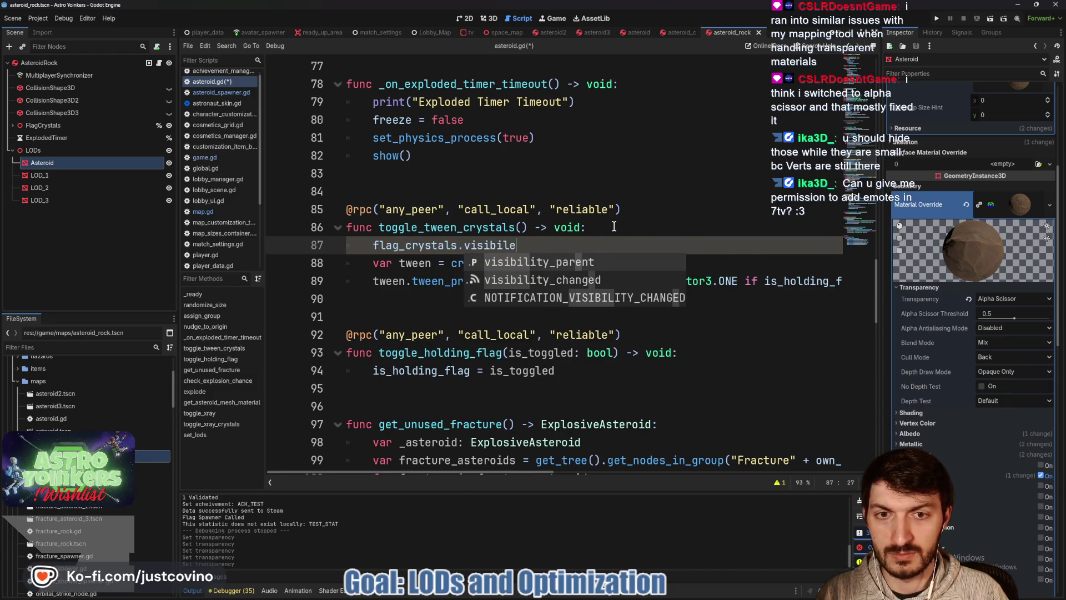
{"action": "key", "text": "BackSpace"}
{"action": "key", "text": "BackSpace"}
{"action": "key", "text": "BackSpace"}
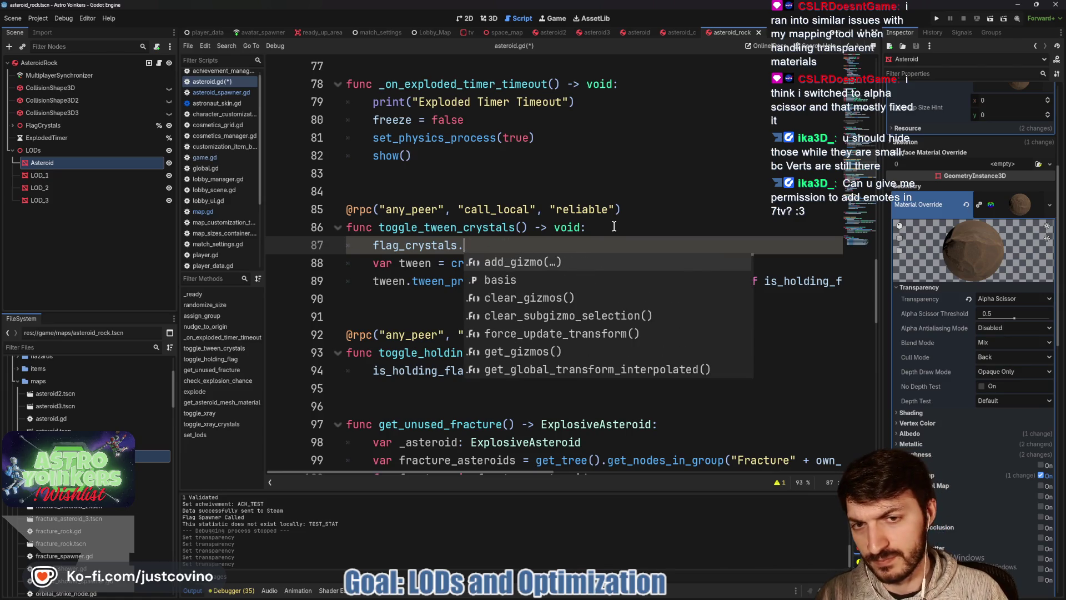
{"action": "type", "text": "visible"}
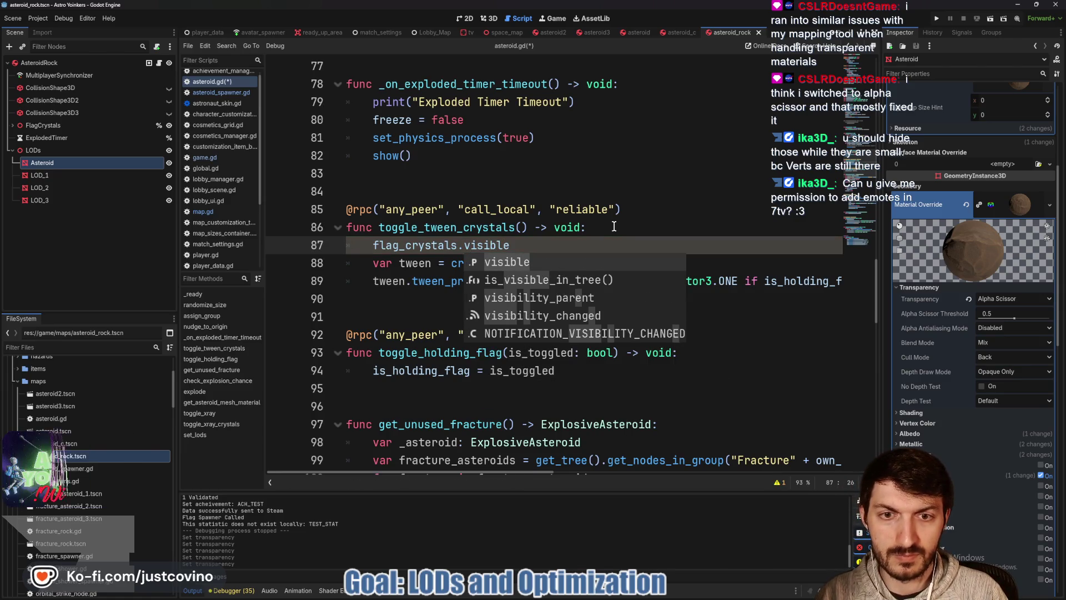
{"action": "type", "text": " = is"}
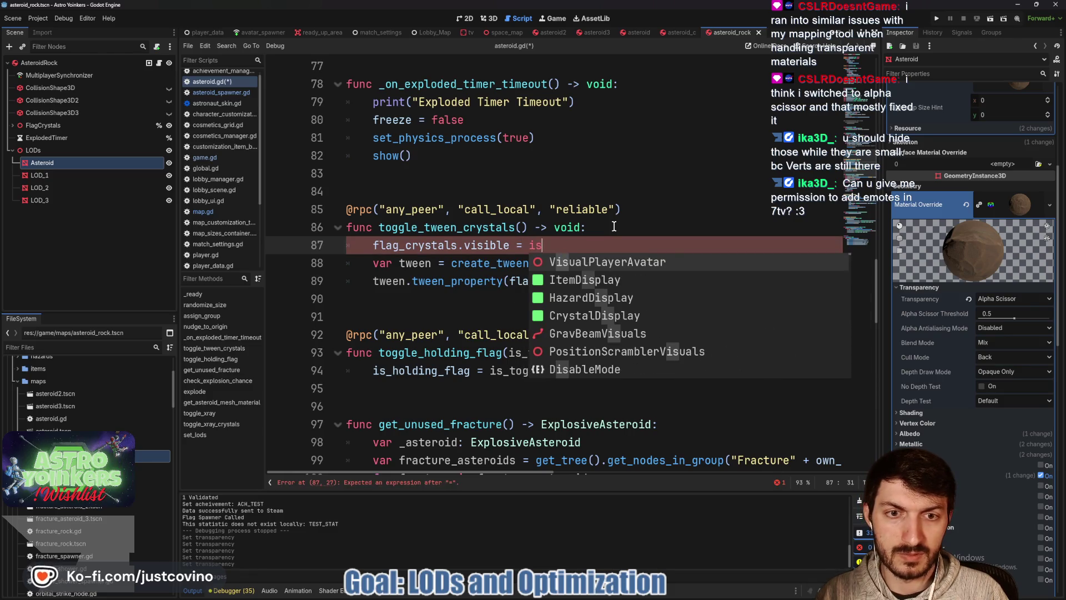
{"action": "type", "text": "_holding"}
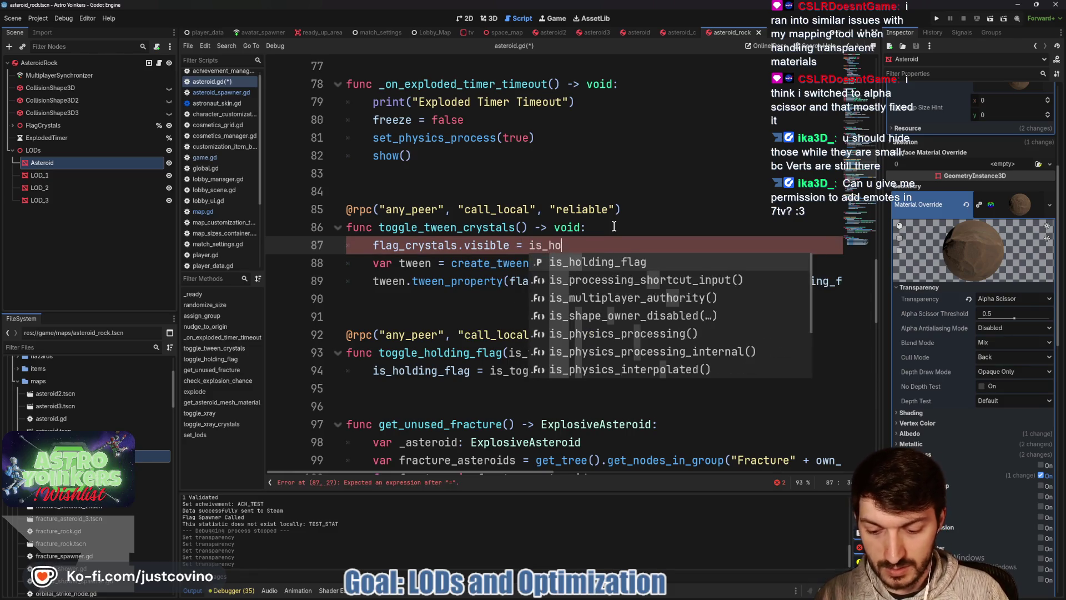
{"action": "key", "text": "Return"}
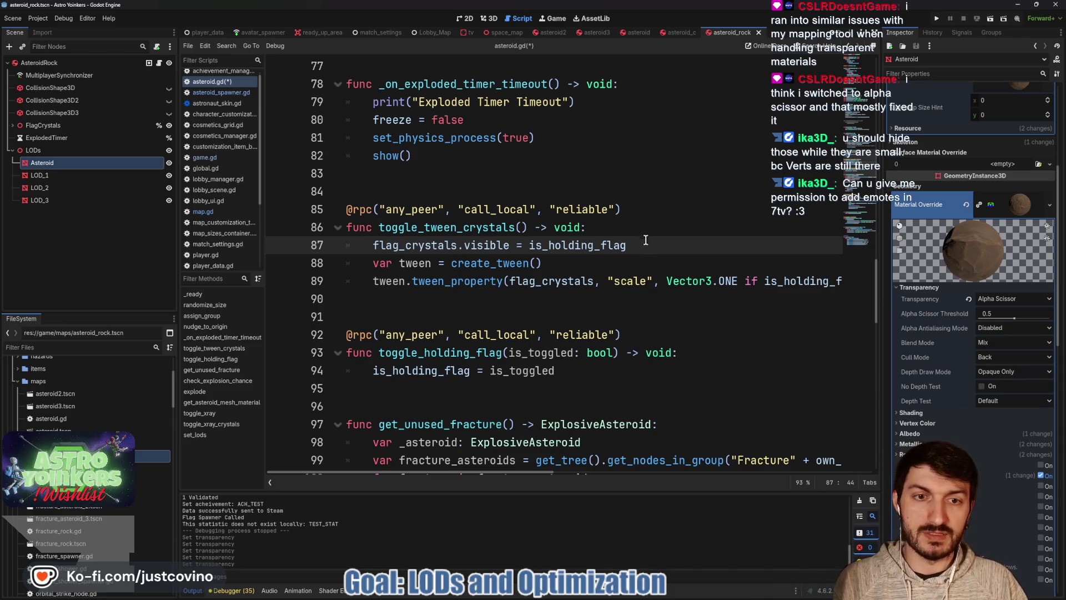
{"action": "key", "text": "ctrl+s"}
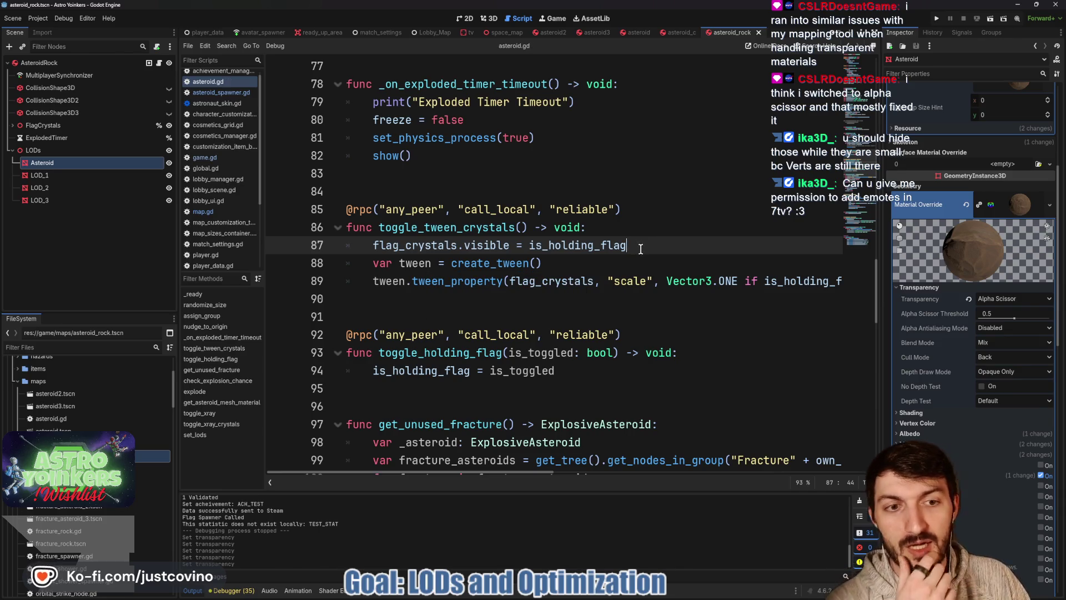
- Hide the FlagCrystals node in the asteroid_rock scene
{"action": "scroll", "coordinate": [716, 278], "scroll_direction": "down", "scroll_amount": 1}
{"action": "scroll", "coordinate": [719, 276], "scroll_direction": "right", "scroll_amount": 2}
{"action": "scroll", "coordinate": [719, 276], "scroll_direction": "right", "scroll_amount": 6}
{"action": "scroll", "coordinate": [707, 269], "scroll_direction": "left", "scroll_amount": 5}
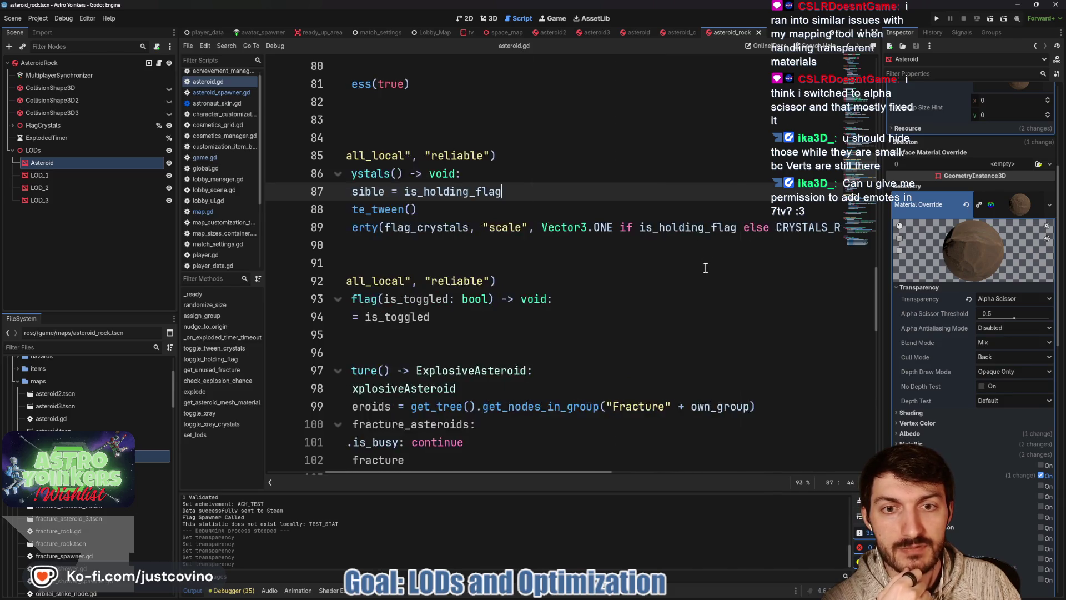
{"action": "scroll", "coordinate": [705, 268], "scroll_direction": "left", "scroll_amount": 2}
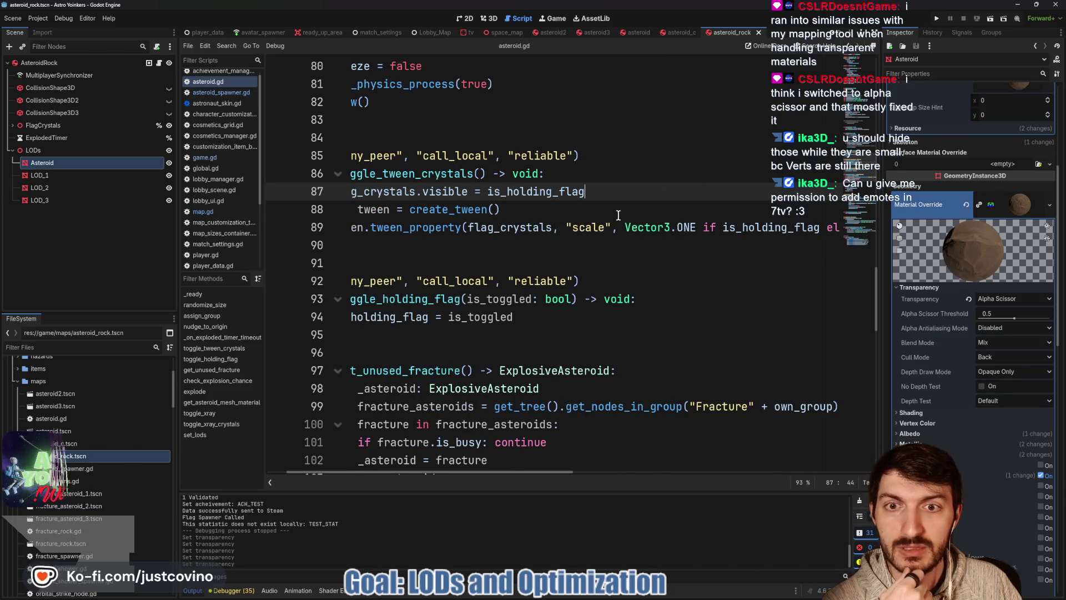
{"action": "scroll", "coordinate": [619, 218], "scroll_direction": "left", "scroll_amount": 1}
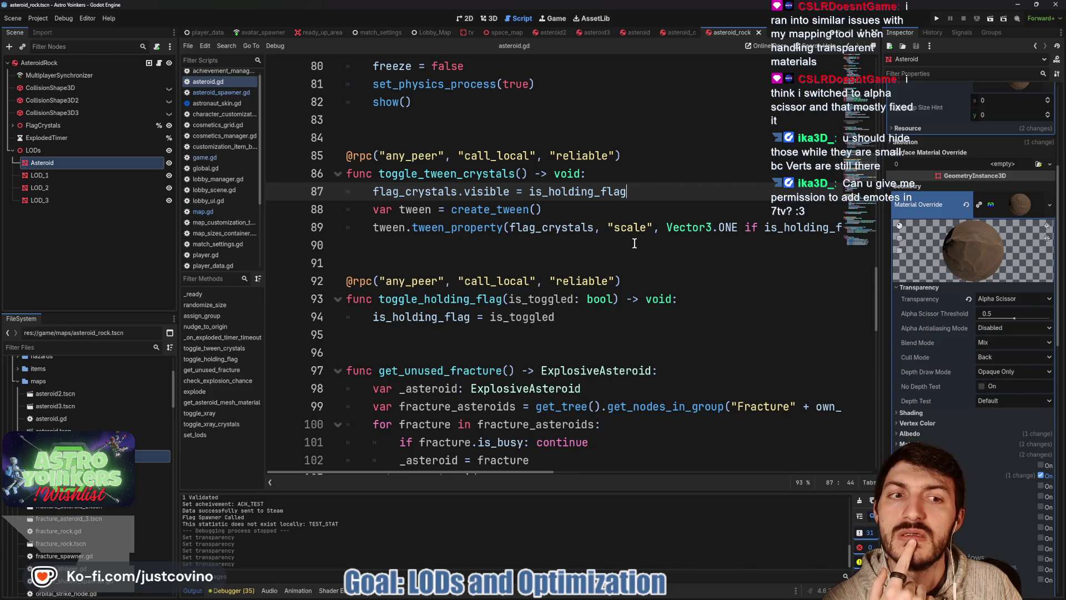
{"action": "left_click", "coordinate": [484, 249]}
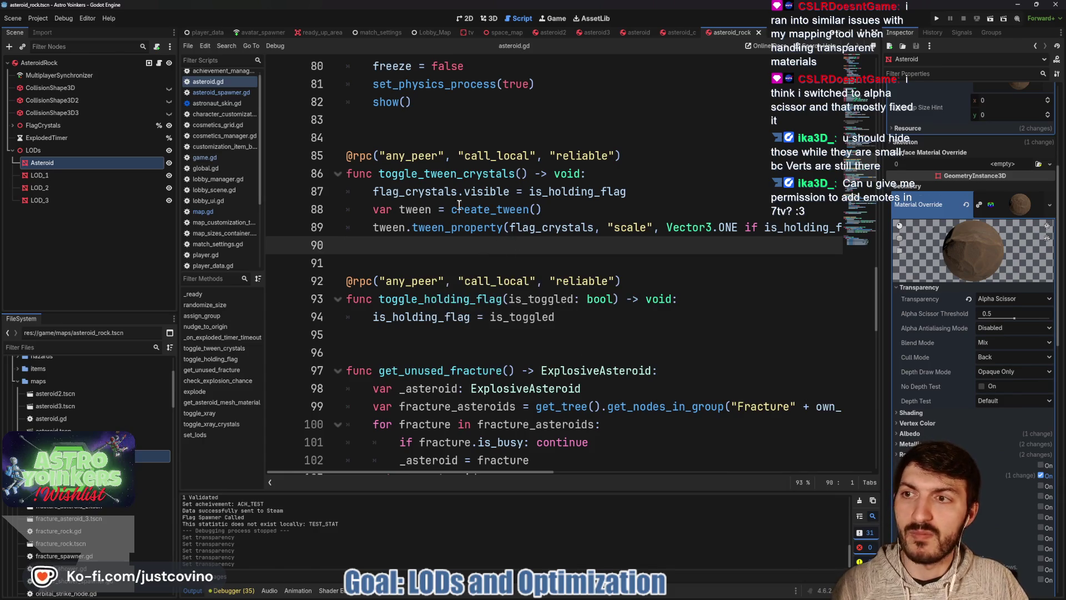
{"action": "left_click", "coordinate": [171, 125]}
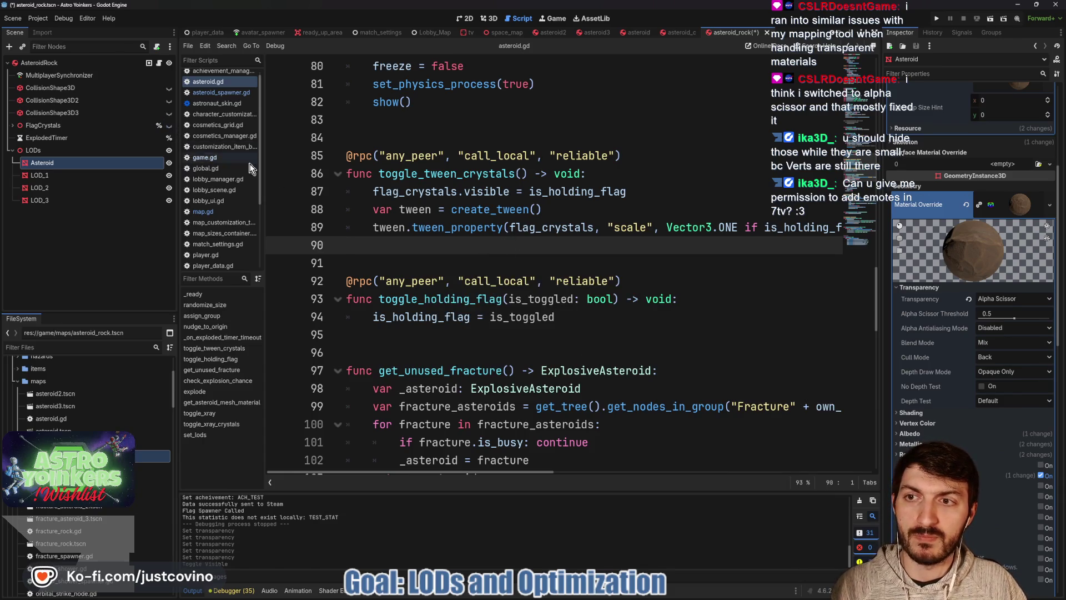
{"action": "left_click", "coordinate": [569, 215]}
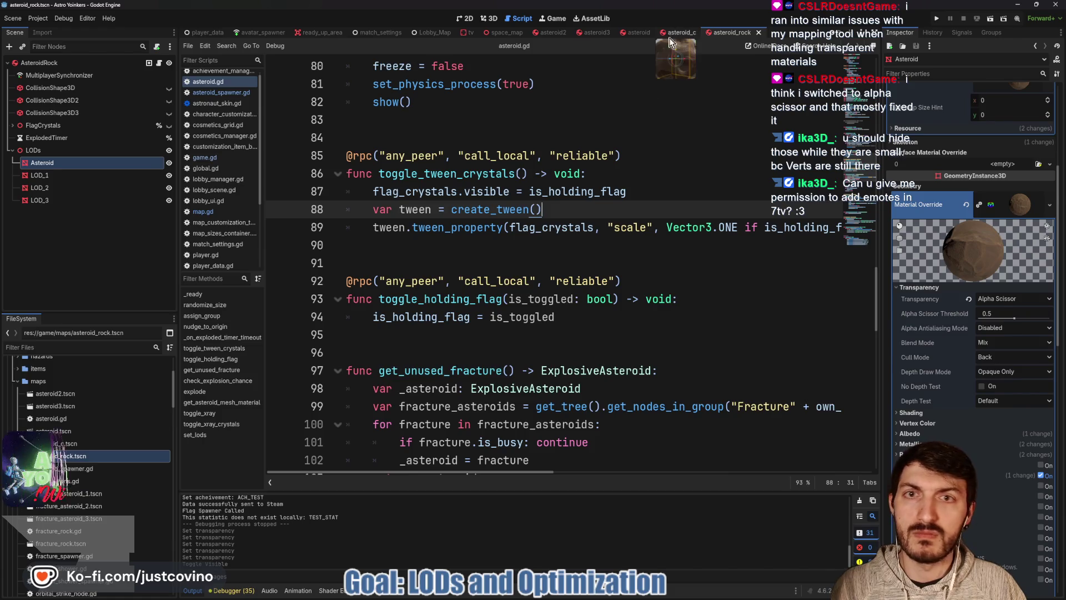
- Hide FlagCrystals in the asteroid_c scene and save it
{"action": "left_click", "coordinate": [678, 33]}
{"action": "scroll", "coordinate": [101, 252], "scroll_direction": "up", "scroll_amount": 3}
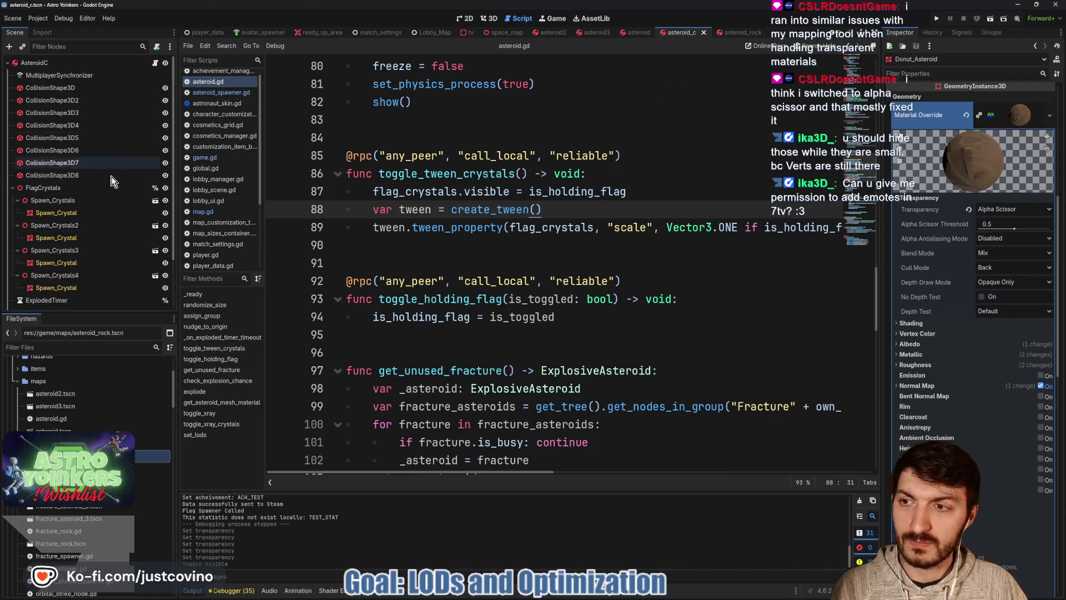
{"action": "left_click", "coordinate": [165, 189]}
{"action": "left_click", "coordinate": [12, 188]}
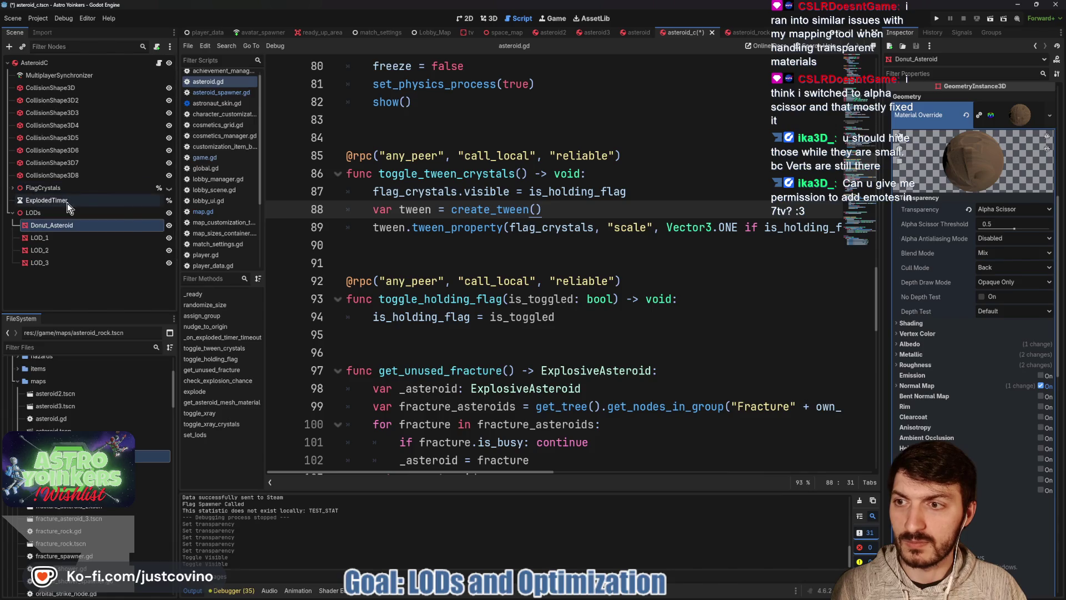
{"action": "key", "text": "ctrl+s"}
- Hide FlagCrystals in the asteroid and asteroid2 scenes as well
{"action": "left_click", "coordinate": [639, 32]}
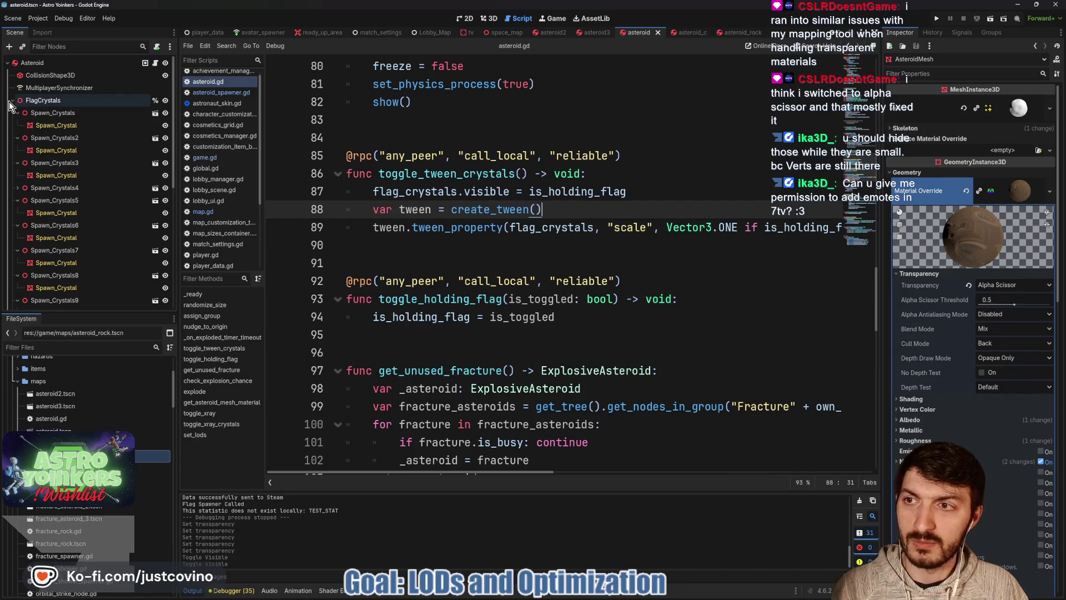
{"action": "left_click", "coordinate": [169, 101]}
{"action": "left_click", "coordinate": [471, 227]}
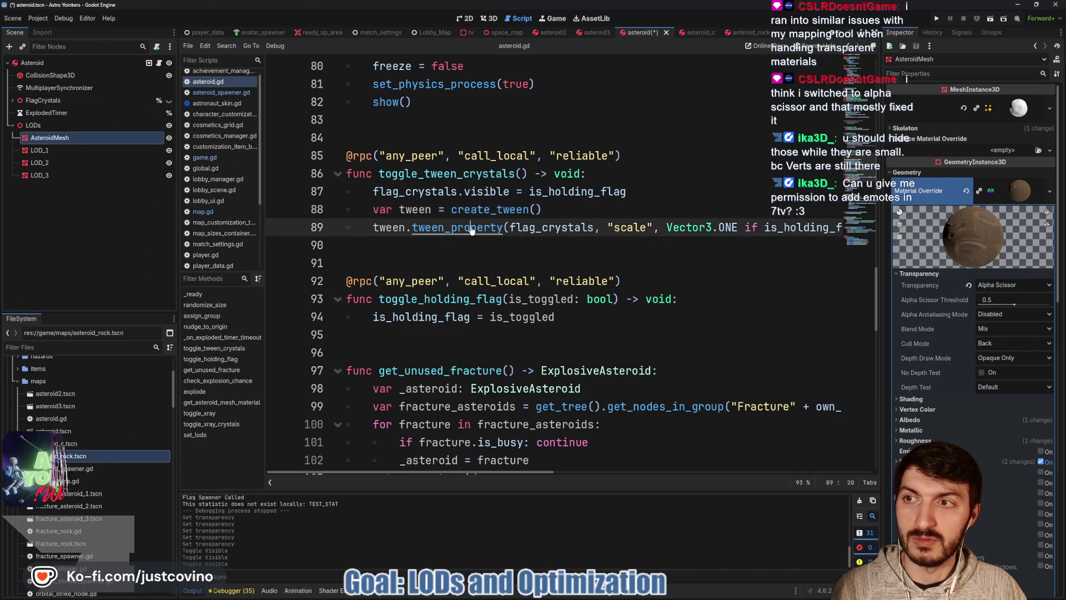
{"action": "left_click", "coordinate": [593, 32]}
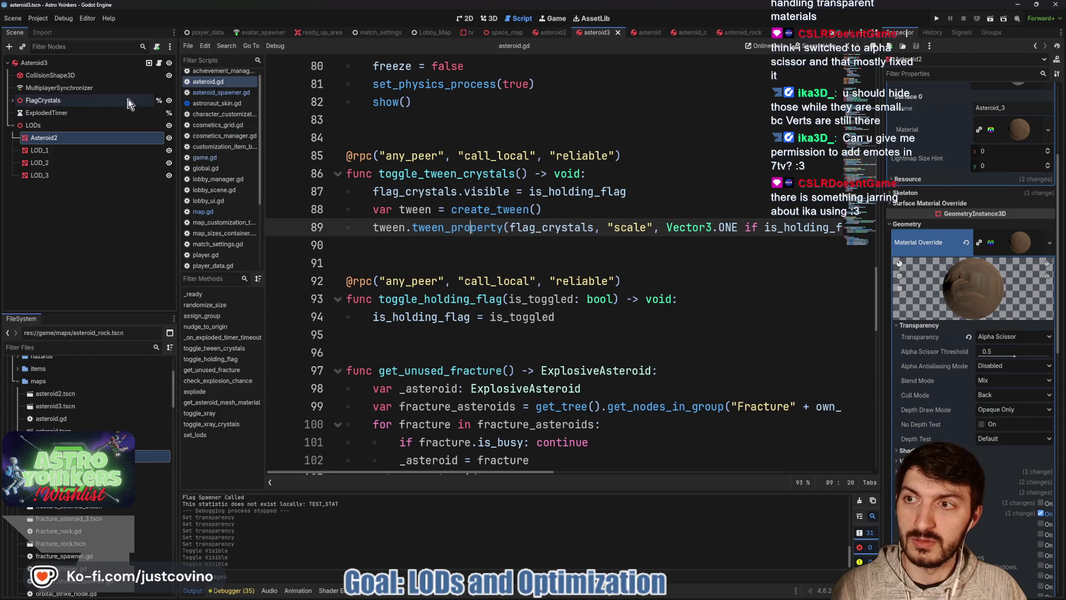
{"action": "left_click", "coordinate": [483, 222]}
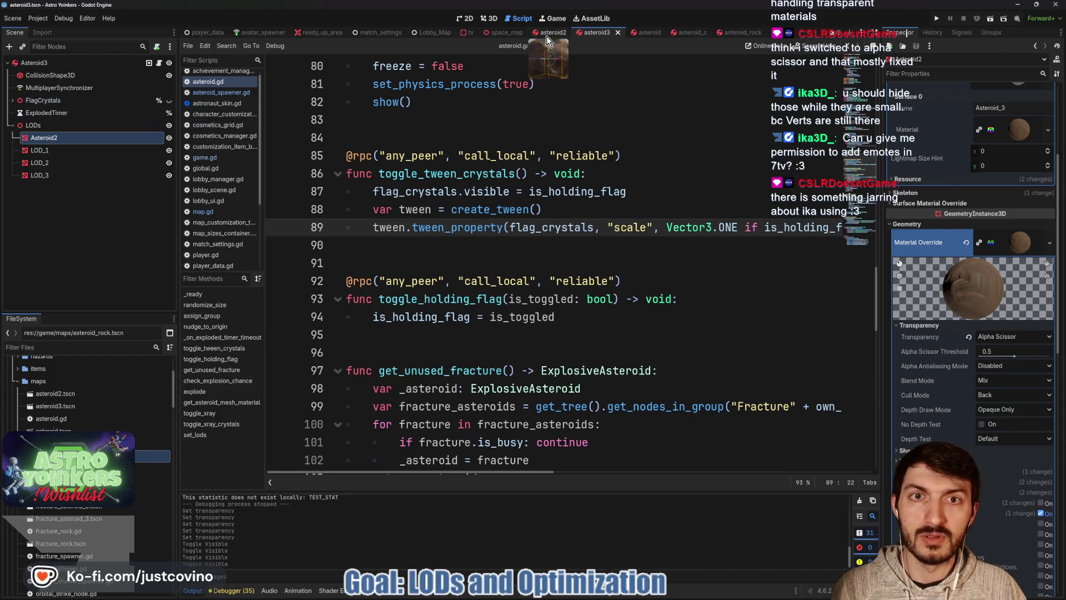
{"action": "left_click", "coordinate": [549, 32]}
{"action": "left_click", "coordinate": [164, 101]}
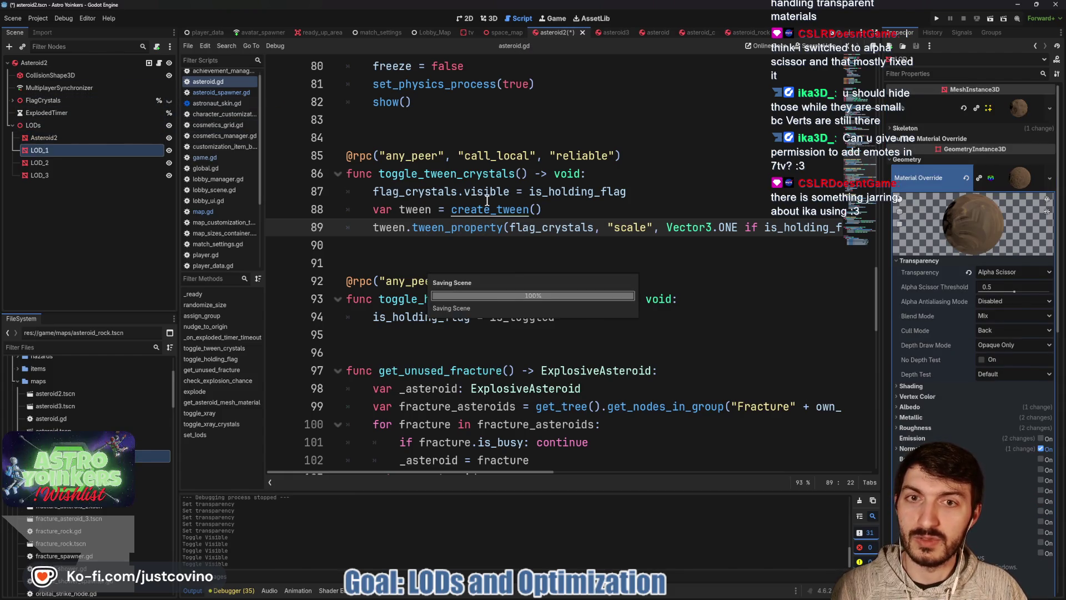
{"action": "left_click", "coordinate": [937, 20]}
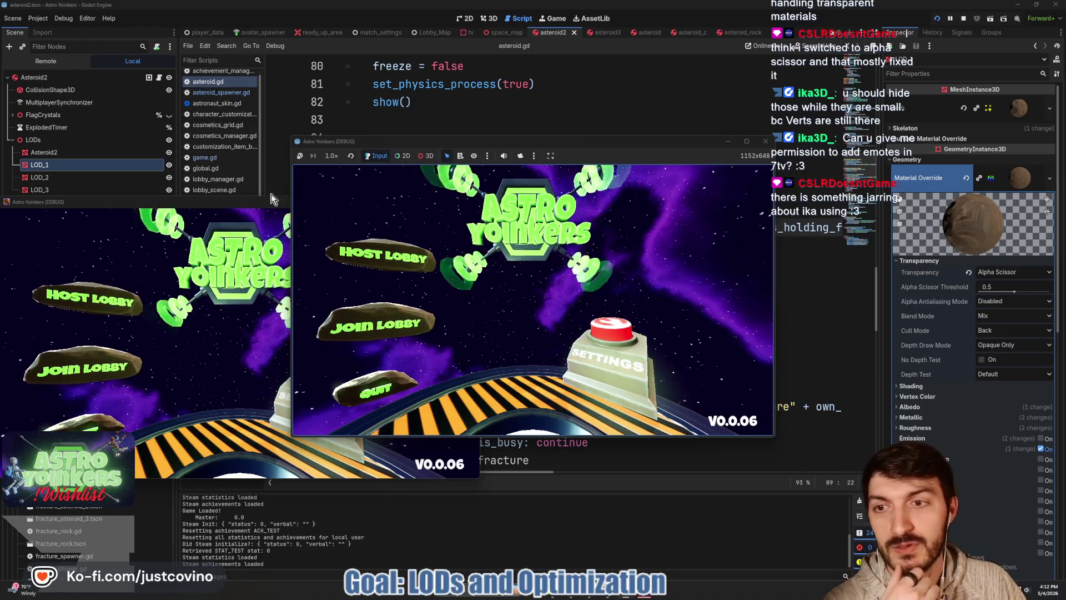
- Host a private lobby in the running game and walk the astronaut onto the red platform
{"action": "left_click", "coordinate": [472, 212]}
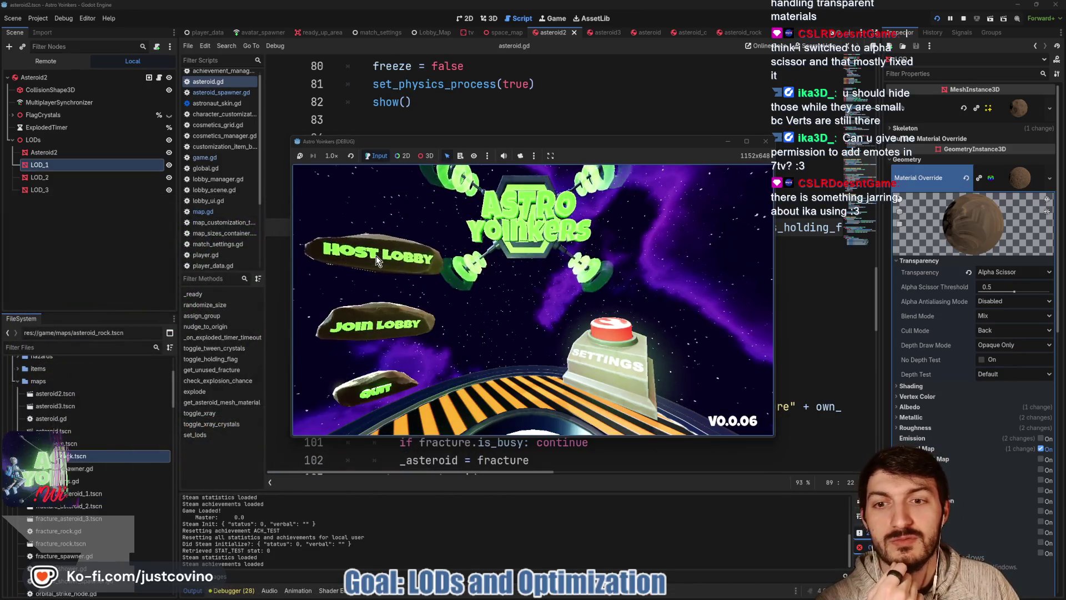
{"action": "left_click", "coordinate": [376, 259]}
{"action": "left_click_drag", "start_coordinate": [587, 145], "coordinate": [517, 103]}
{"action": "left_click", "coordinate": [451, 210]}
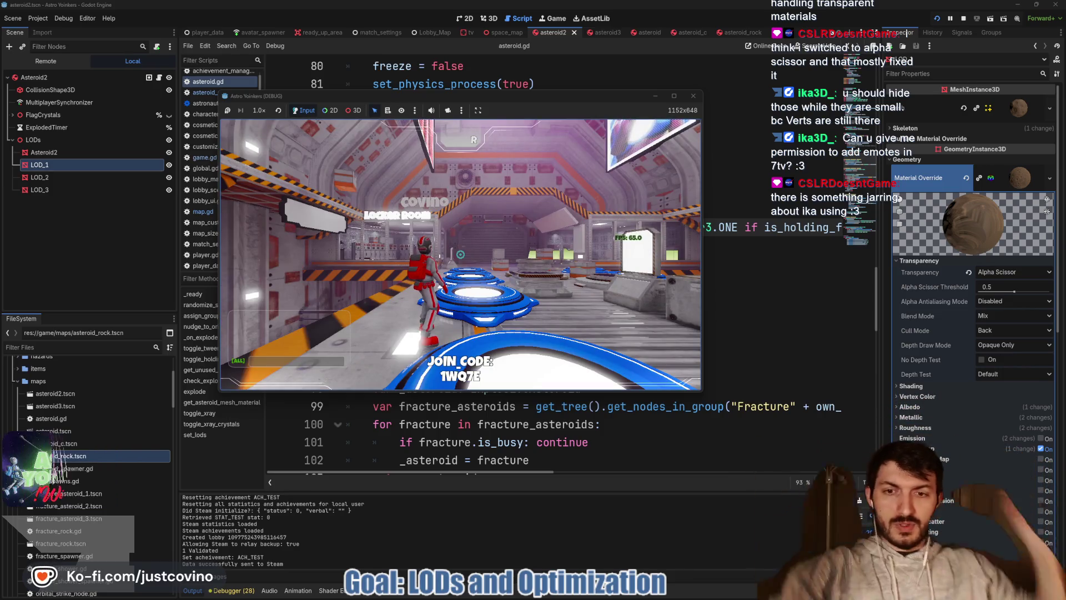
{"action": "key", "text": "w"}
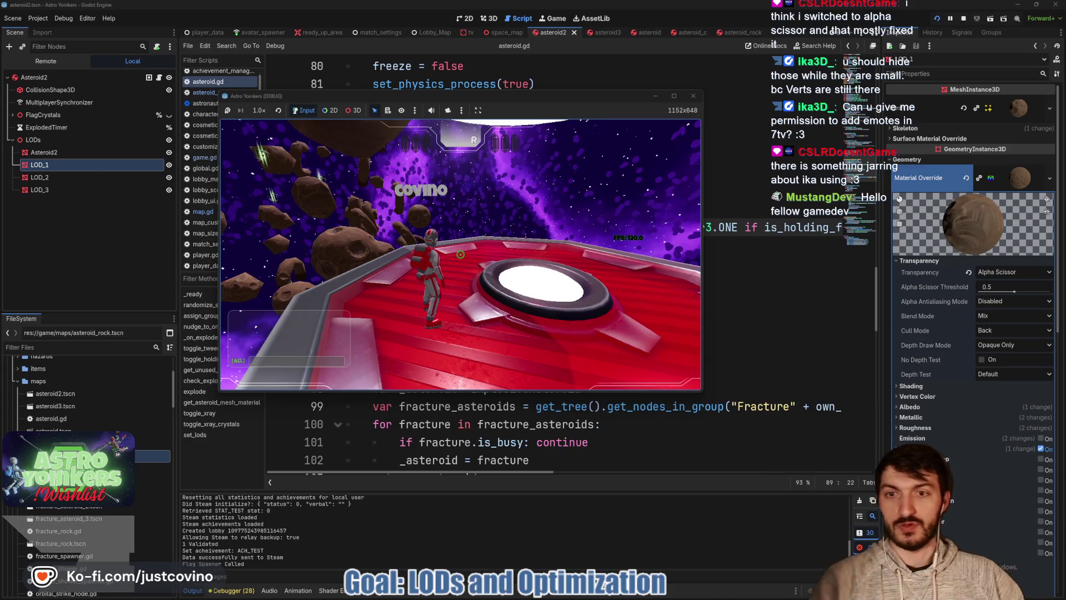
{"action": "key", "text": "w"}
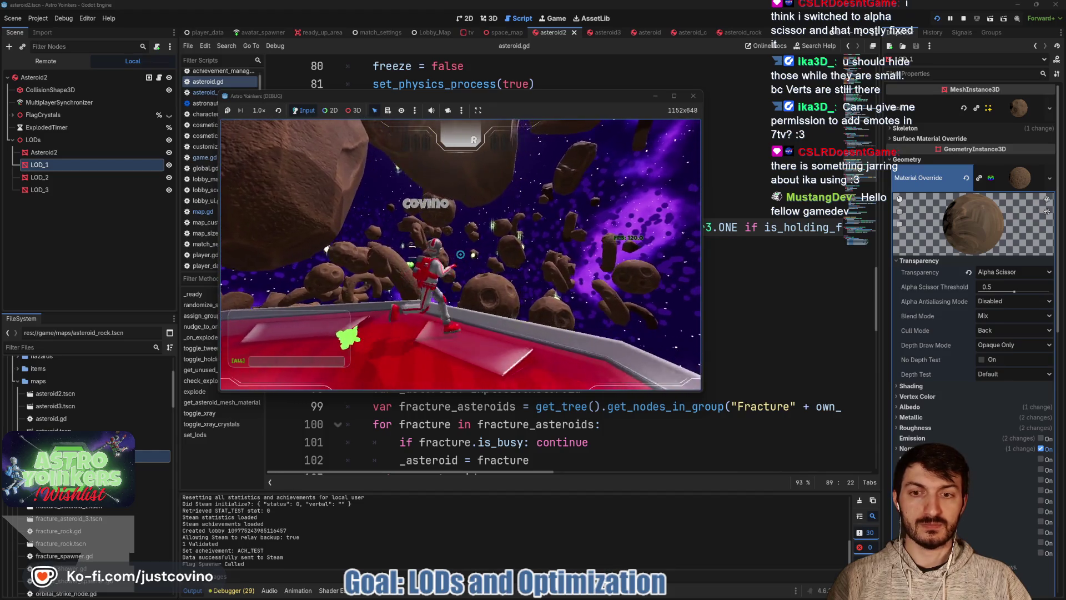
- Fly out among the asteroids to watch the LOD fading, then stop the game with F8
{"action": "key", "text": "space"}
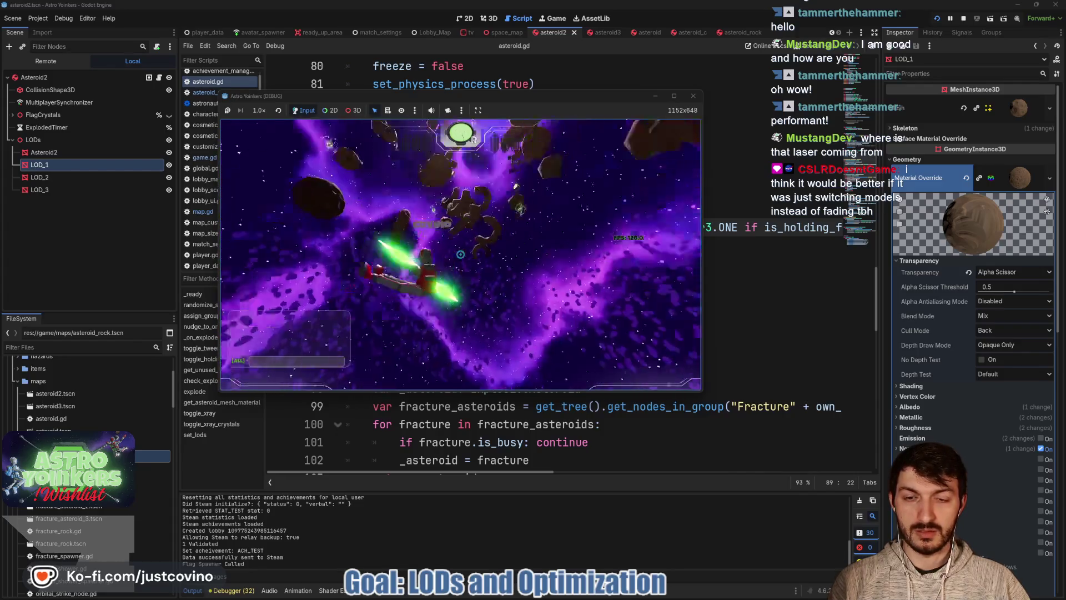
{"action": "key", "text": "F8"}
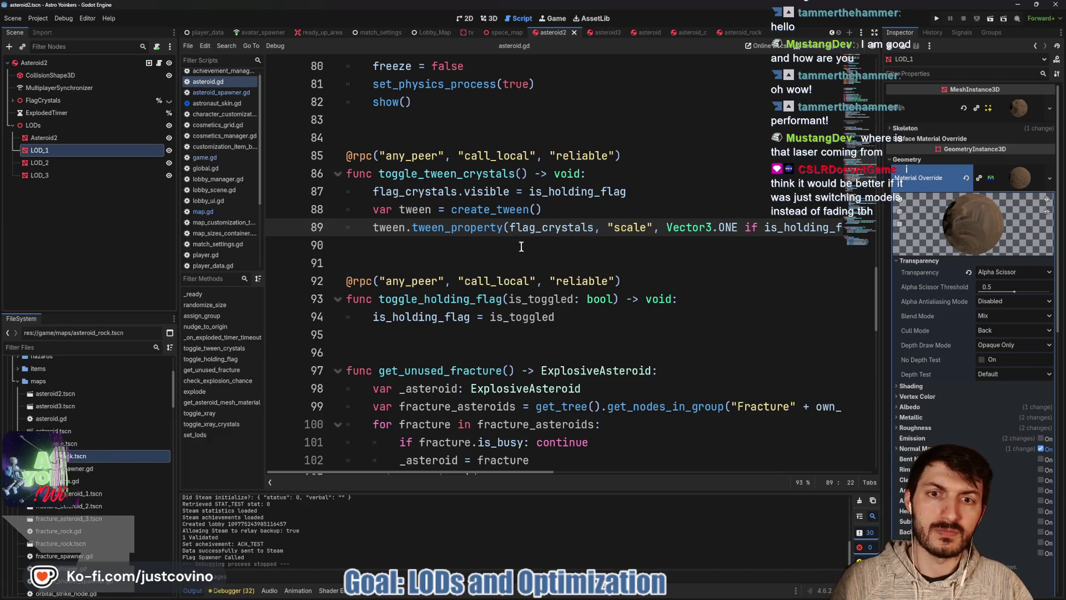
- Raise set_lods' visibility-range margins from 1 to 2 and save asteroid.gd
{"action": "left_click", "coordinate": [491, 260]}
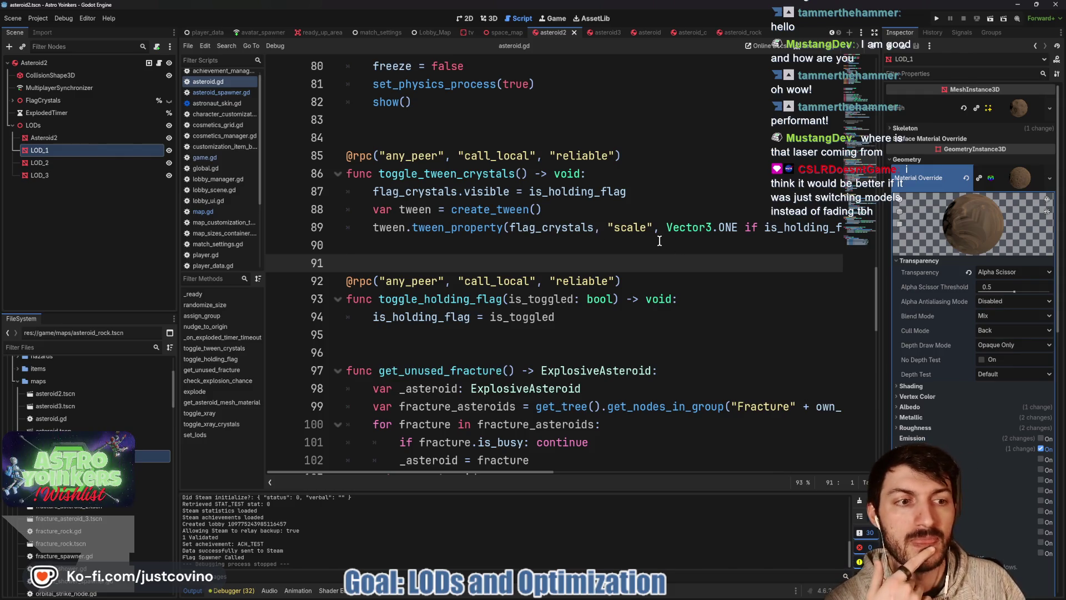
{"action": "left_click", "coordinate": [1022, 179]}
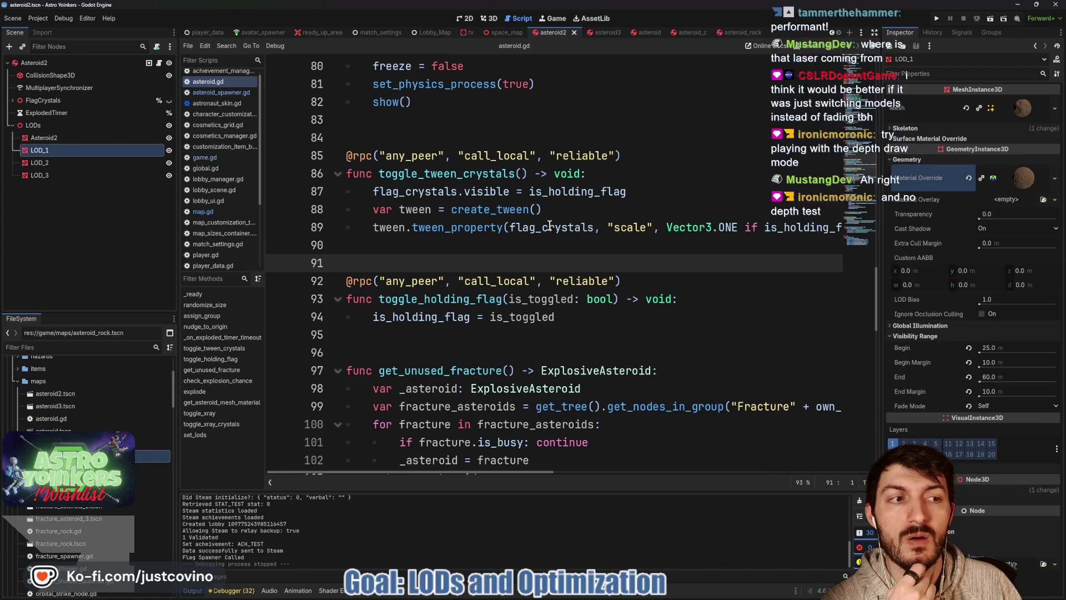
{"action": "scroll", "coordinate": [548, 225], "scroll_direction": "down", "scroll_amount": 10}
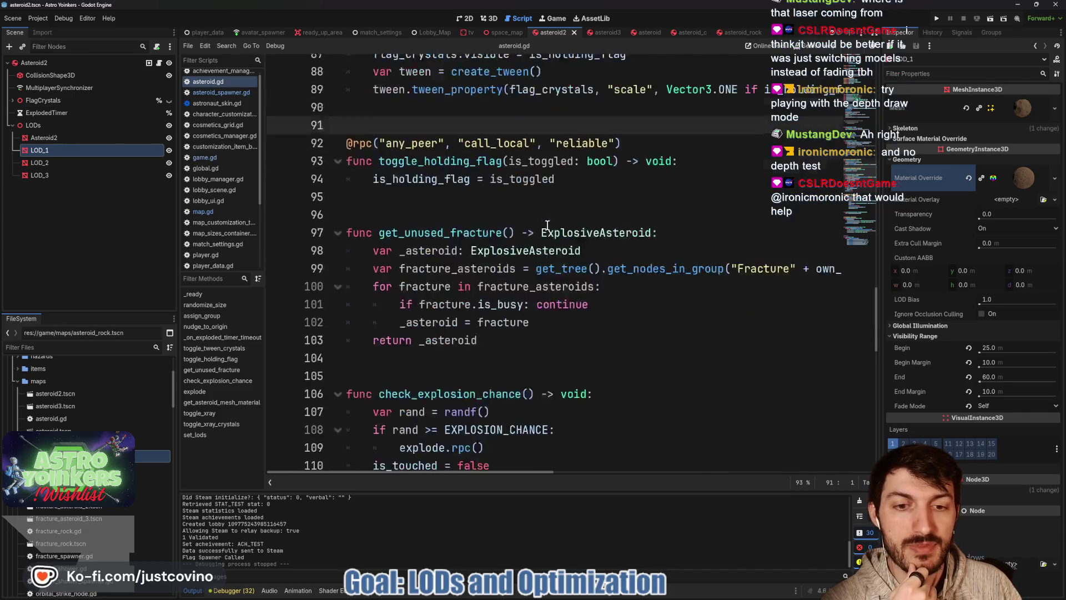
{"action": "scroll", "coordinate": [620, 307], "scroll_direction": "down", "scroll_amount": 6}
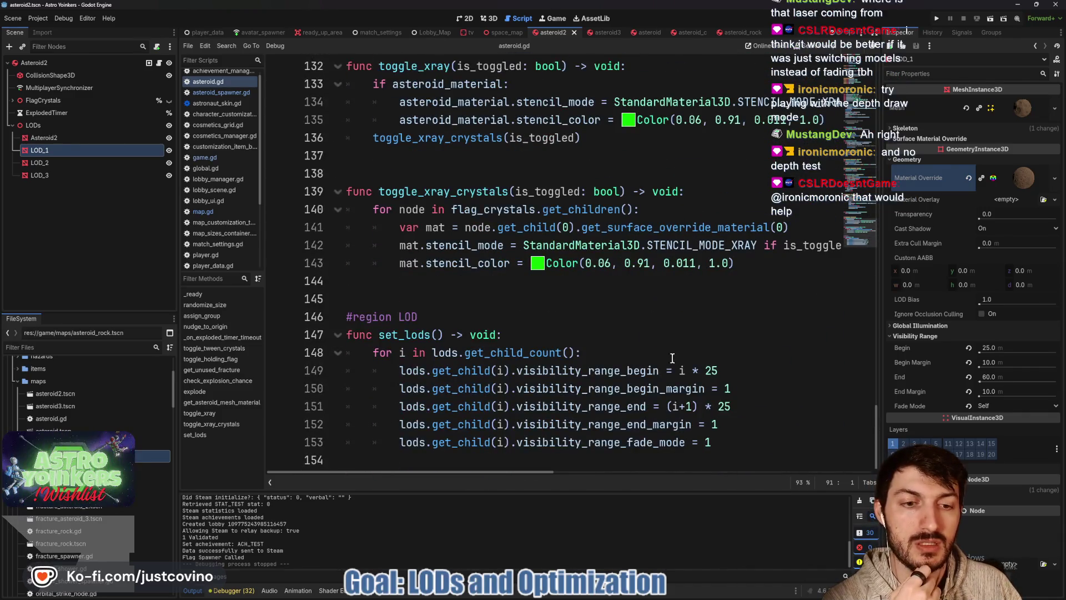
{"action": "left_click", "coordinate": [718, 424]}
{"action": "key", "text": "BackSpace"}
{"action": "type", "text": "2"}
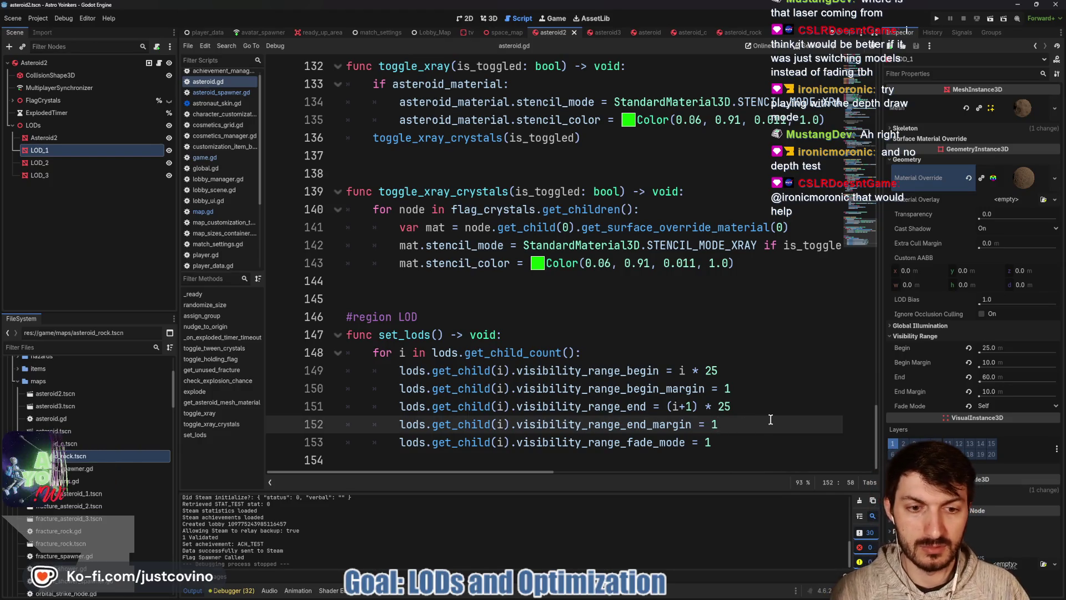
{"action": "left_click", "coordinate": [731, 389]}
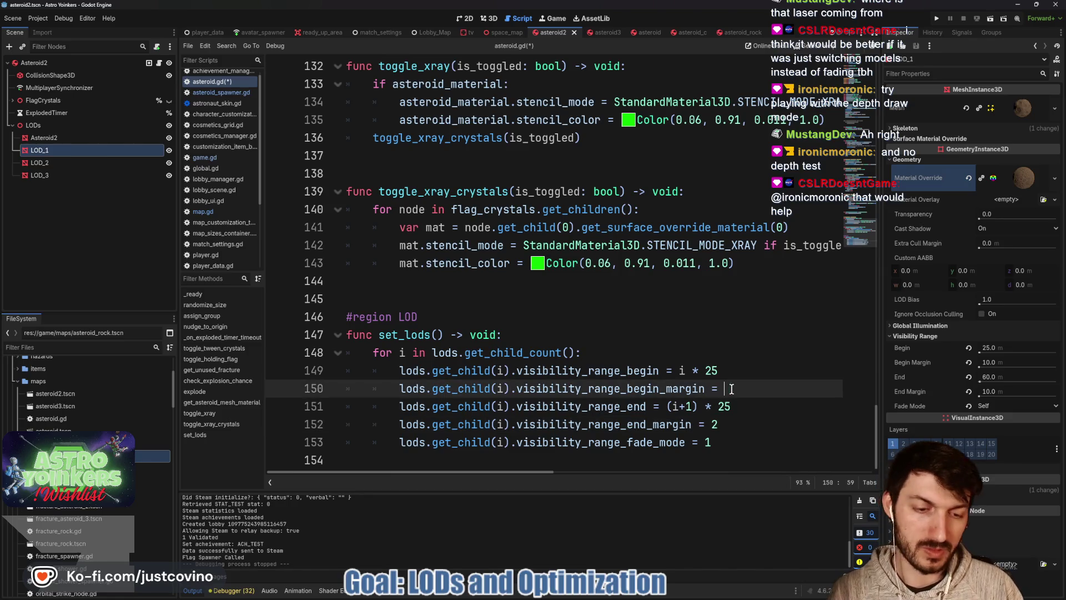
{"action": "type", "text": "2"}
{"action": "key", "text": "ctrl+s"}
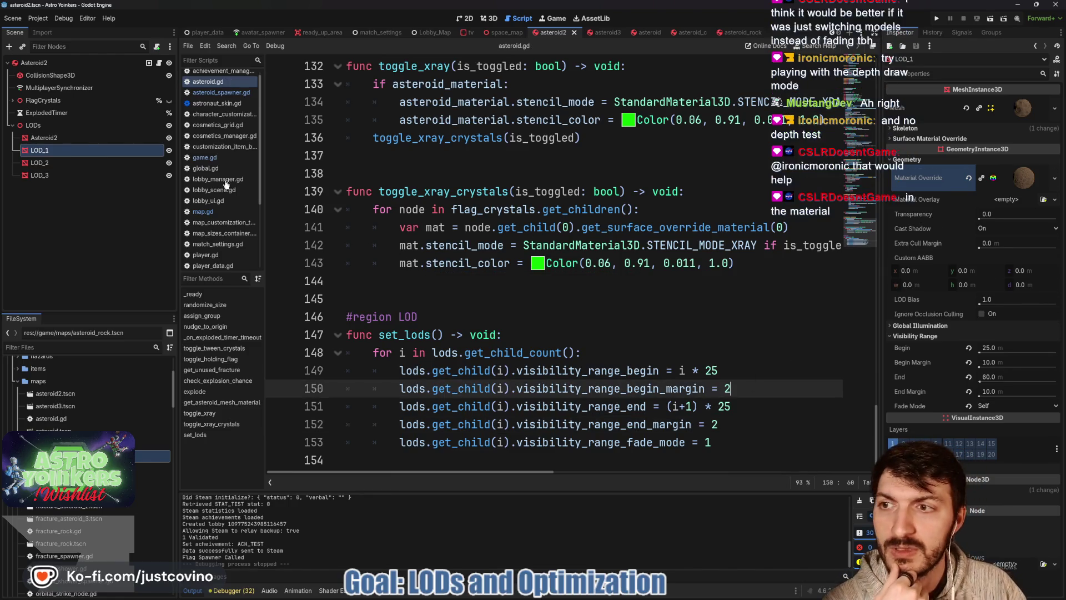
{"action": "left_click", "coordinate": [116, 137]}
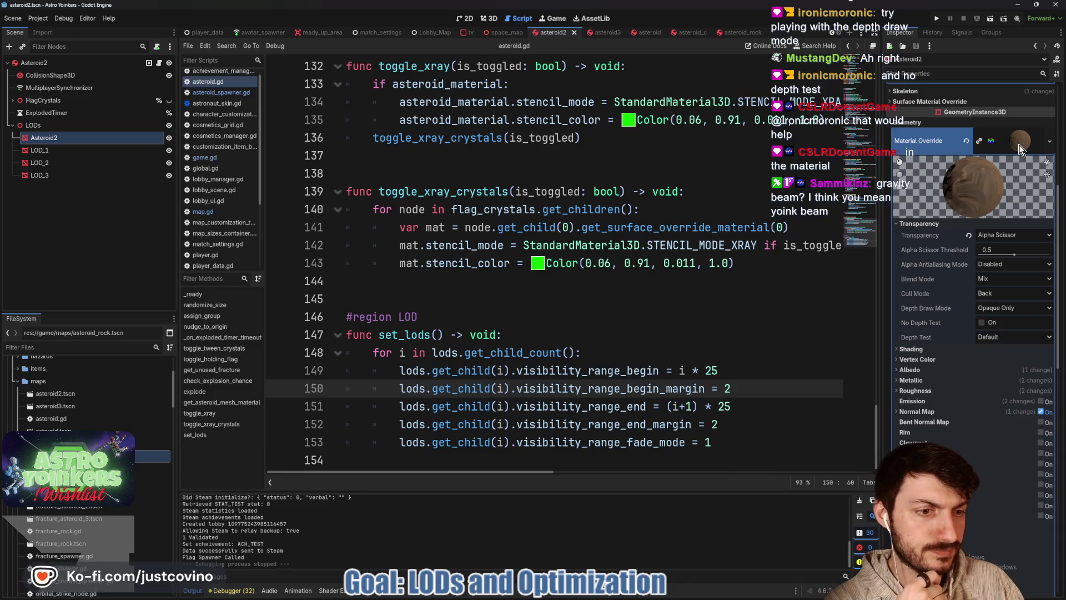
- Set the Asteroid2 material's Depth Draw Mode to Always and save asteroid2
{"action": "scroll", "coordinate": [969, 298], "scroll_direction": "down", "scroll_amount": 5}
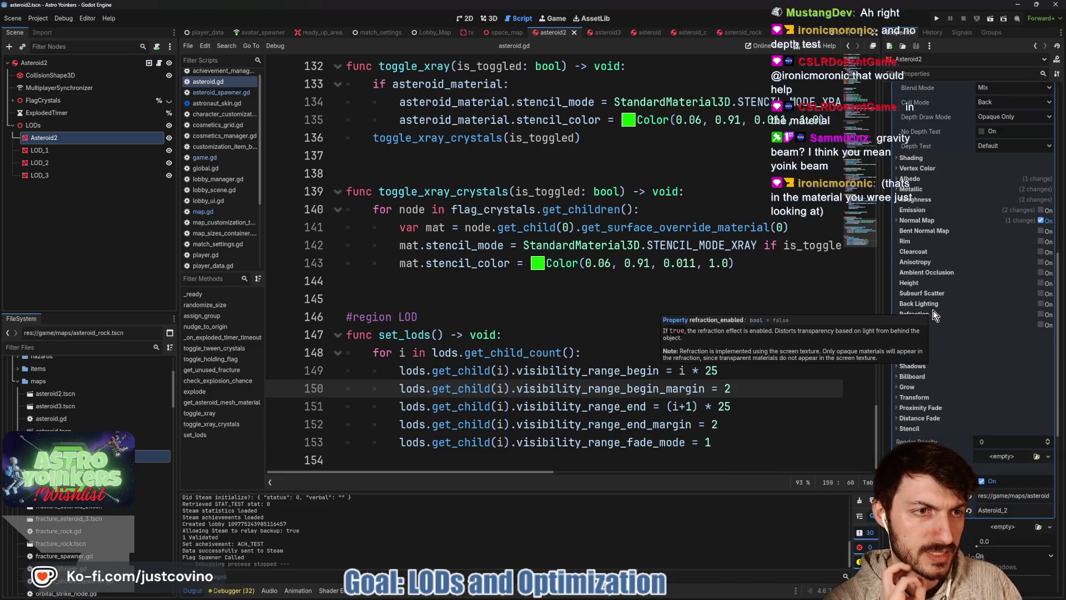
{"action": "scroll", "coordinate": [935, 277], "scroll_direction": "up", "scroll_amount": 2}
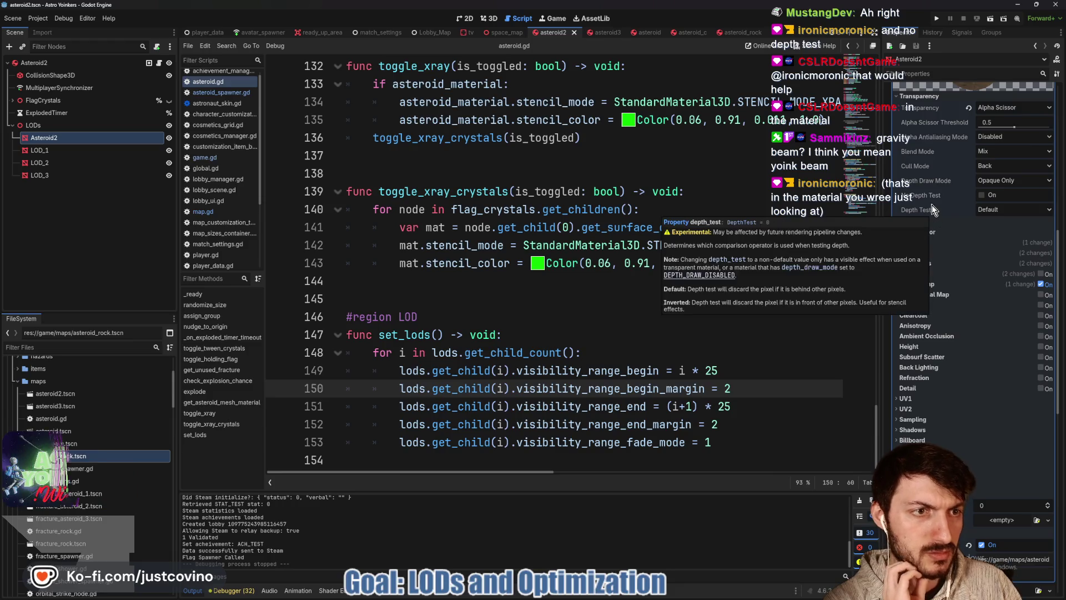
{"action": "mouse_move", "coordinate": [933, 185]}
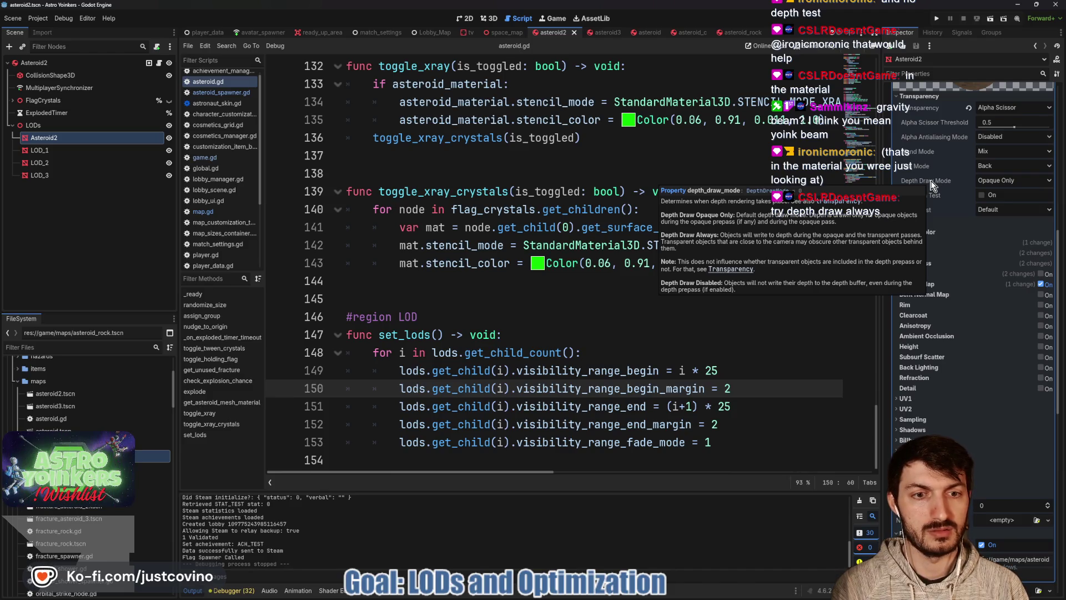
{"action": "left_click", "coordinate": [990, 180]}
{"action": "left_click", "coordinate": [996, 204]}
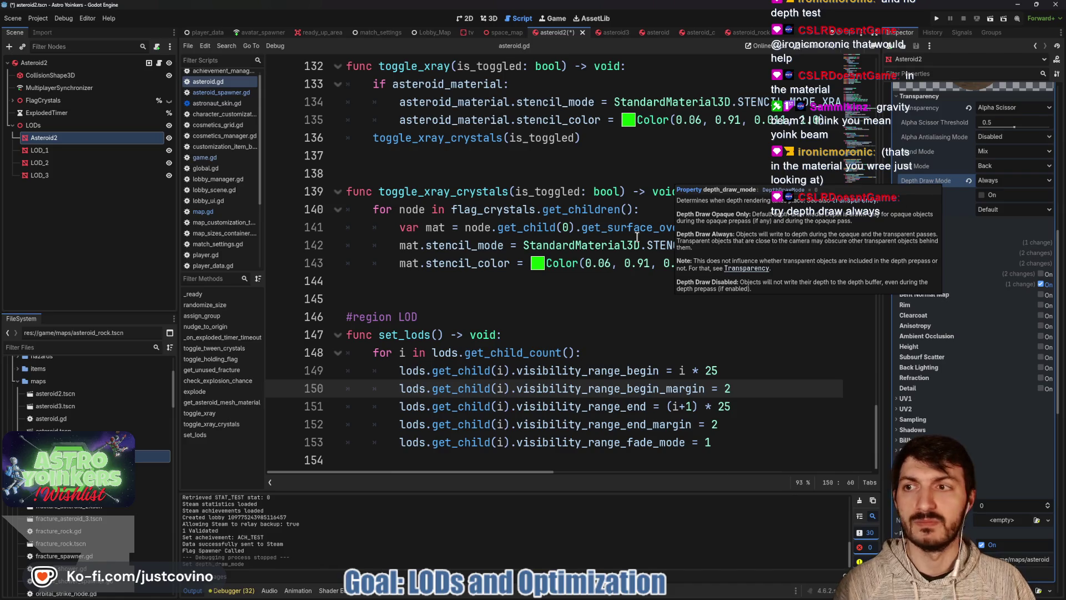
{"action": "key", "text": "ctrl+s"}
- Set asteroid3's material Depth Draw Mode to Always and save the scene
{"action": "left_click", "coordinate": [602, 35]}
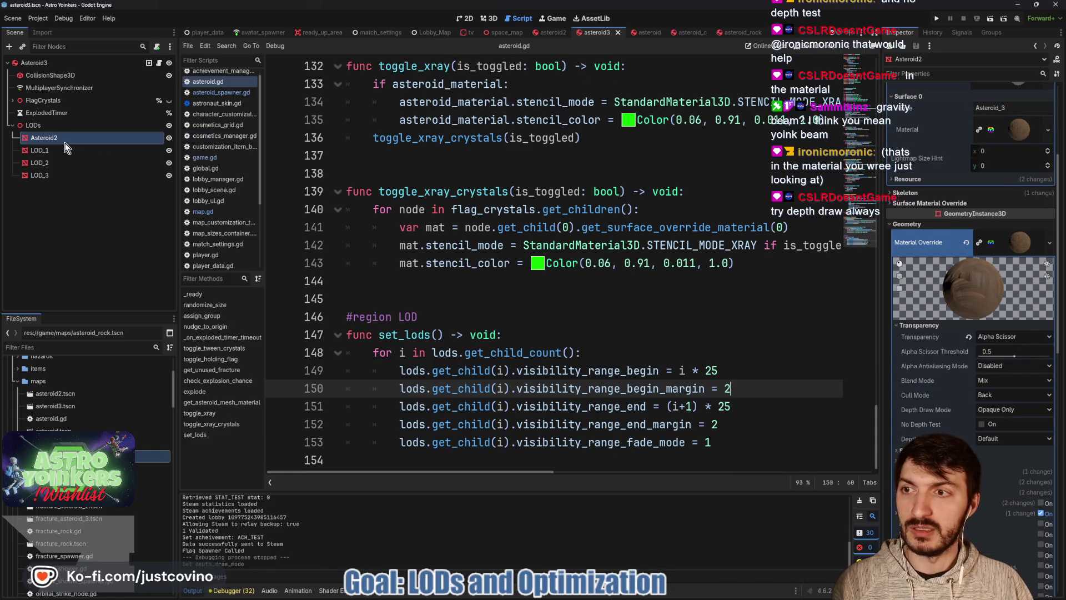
{"action": "scroll", "coordinate": [988, 266], "scroll_direction": "down", "scroll_amount": 5}
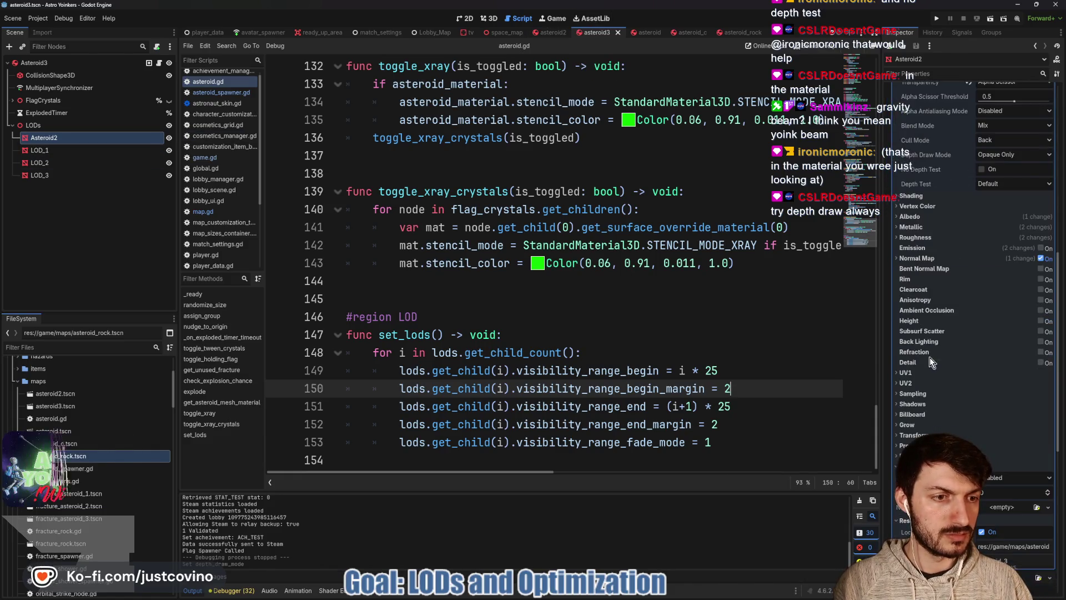
{"action": "left_click", "coordinate": [998, 155]}
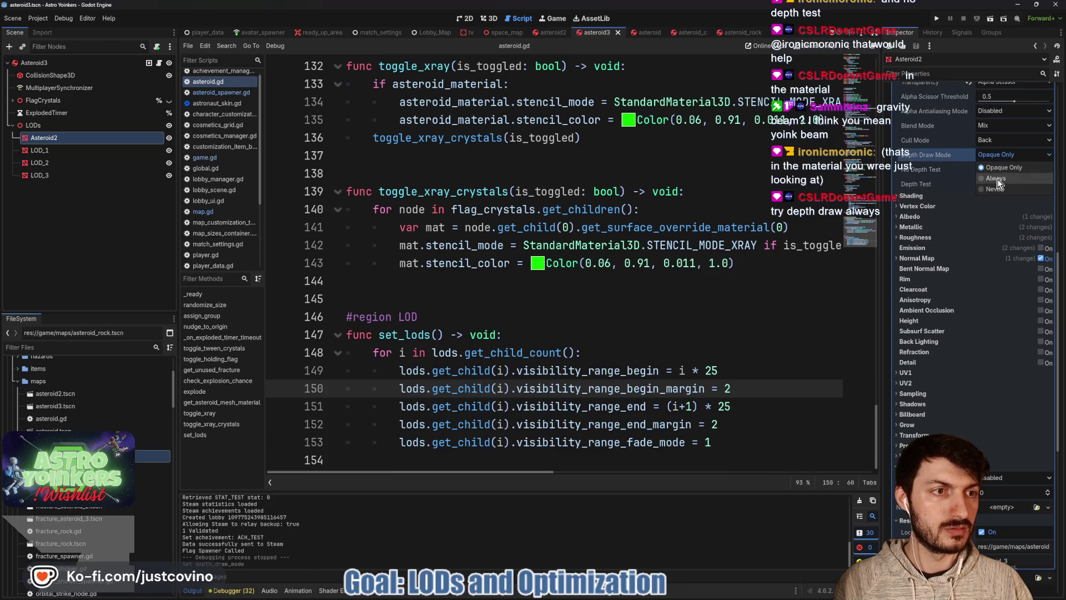
{"action": "left_click", "coordinate": [996, 179]}
{"action": "key", "text": "ctrl+s"}
- Make the AsteroidMesh and Donut_Asteroid materials always draw depth, saving asteroid and asteroid_c
{"action": "left_click", "coordinate": [639, 32]}
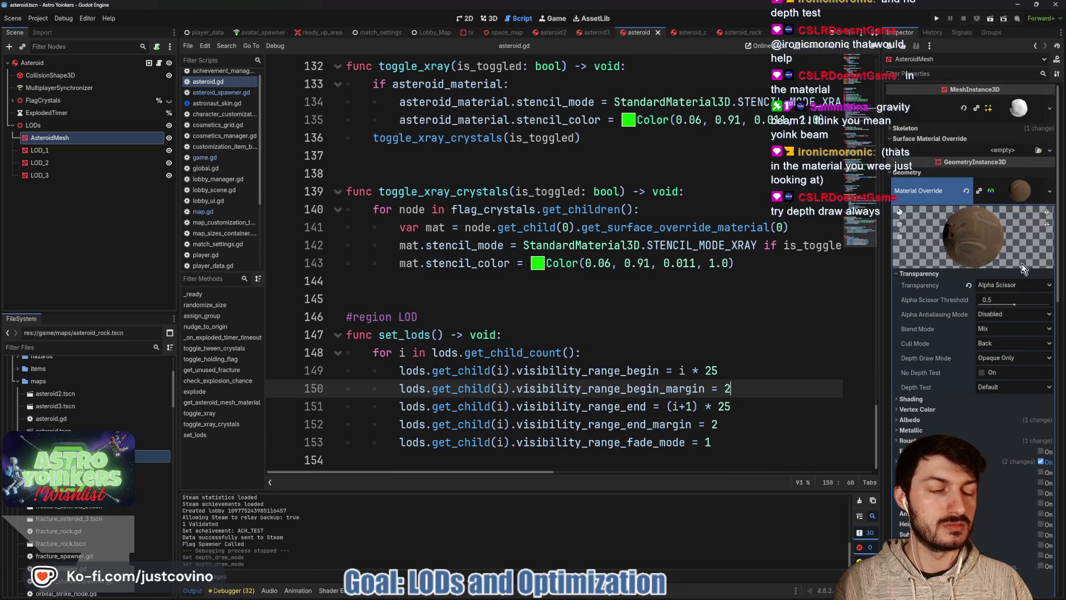
{"action": "left_click", "coordinate": [989, 361]}
{"action": "left_click", "coordinate": [1000, 381]}
{"action": "key", "text": "ctrl+s"}
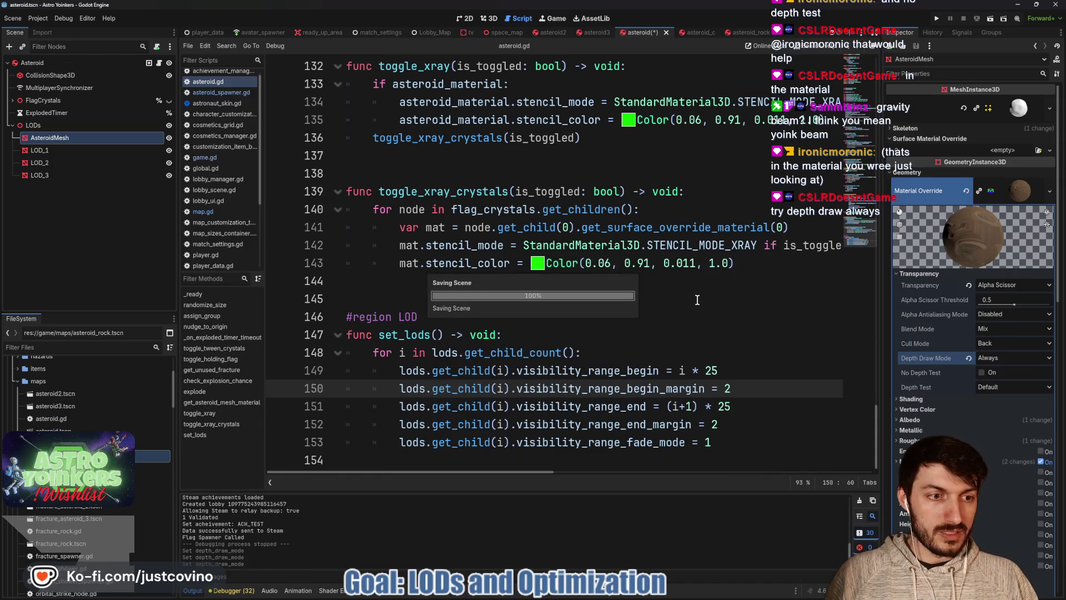
{"action": "left_click", "coordinate": [693, 33]}
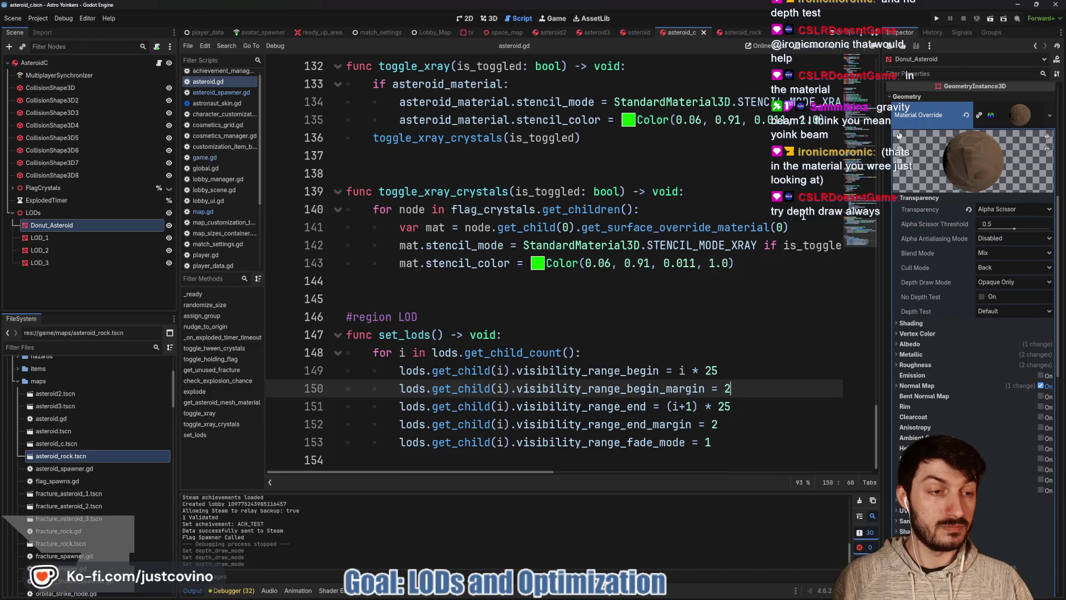
{"action": "left_click", "coordinate": [997, 282]}
{"action": "left_click", "coordinate": [997, 295]}
{"action": "key", "text": "ctrl+s"}
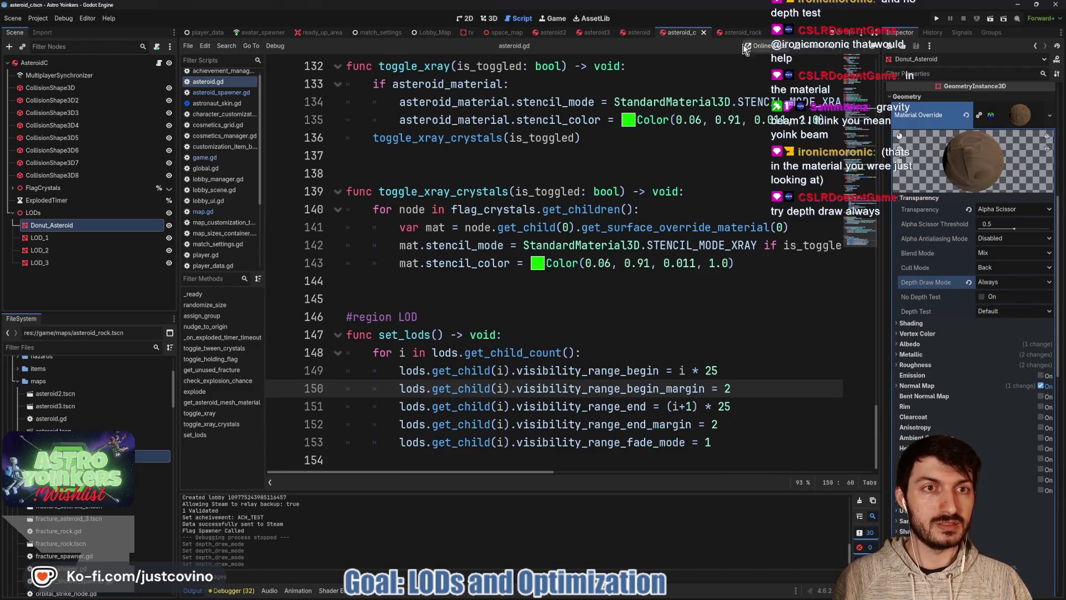
- Set asteroid_rock's material Depth Draw Mode to Always and run the project
{"action": "left_click", "coordinate": [733, 32]}
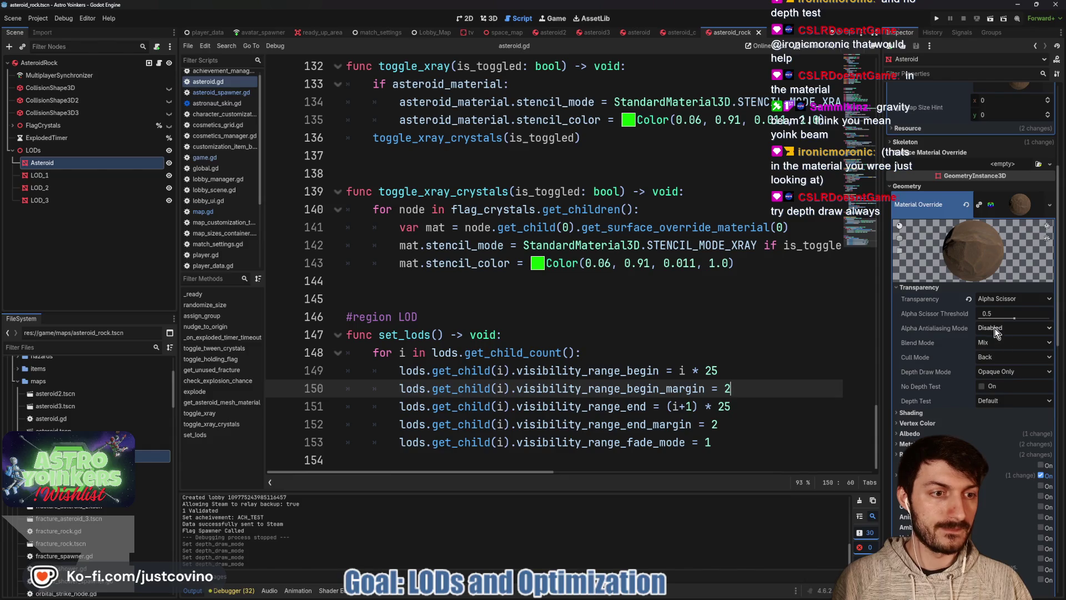
{"action": "left_click", "coordinate": [1006, 372]}
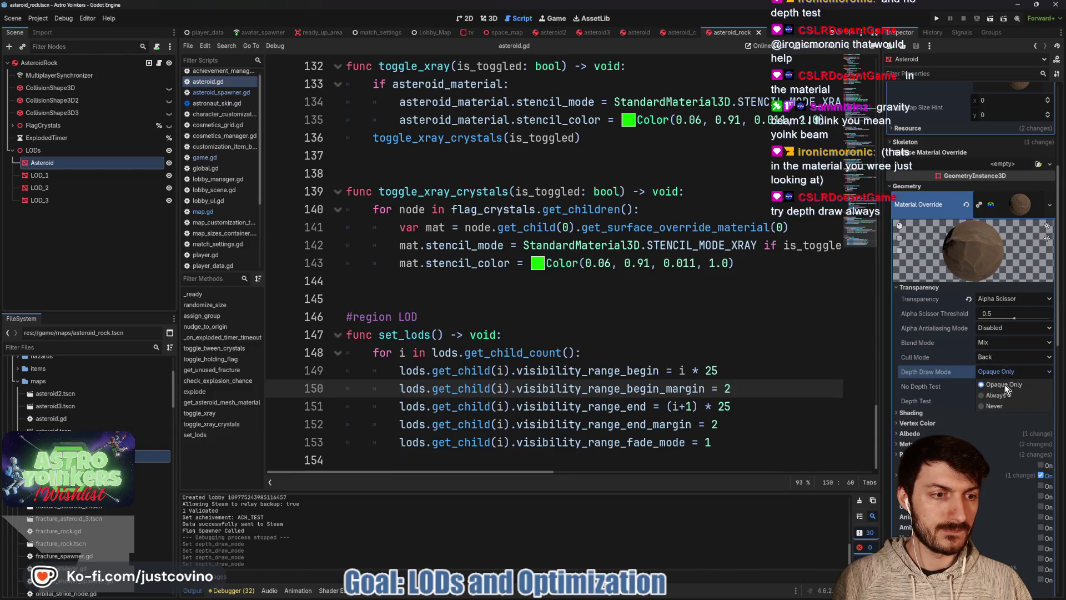
{"action": "left_click", "coordinate": [998, 395]}
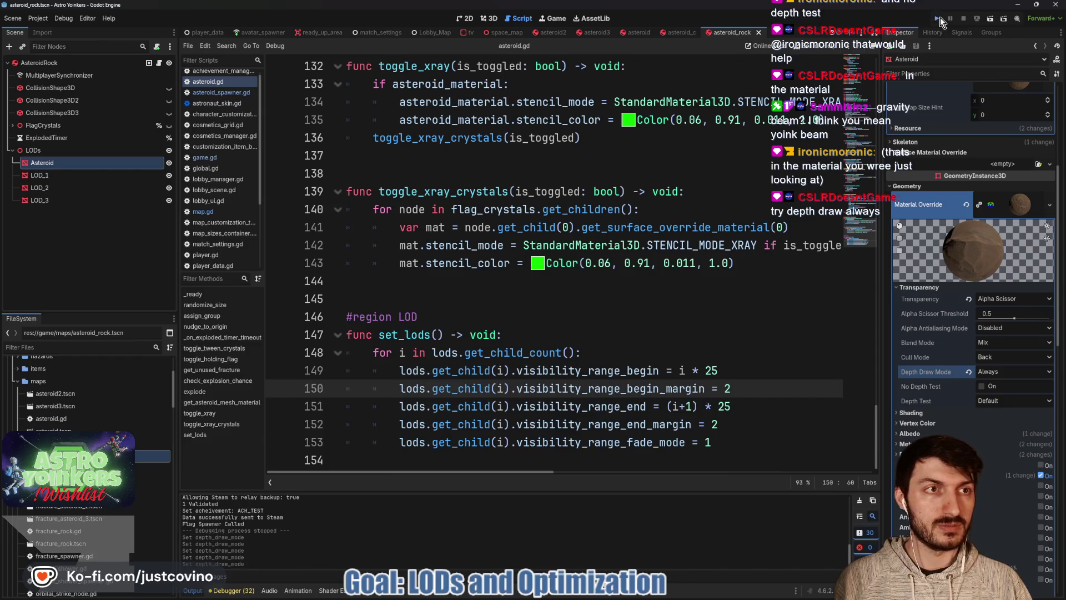
{"action": "left_click", "coordinate": [938, 19]}
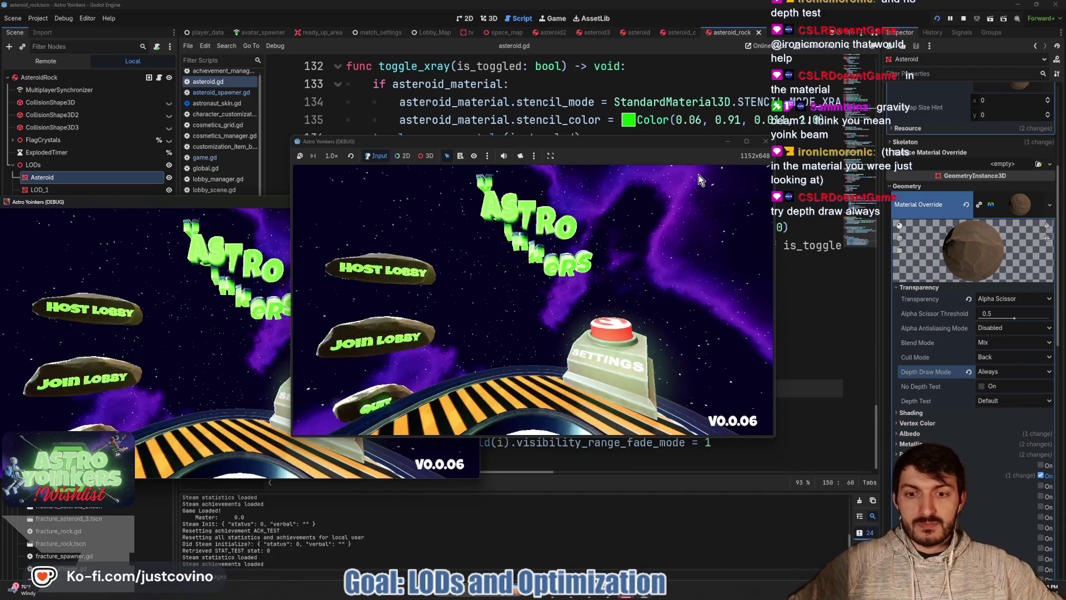
- Close the duplicate game window, host a lobby, watch asteroids fade in flight, then stop with F8
{"action": "left_click", "coordinate": [266, 202]}
{"action": "left_click", "coordinate": [471, 205]}
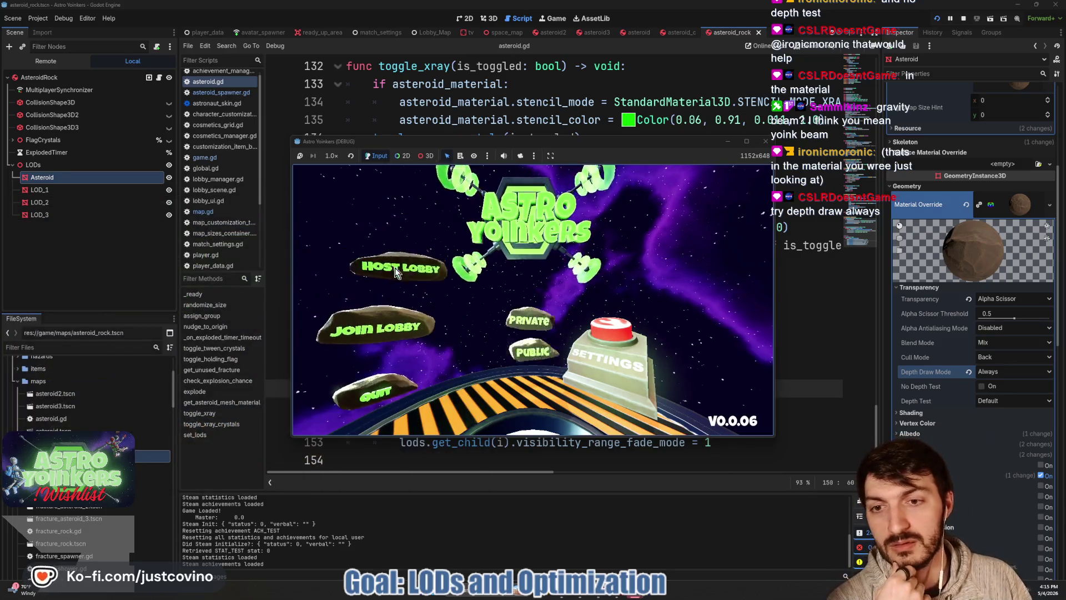
{"action": "left_click", "coordinate": [383, 330]}
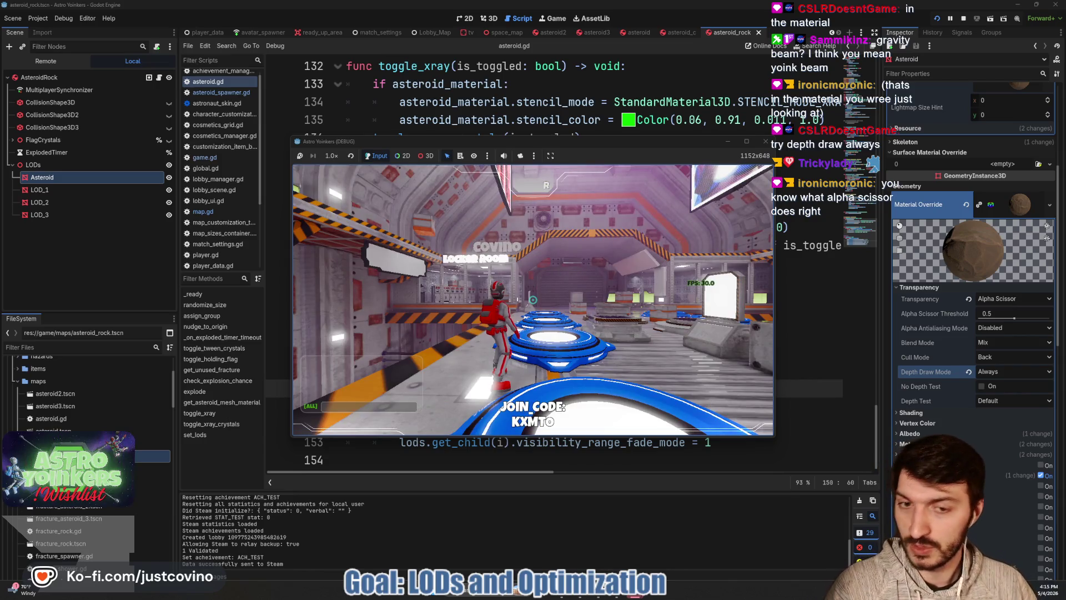
{"action": "key", "text": "w"}
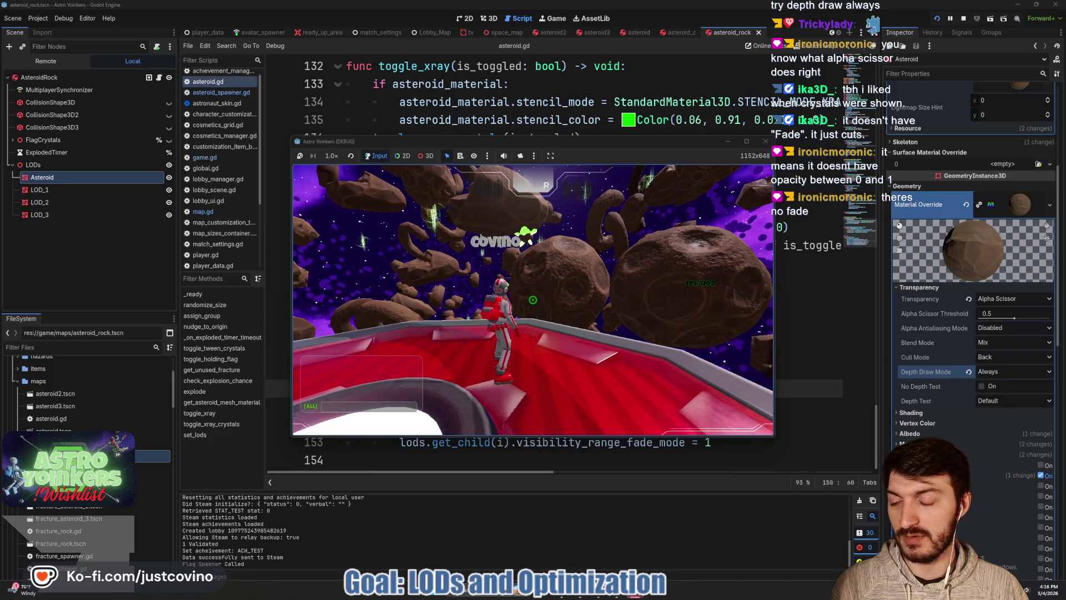
{"action": "key", "text": "space"}
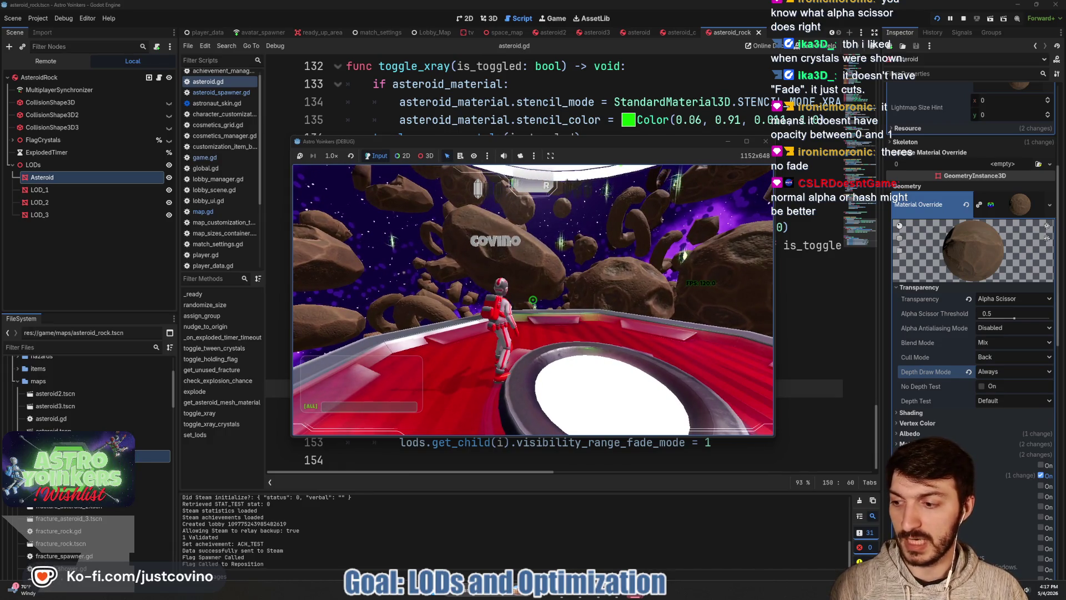
{"action": "key", "text": "F8"}
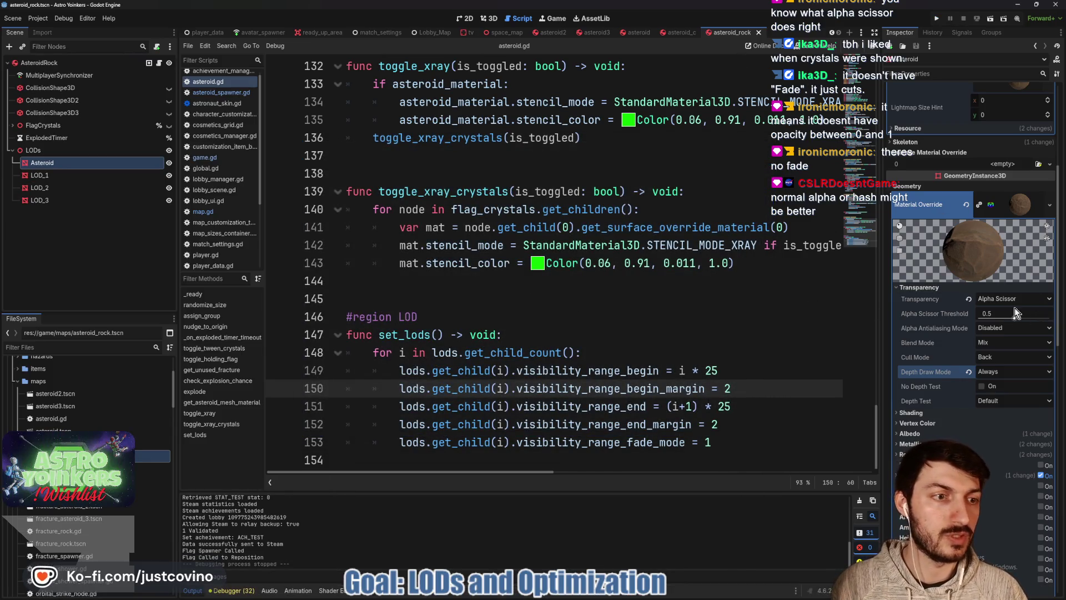
- Switch asteroid_rock and asteroid_c (Donut_Asteroid) transparency to Alpha Hash and save both scenes
{"action": "left_click", "coordinate": [1003, 298]}
{"action": "left_click", "coordinate": [1016, 344]}
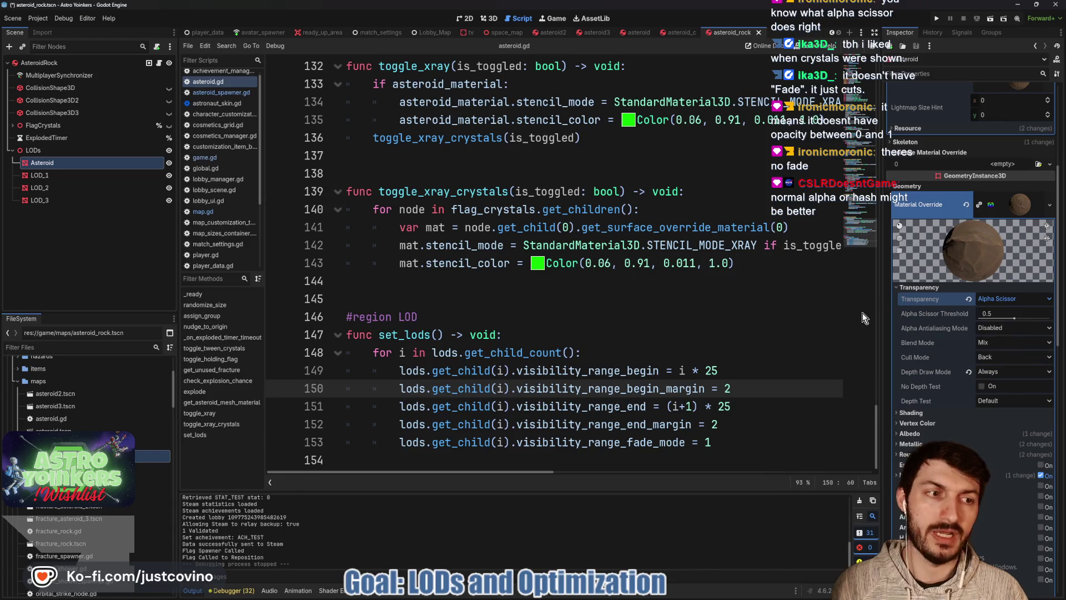
{"action": "key", "text": "ctrl+s"}
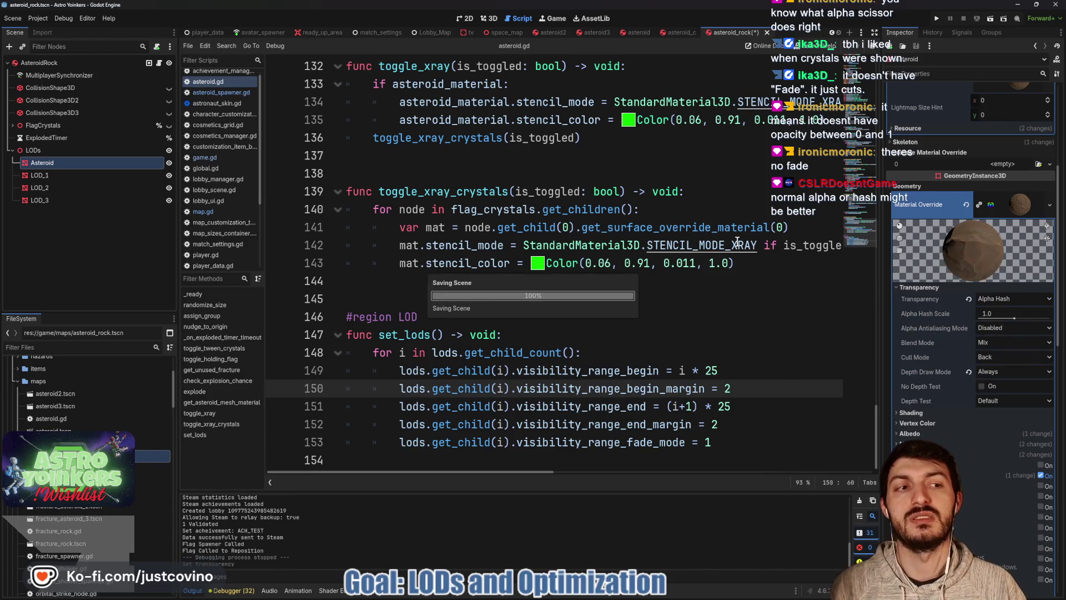
{"action": "left_click", "coordinate": [681, 33]}
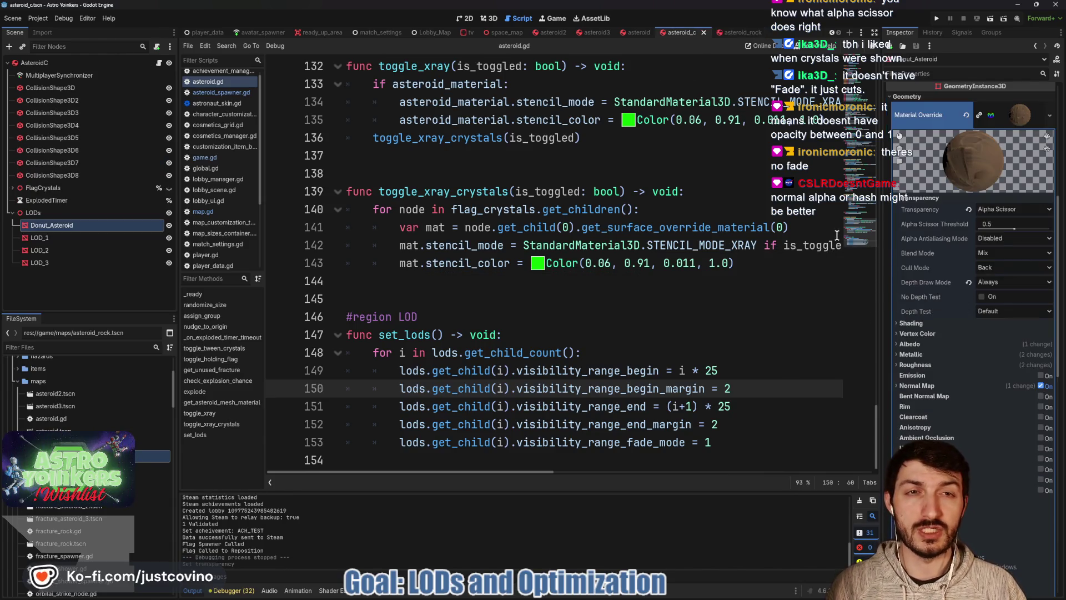
{"action": "left_click", "coordinate": [1001, 210]}
{"action": "left_click", "coordinate": [1003, 255]}
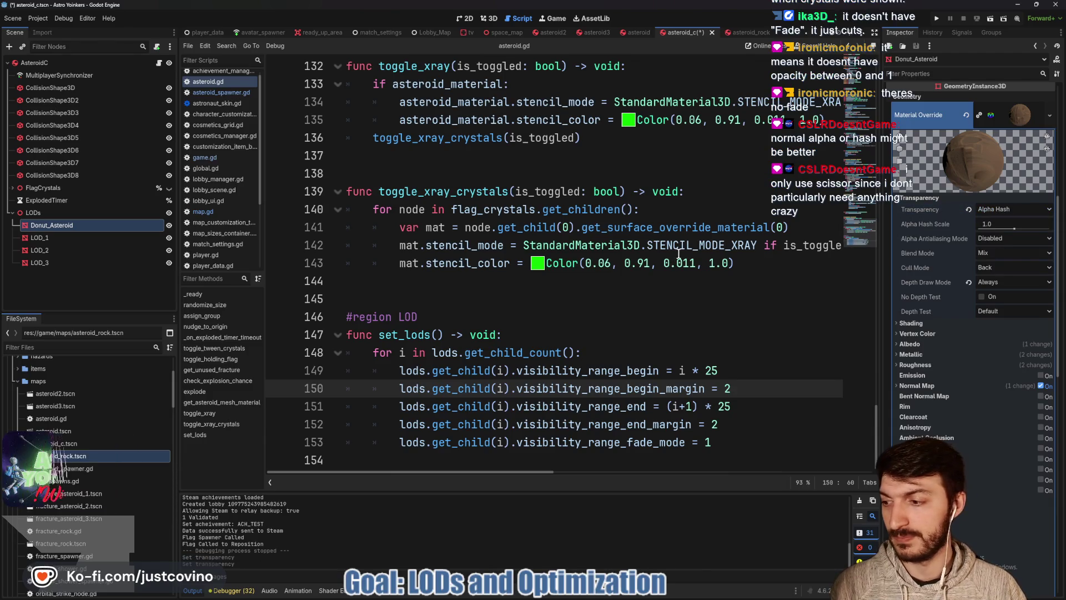
{"action": "key", "text": "ctrl+s"}
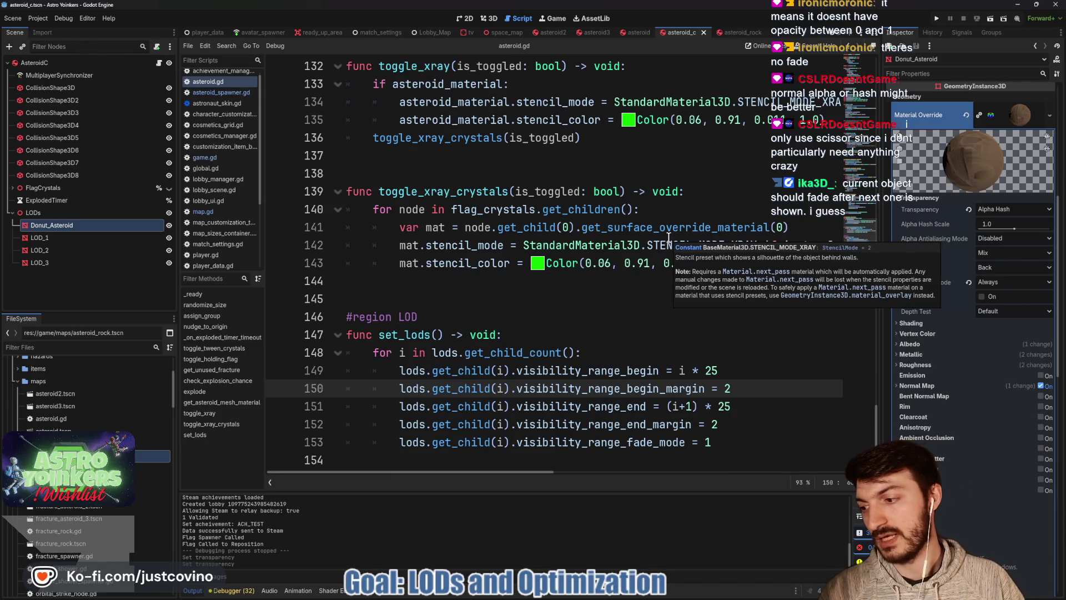
- Set Alpha Hash transparency on the asteroid scene's AsteroidMesh and asteroid3's material override
{"action": "left_click", "coordinate": [634, 34]}
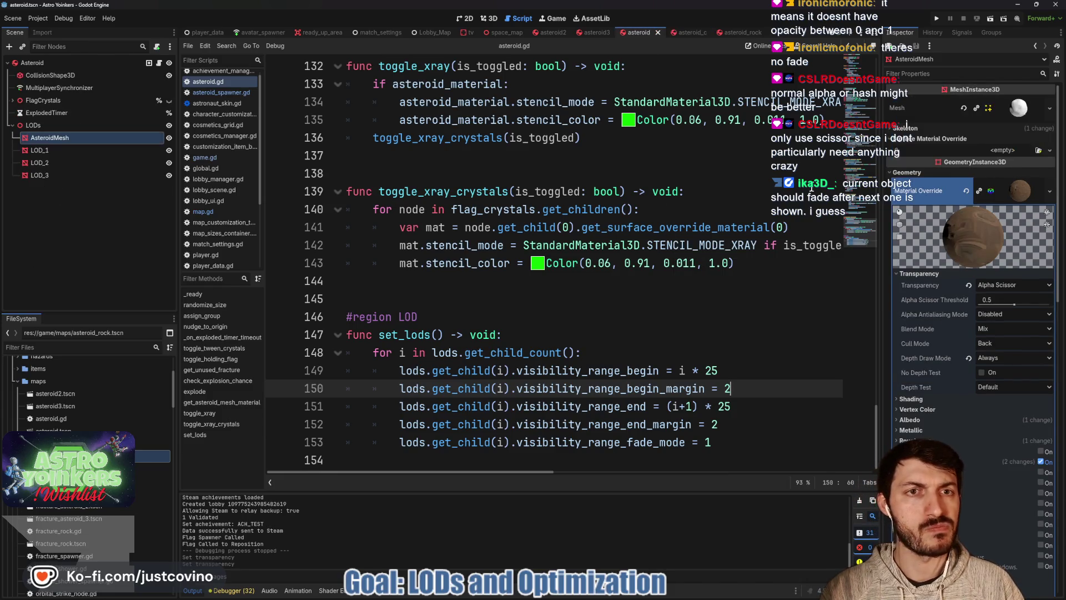
{"action": "left_click", "coordinate": [995, 285]}
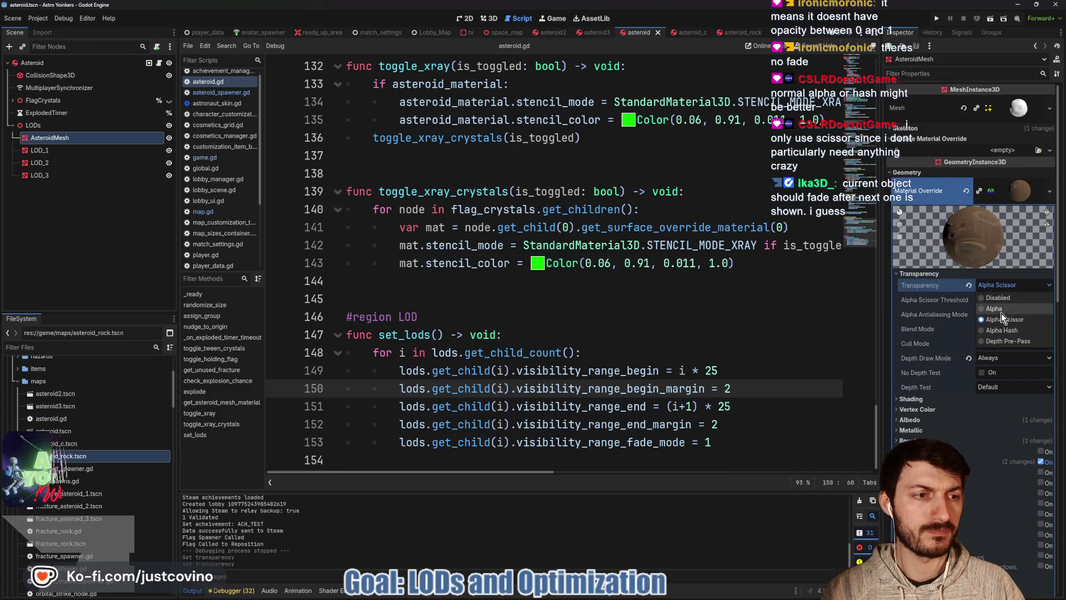
{"action": "left_click", "coordinate": [1002, 329]}
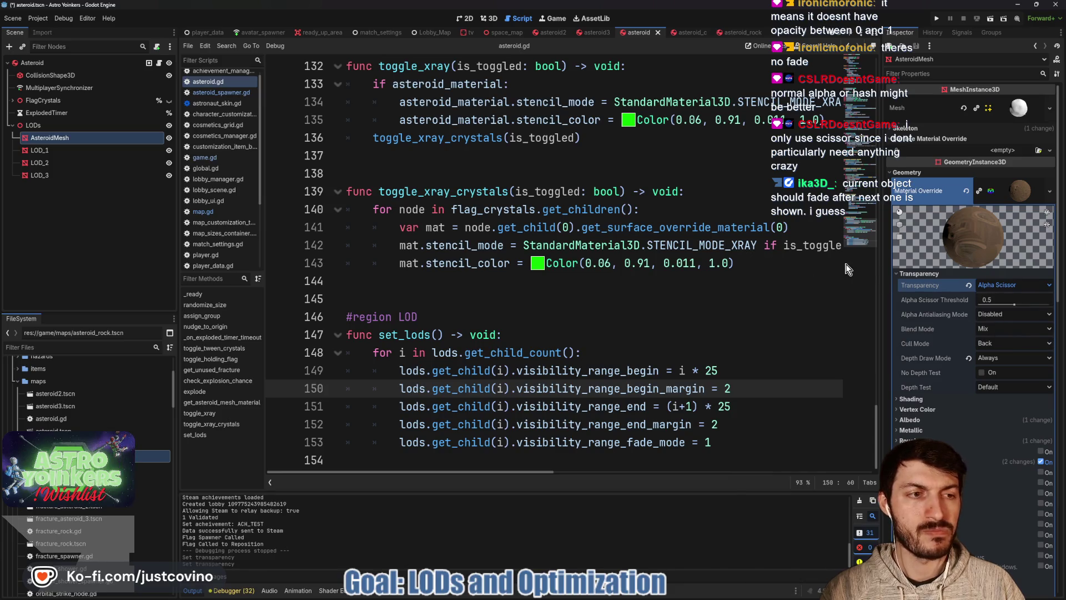
{"action": "left_click", "coordinate": [595, 33]}
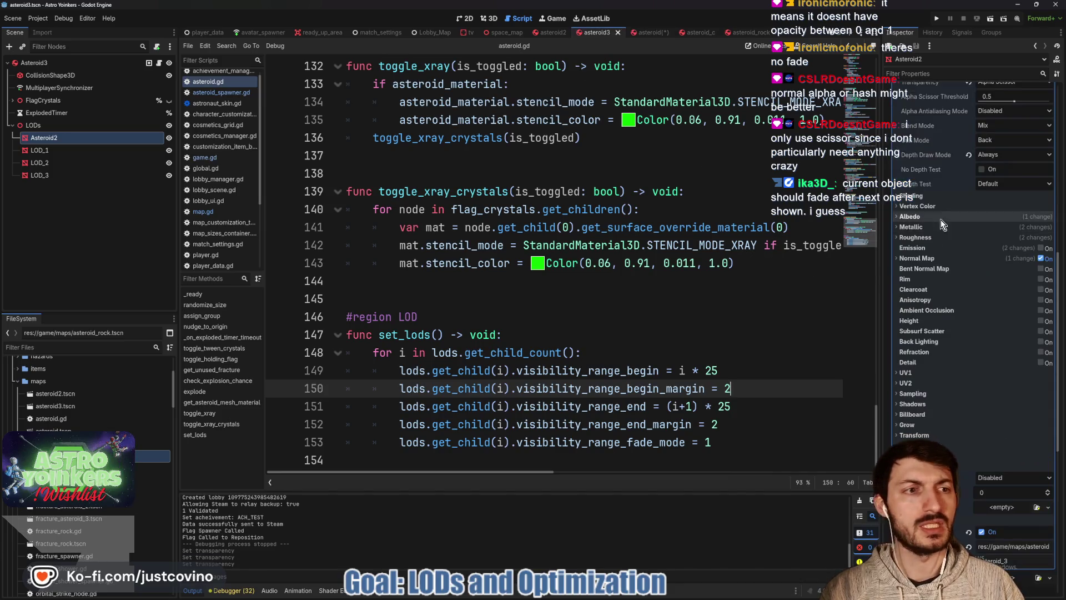
{"action": "left_click", "coordinate": [940, 218]}
{"action": "left_click", "coordinate": [987, 333]}
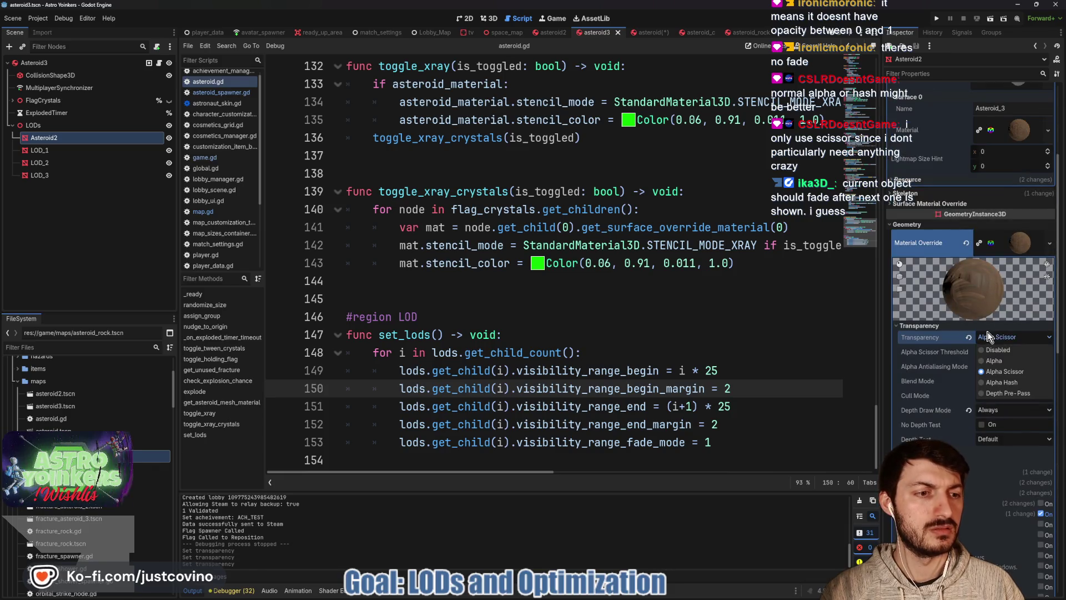
{"action": "left_click", "coordinate": [1008, 382]}
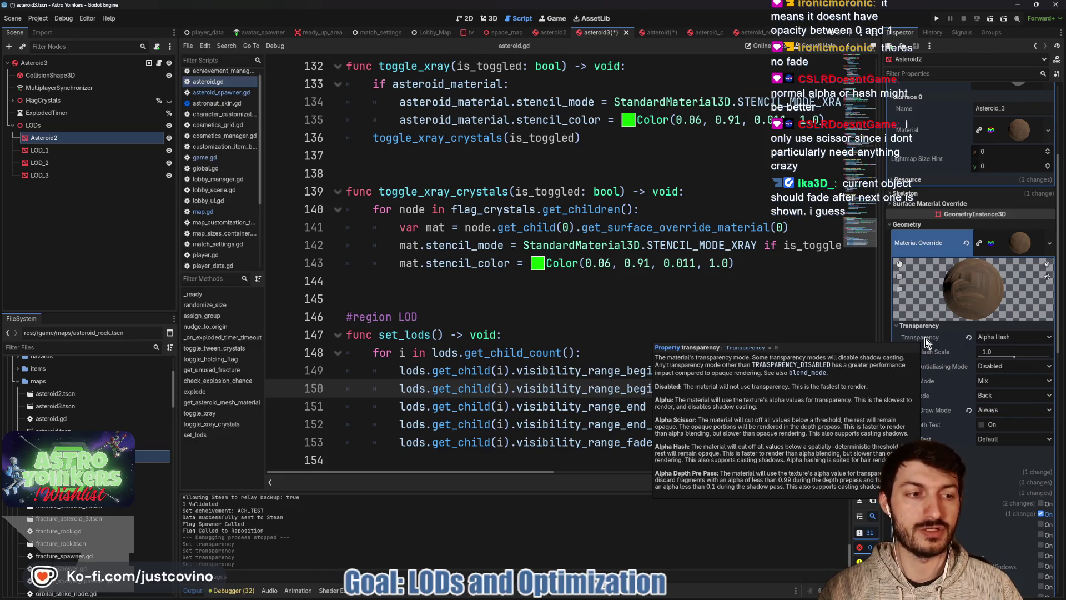
- Set asteroid2's material to Alpha Hash, confirm asteroid_rock uses Alpha Hash, and run the game
{"action": "left_click", "coordinate": [552, 33]}
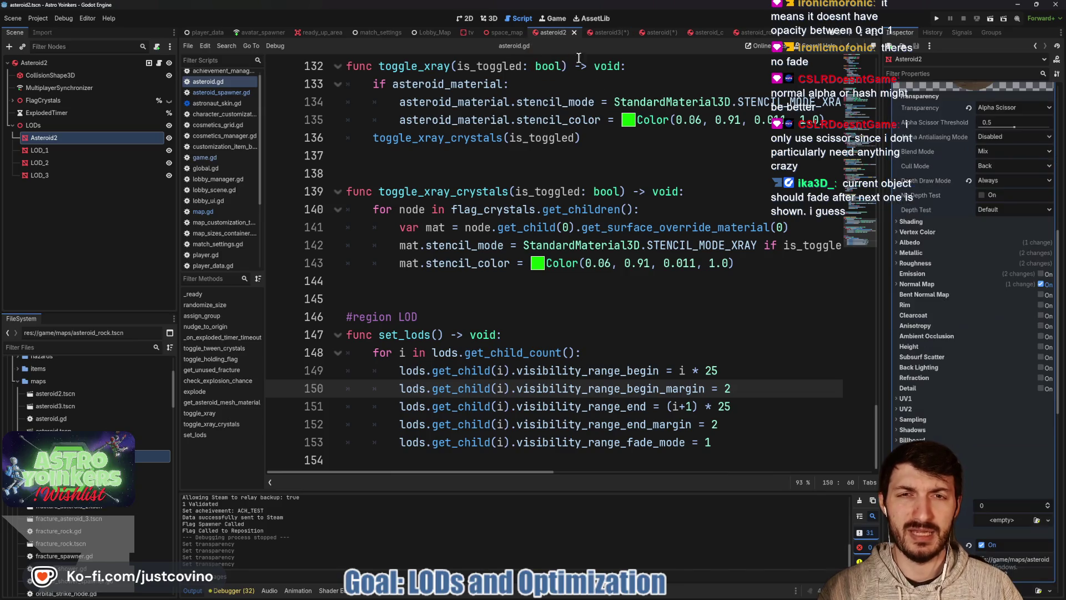
{"action": "scroll", "coordinate": [986, 249], "scroll_direction": "up", "scroll_amount": 2}
{"action": "left_click", "coordinate": [1015, 176]}
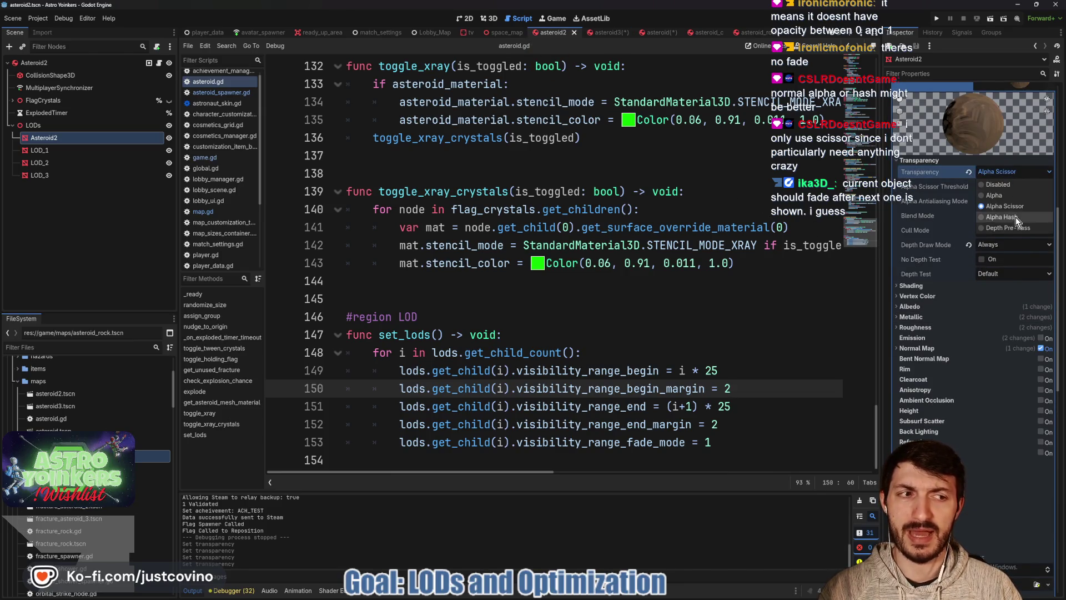
{"action": "left_click", "coordinate": [980, 221]}
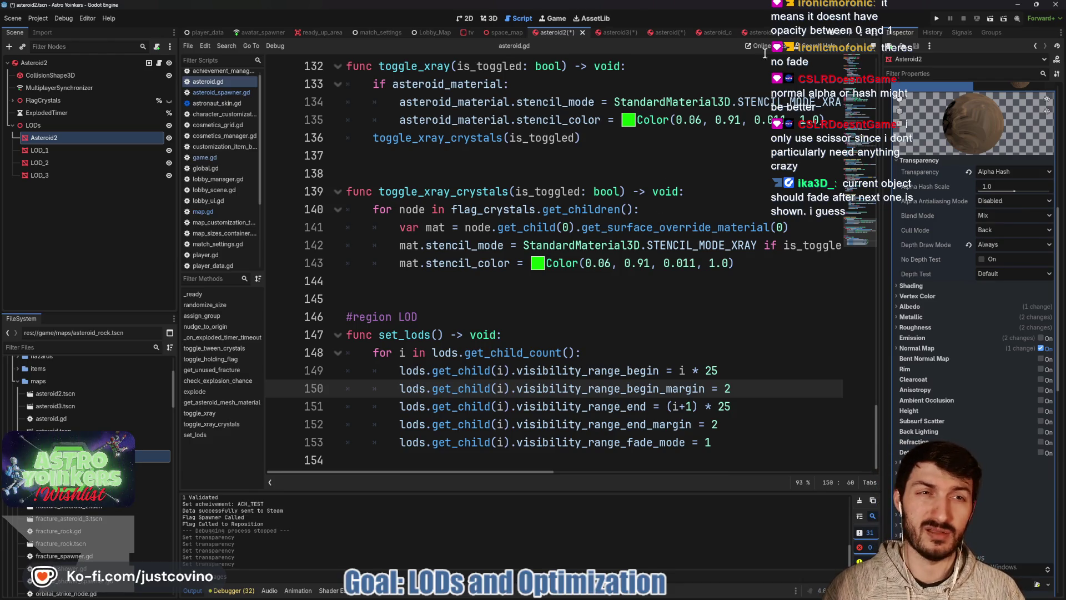
{"action": "left_click", "coordinate": [756, 33]}
{"action": "left_click", "coordinate": [1008, 299]}
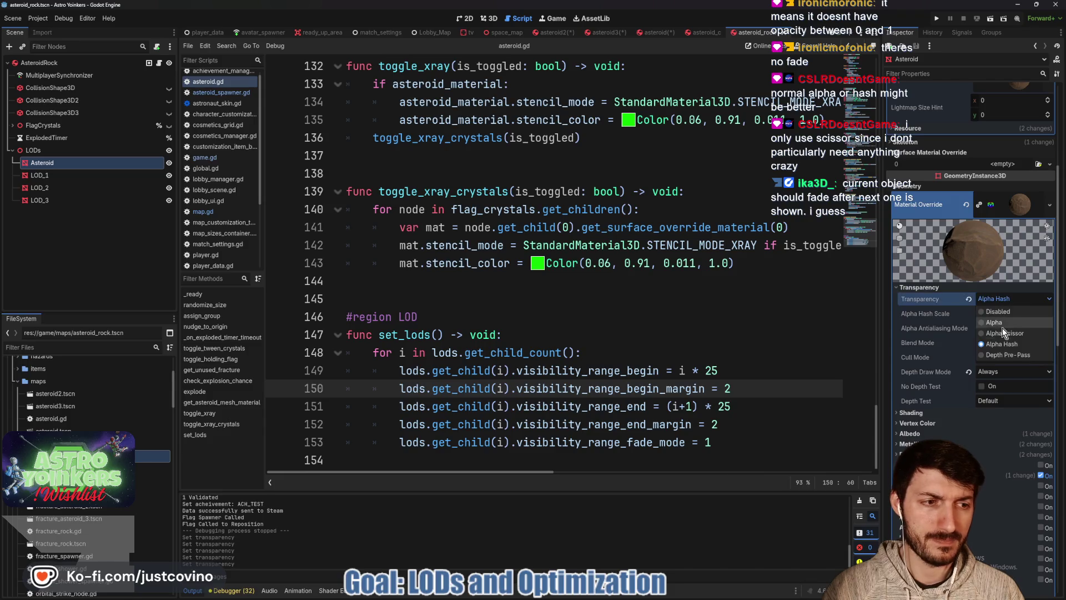
{"action": "left_click", "coordinate": [728, 164]}
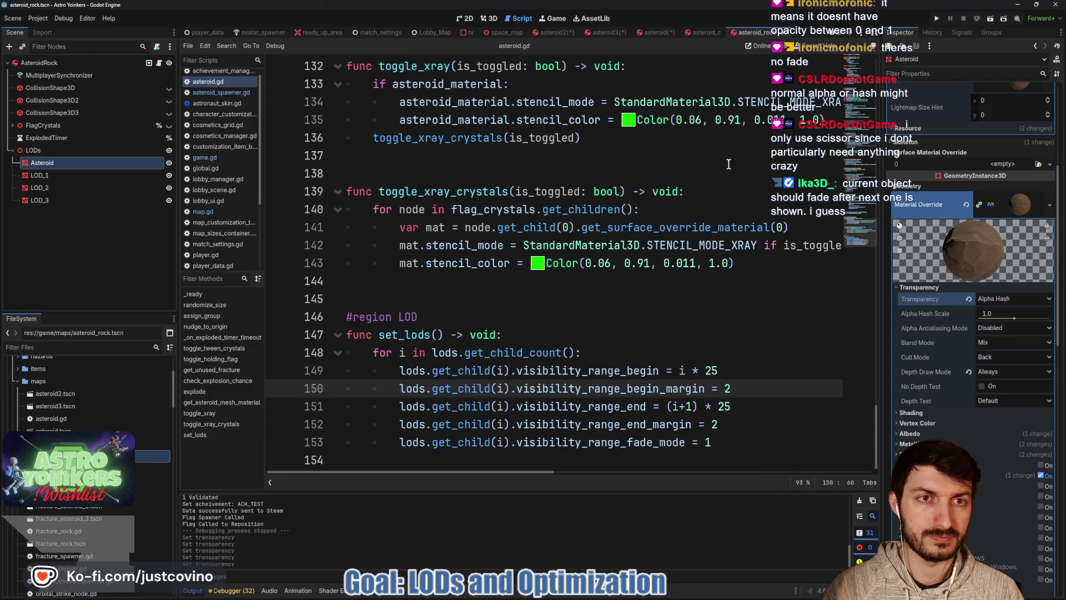
{"action": "key", "text": "F5"}
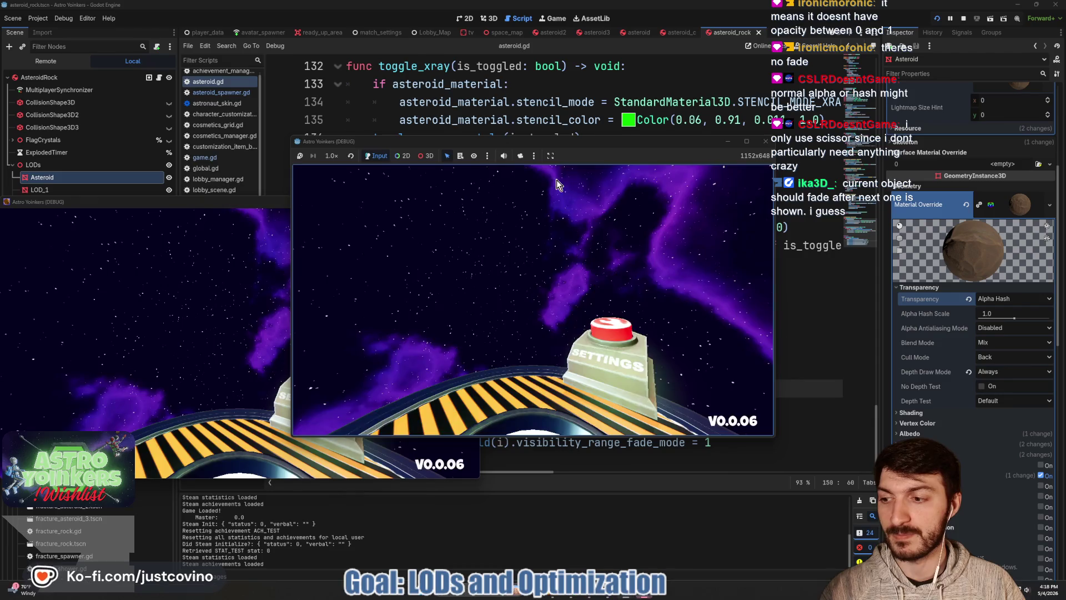
- Close the extra game window, host a lobby, and walk the character into the asteroid arena
{"action": "left_click", "coordinate": [470, 201]}
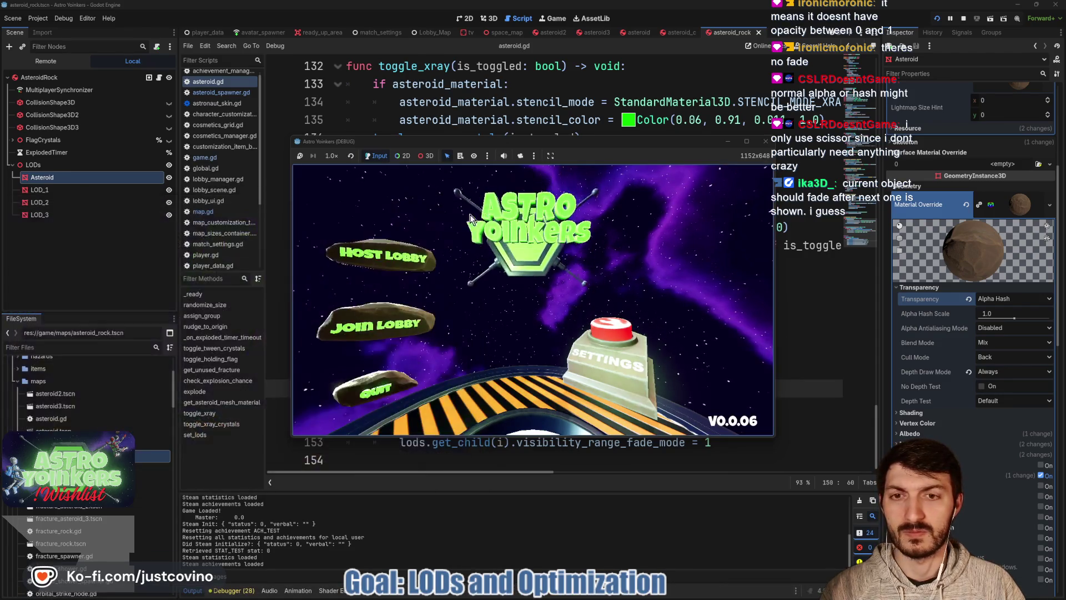
{"action": "left_click", "coordinate": [455, 246]}
{"action": "left_click", "coordinate": [464, 281]}
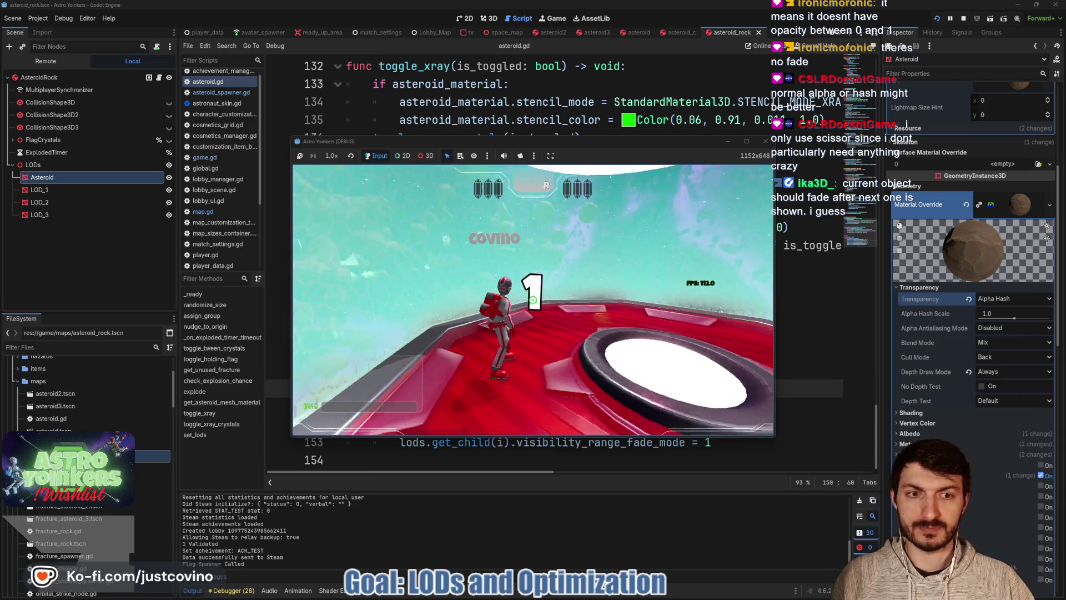
{"action": "key", "text": "w"}
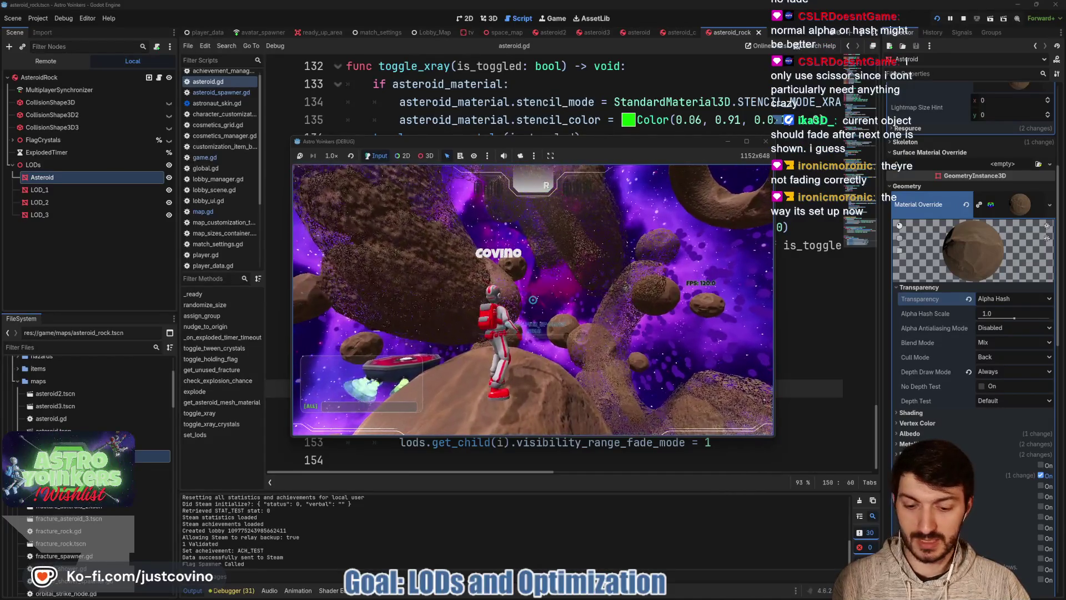
- Stop the game, collapse Material Override, and select the begin margin value on line 150
{"action": "key", "text": "F8"}
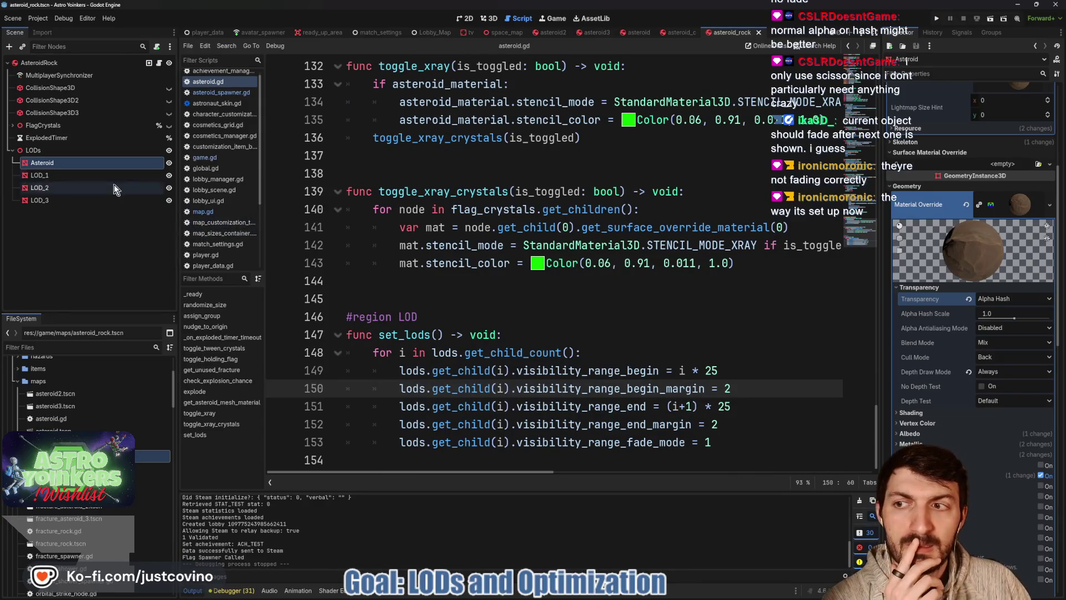
{"action": "left_click", "coordinate": [1030, 200]}
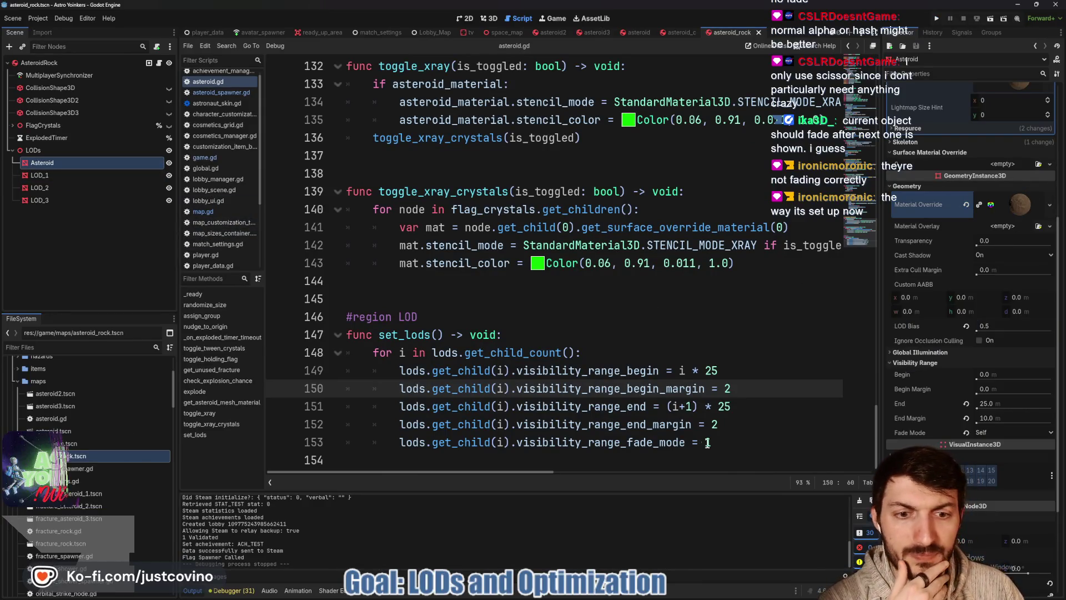
{"action": "double_click", "coordinate": [726, 388]}
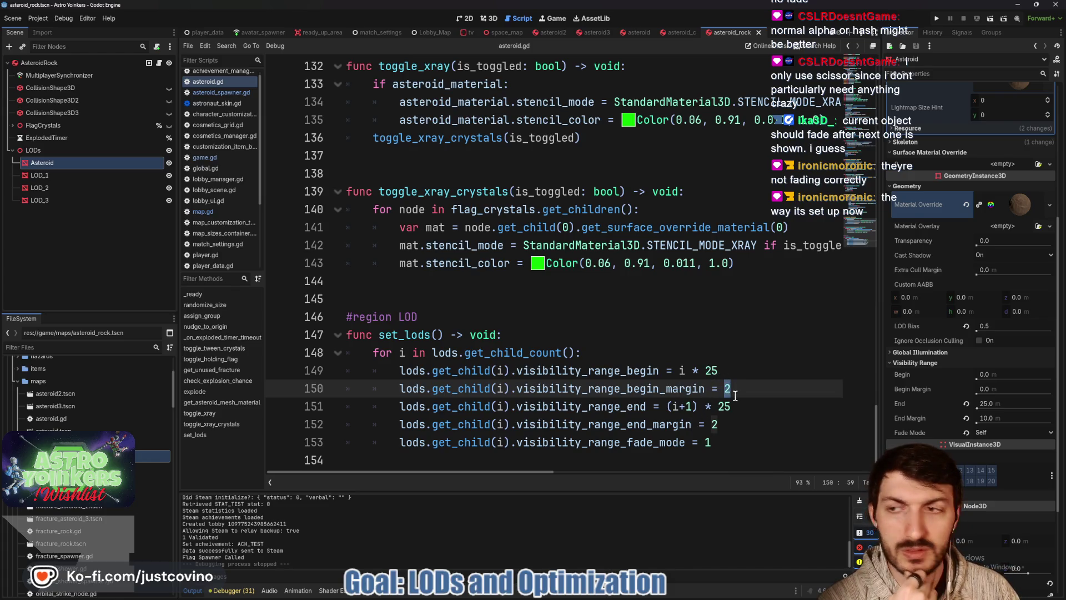
{"action": "scroll", "coordinate": [917, 308], "scroll_direction": "down", "scroll_amount": 5}
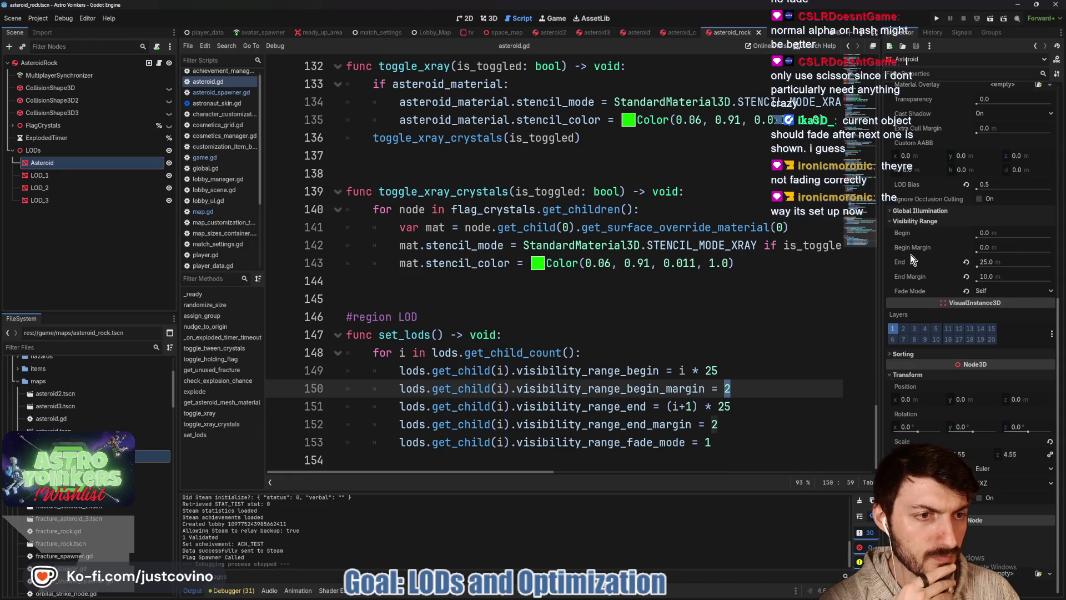
{"action": "mouse_move", "coordinate": [907, 248]}
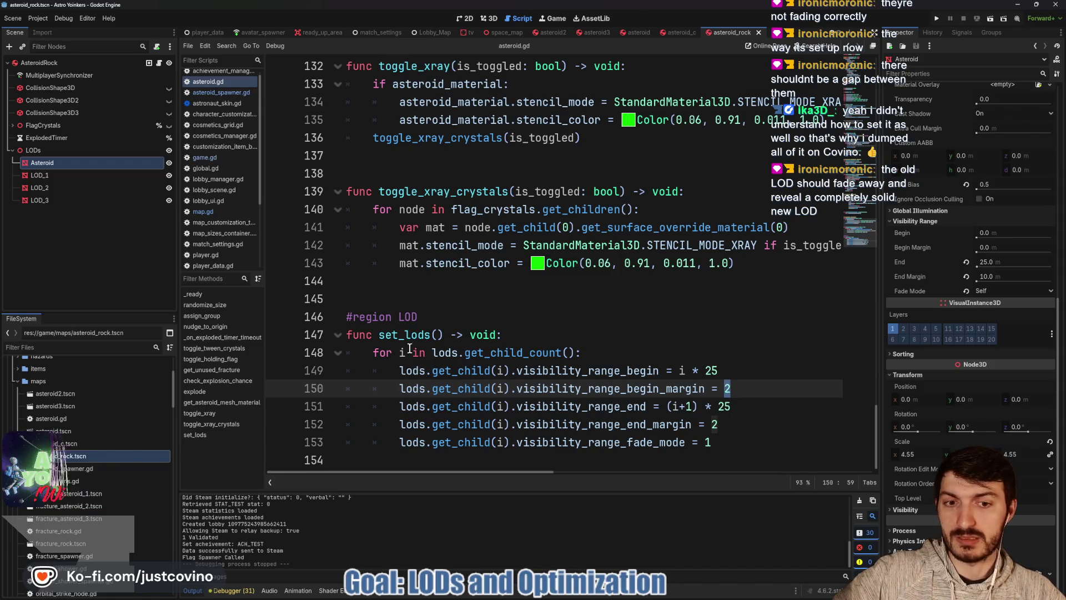
- Compare LOD_1, LOD_2 and LOD_3 visibility ranges, then go to the end margin on line 152
{"action": "left_click", "coordinate": [42, 172]}
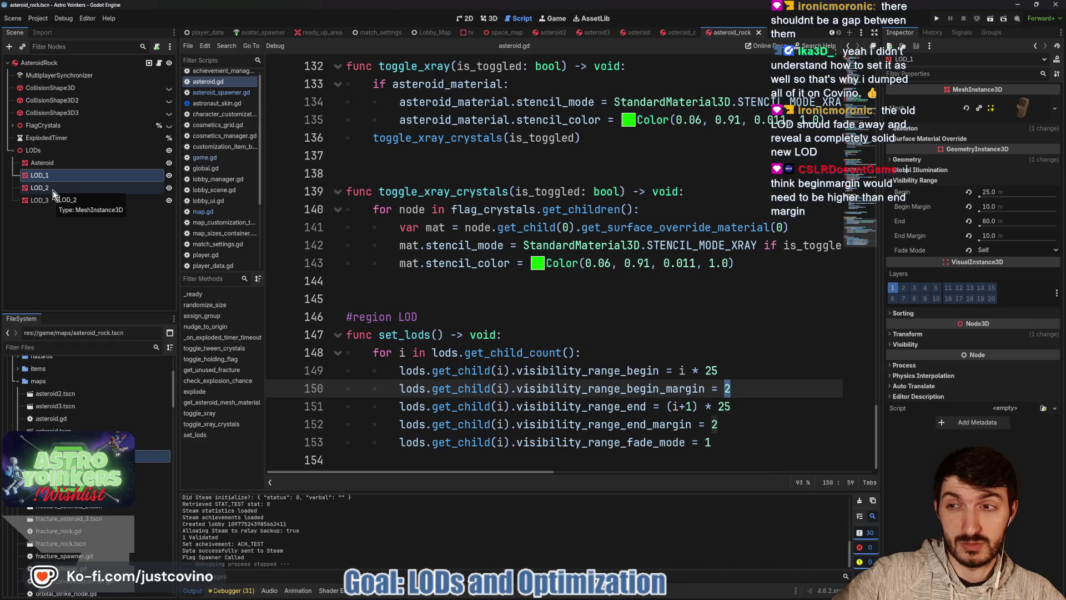
{"action": "left_click", "coordinate": [53, 192]}
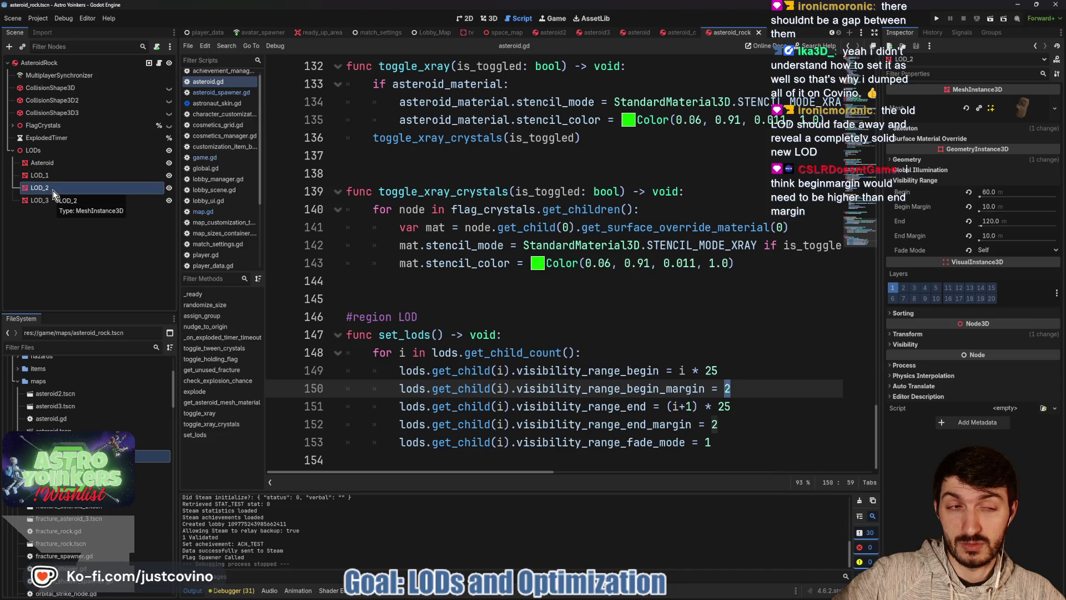
{"action": "left_click", "coordinate": [63, 199]}
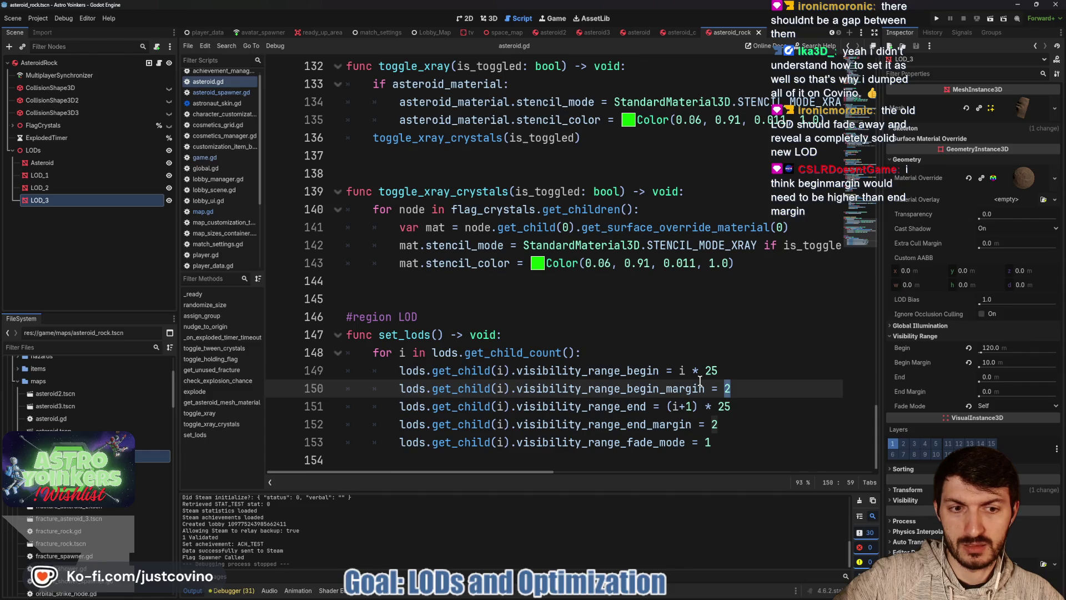
{"action": "left_click", "coordinate": [724, 423]}
{"action": "type", "text": "4"}
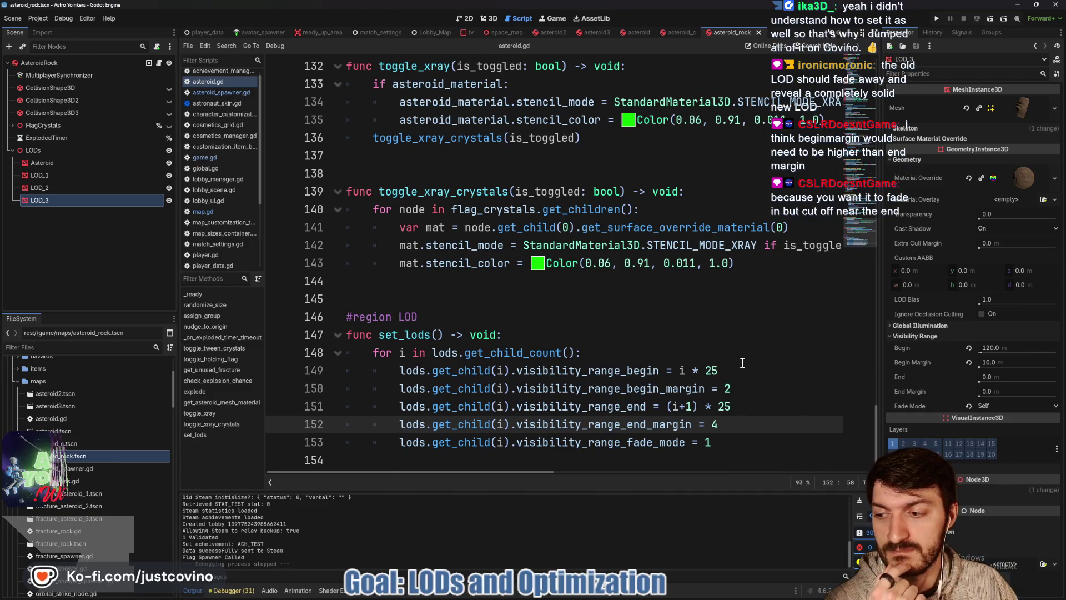
- Relaunch the game, host a lobby, and walk the astronaut onto the teleporter pad
{"action": "left_click", "coordinate": [933, 17]}
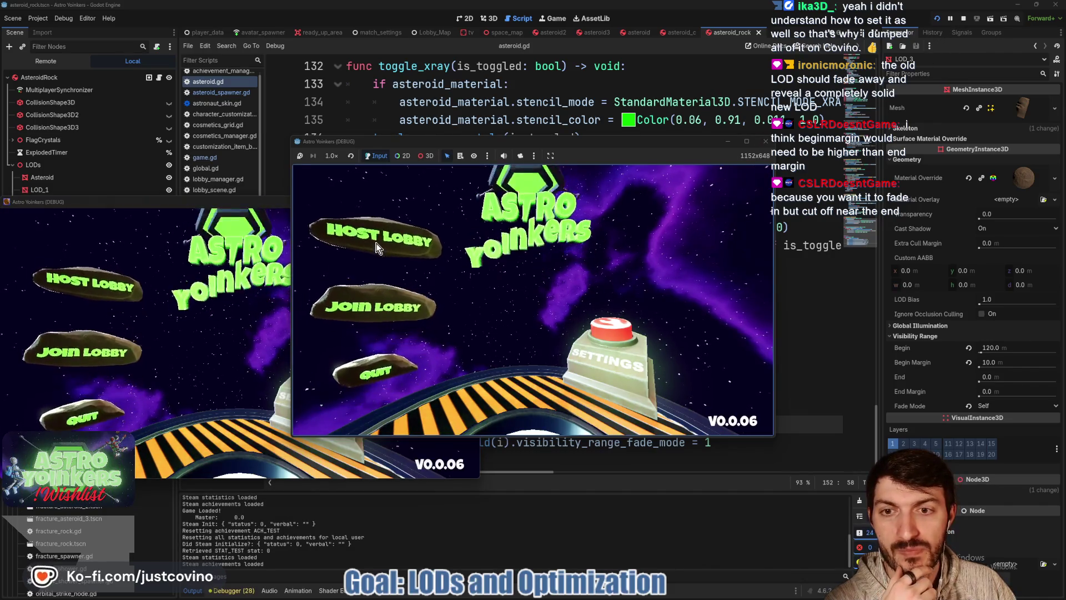
{"action": "left_click", "coordinate": [367, 249]}
{"action": "left_click", "coordinate": [518, 273]}
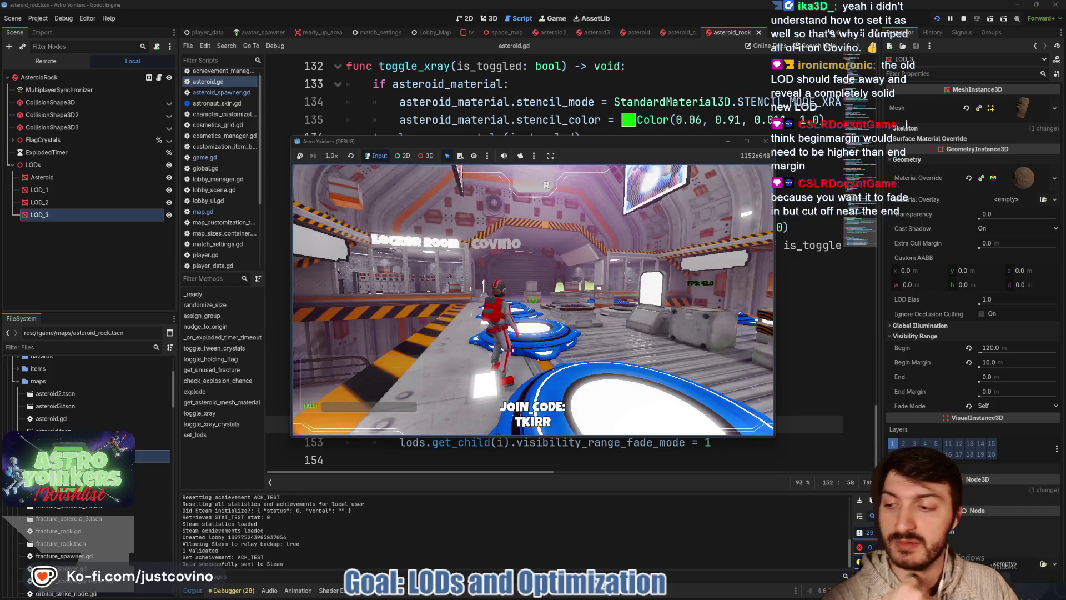
{"action": "key", "text": "w"}
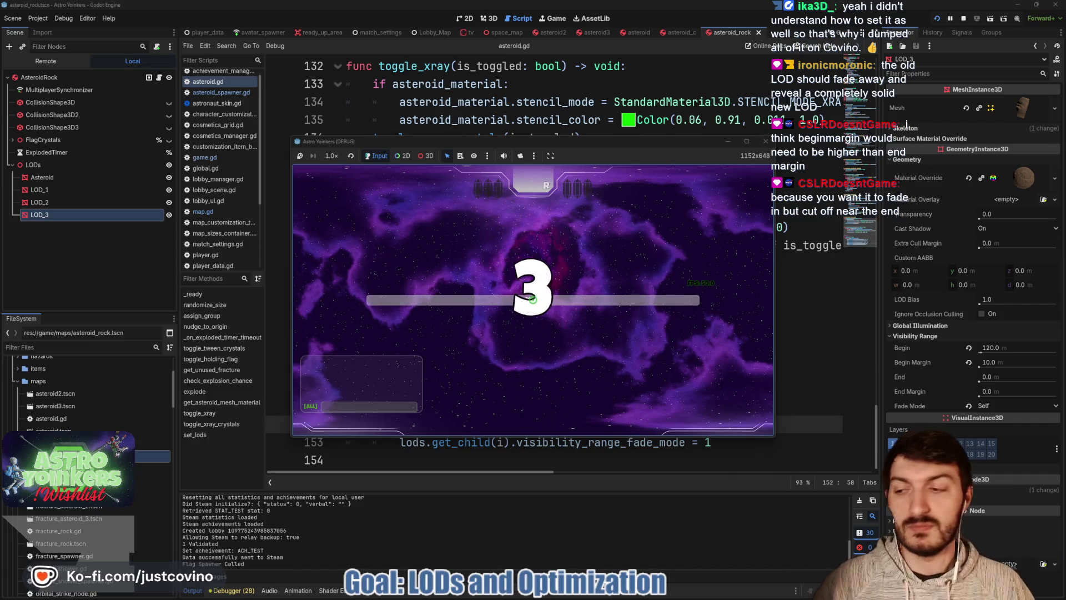
- Walk along the red platform watching the asteroids fade between LODs, then stop the game
{"action": "key", "text": "w"}
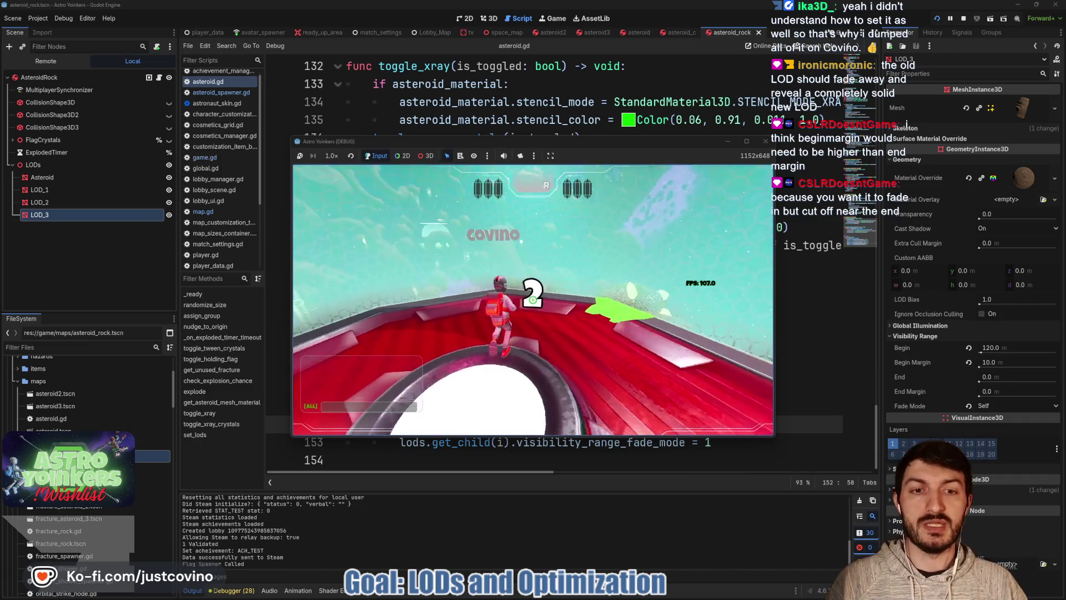
{"action": "key", "text": "w"}
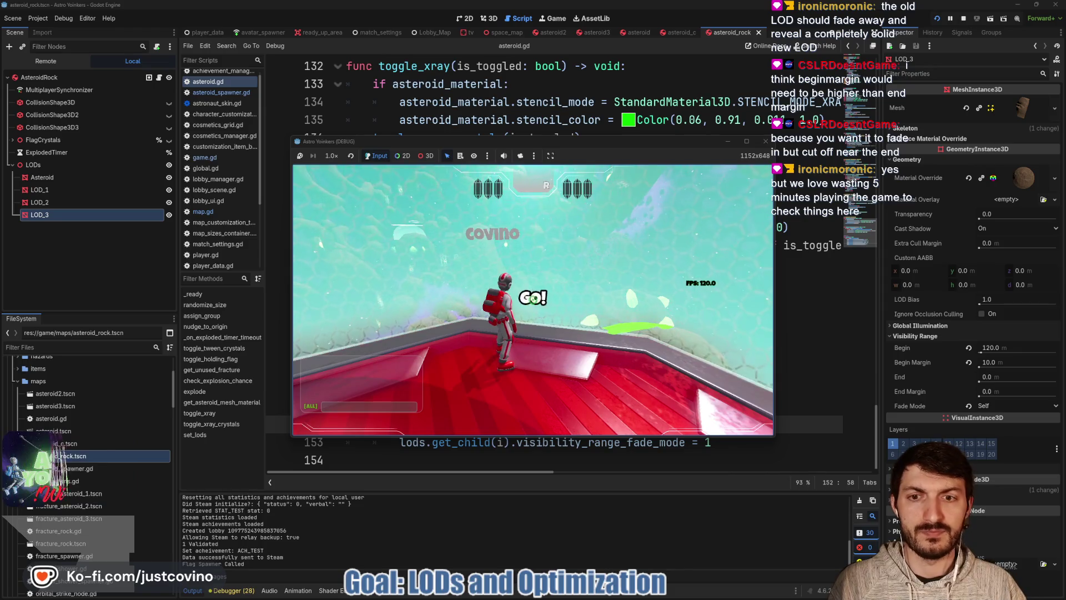
{"action": "key", "text": "w"}
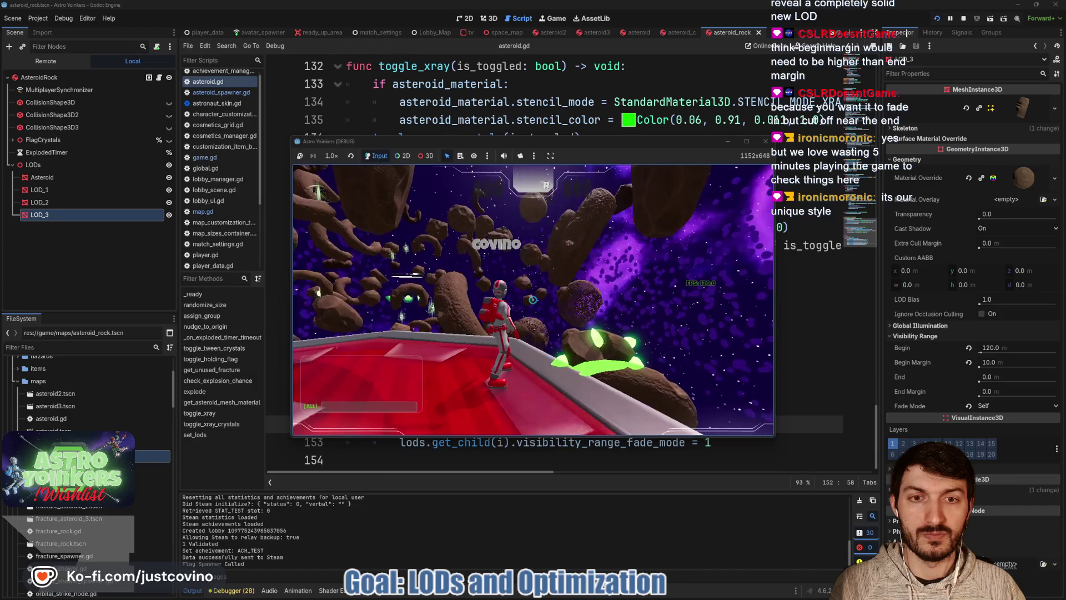
{"action": "key", "text": "w"}
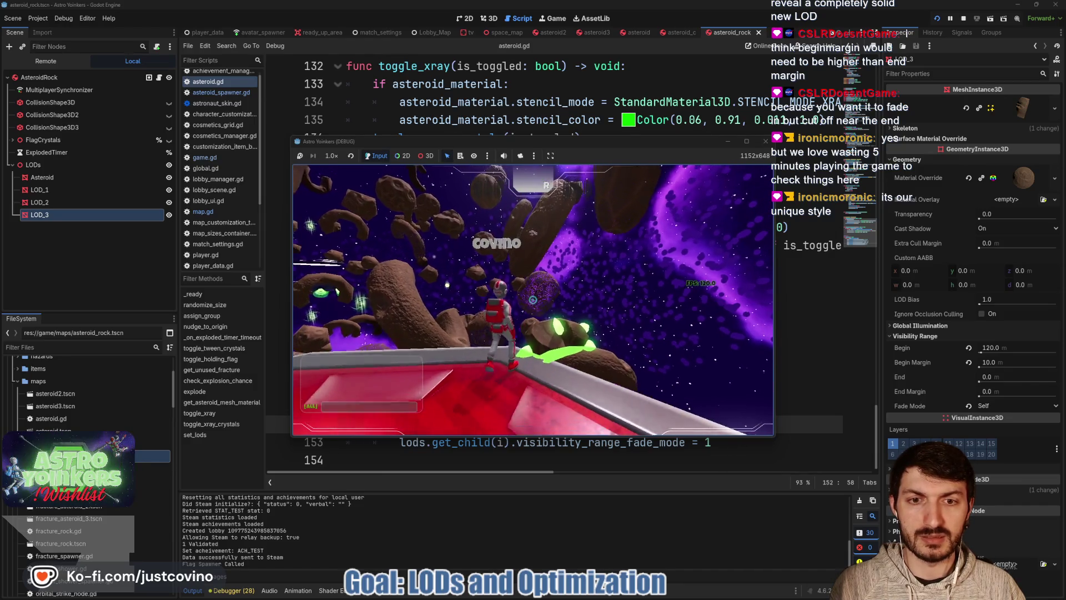
{"action": "key", "text": "w"}
{"action": "key", "text": "w"}
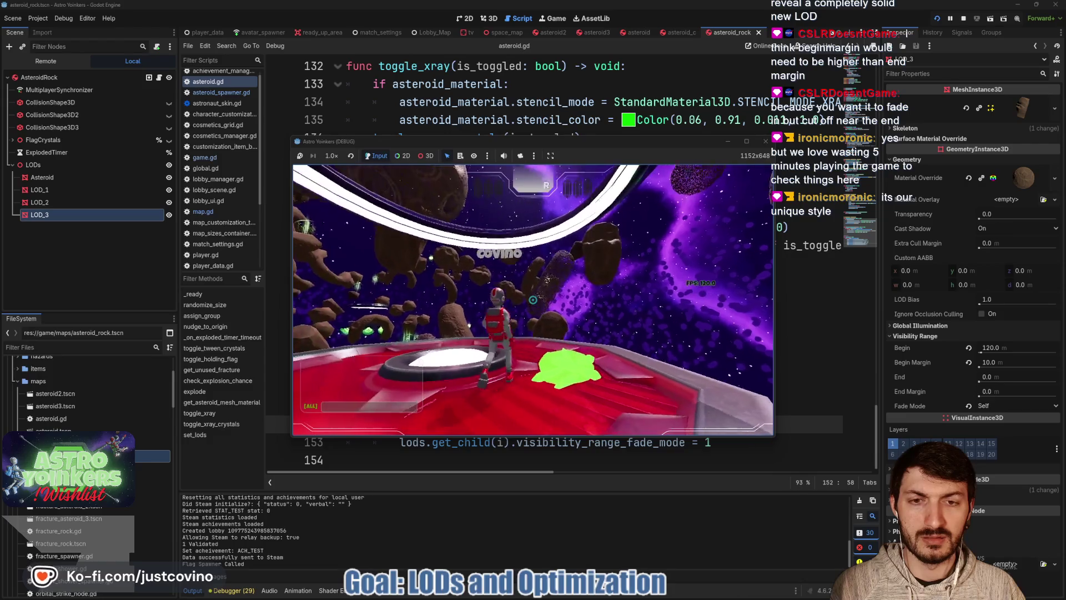
{"action": "key", "text": "w"}
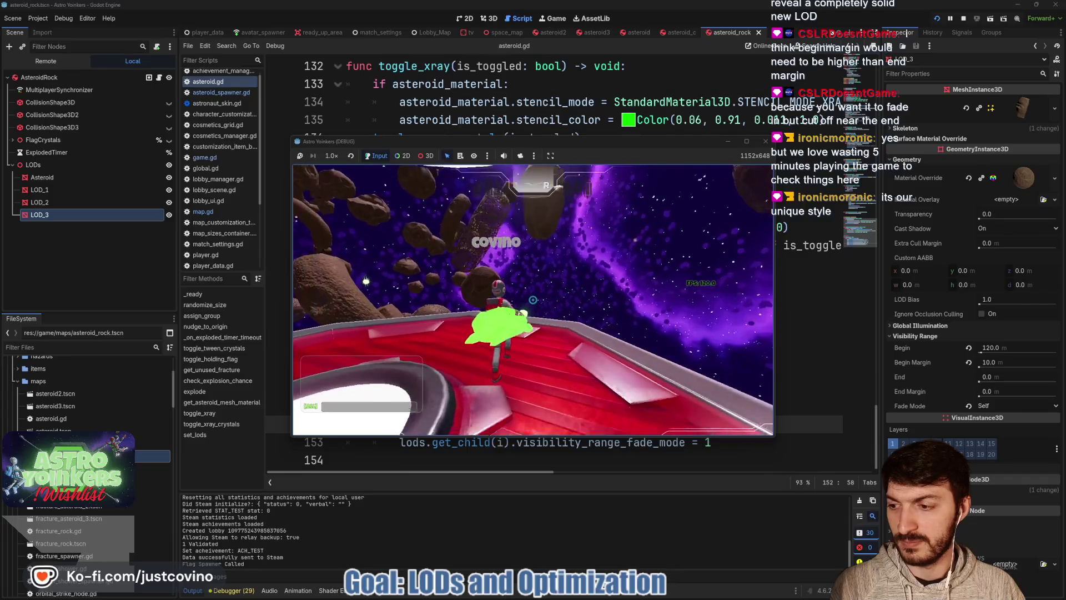
{"action": "key", "text": "w"}
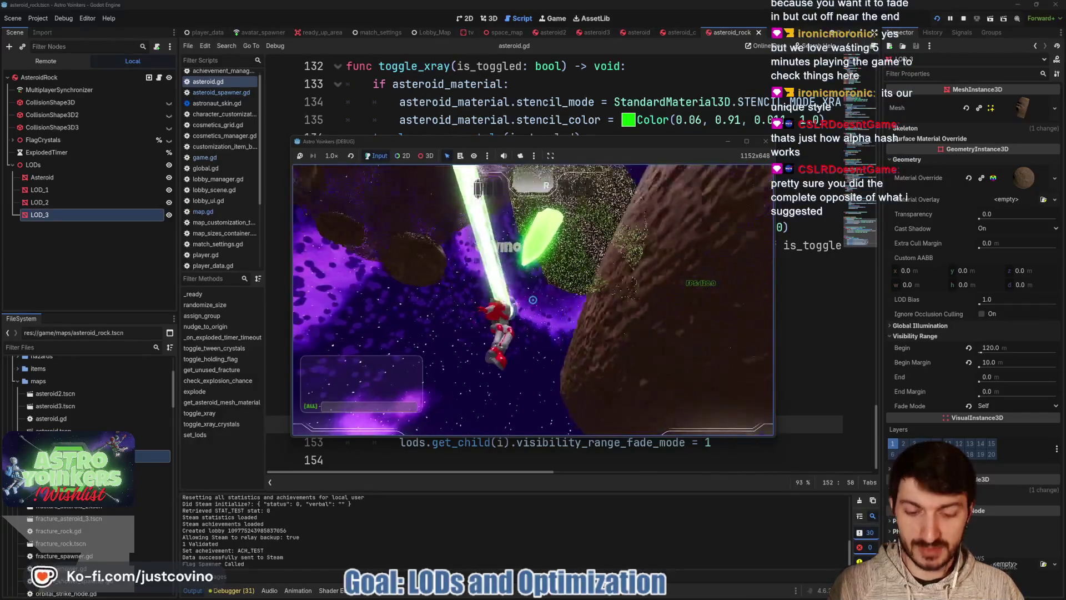
{"action": "key", "text": "F8"}
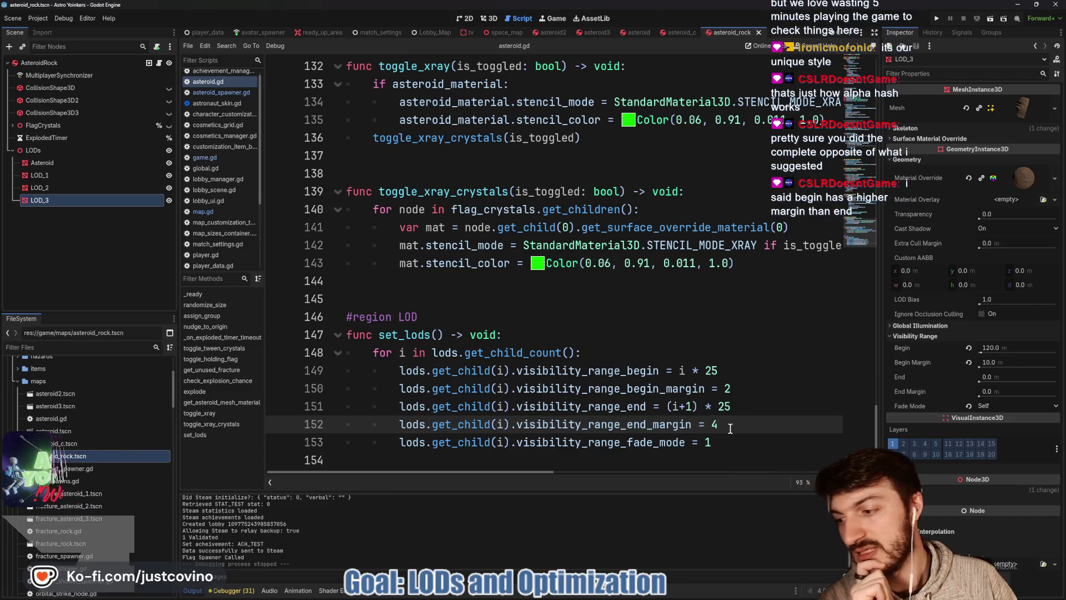
- Change line 150's begin margin to 4 and line 152's end margin to 2, then run
{"action": "left_click", "coordinate": [731, 390]}
{"action": "key", "text": "BackSpace"}
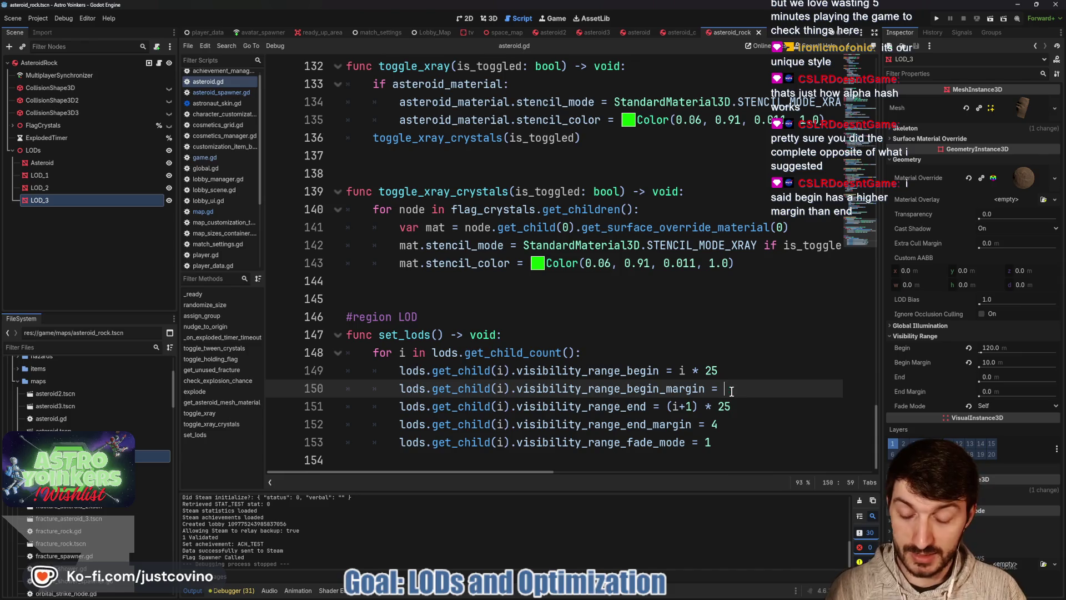
{"action": "type", "text": "4"}
{"action": "left_click", "coordinate": [717, 425]}
{"action": "type", "text": "2"}
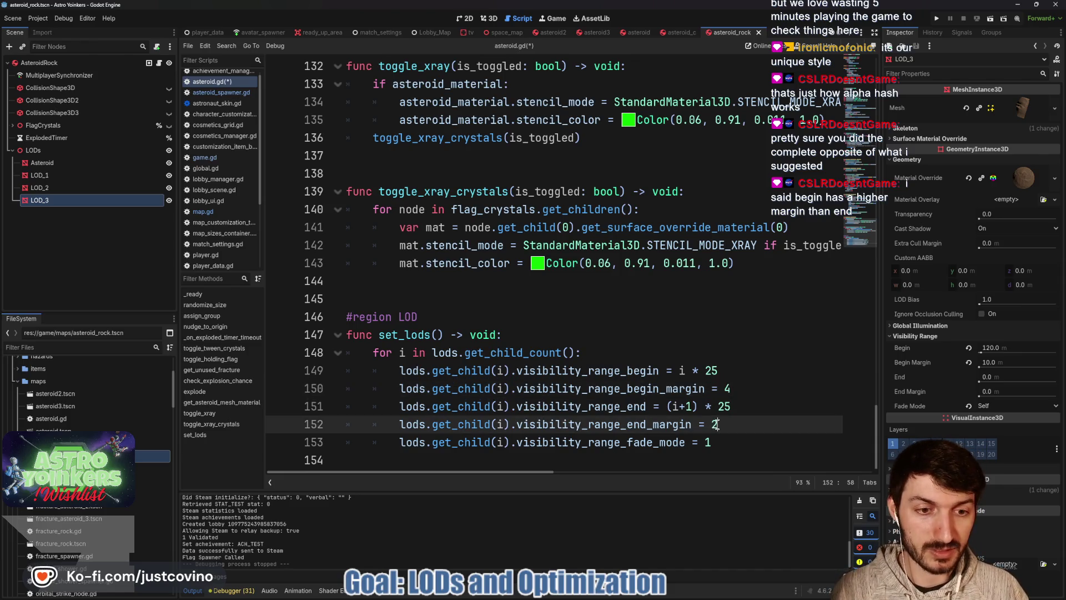
{"action": "left_click", "coordinate": [935, 19]}
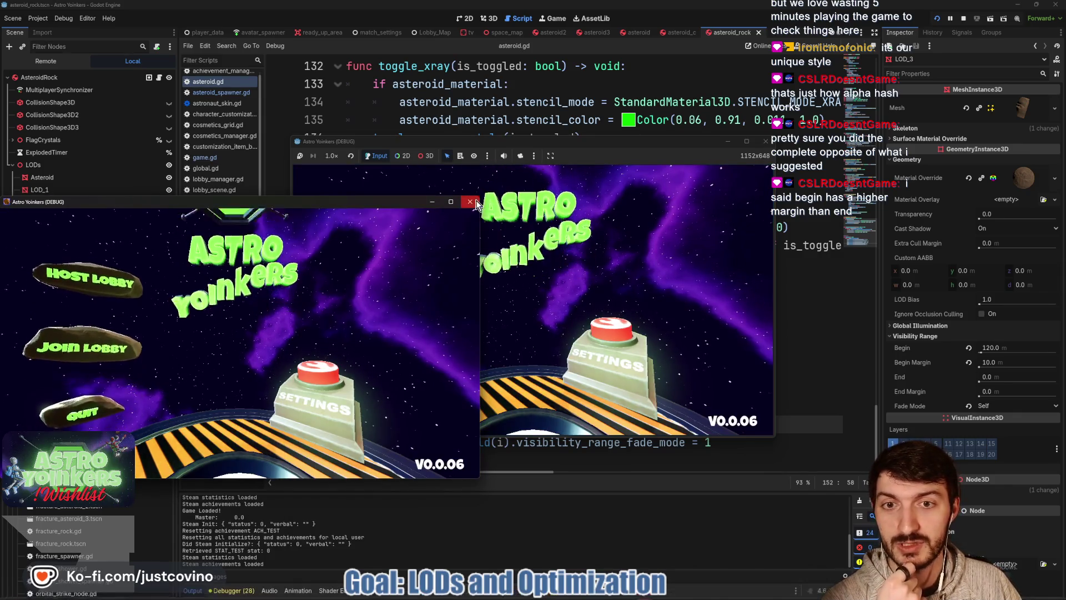
- Host a lobby, step onto the ready pad, and run along the ledge toward the asteroids
{"action": "left_click", "coordinate": [466, 199]}
{"action": "left_click", "coordinate": [399, 242]}
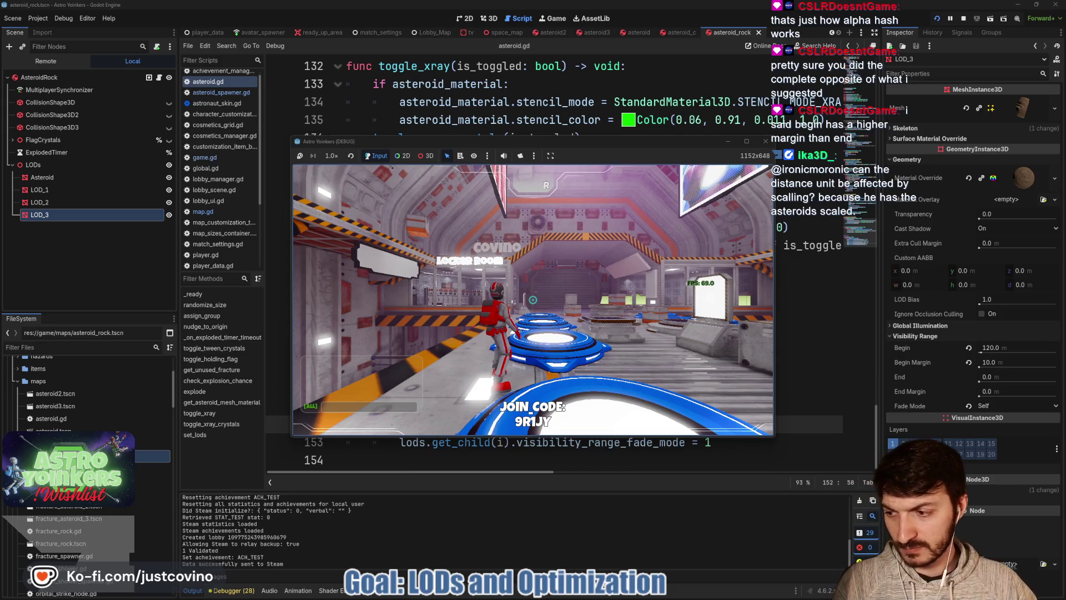
{"action": "key", "text": "w"}
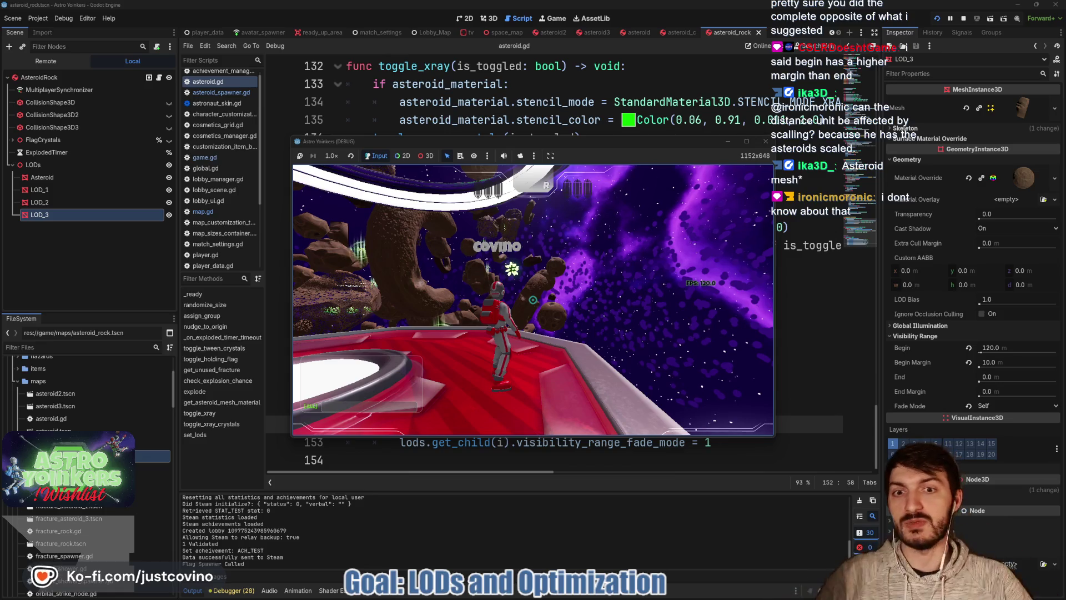
{"action": "key", "text": "w"}
{"action": "key", "text": "w"}
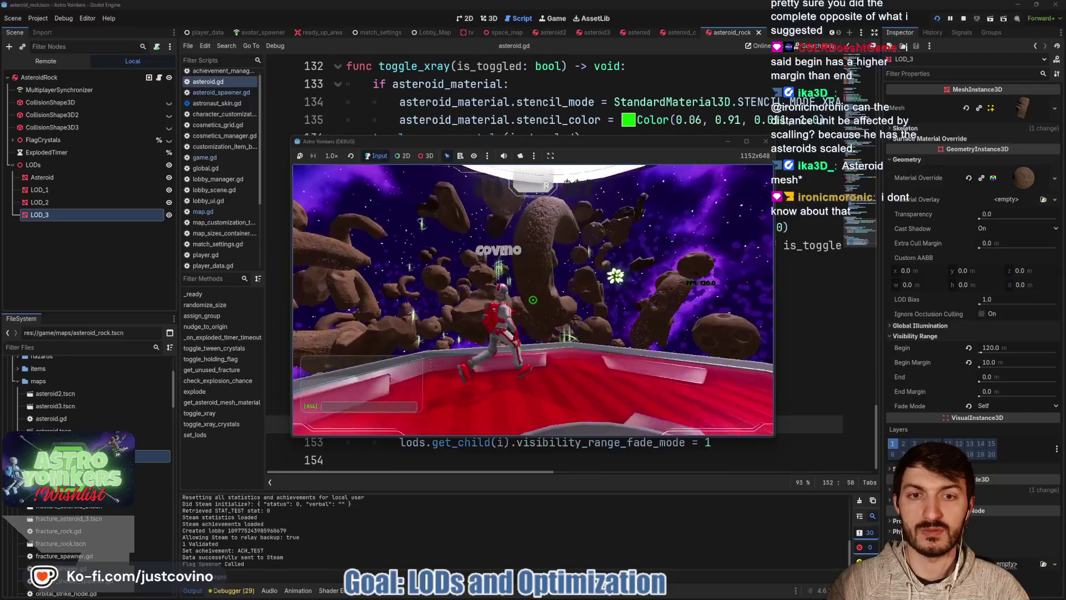
{"action": "key", "text": "w"}
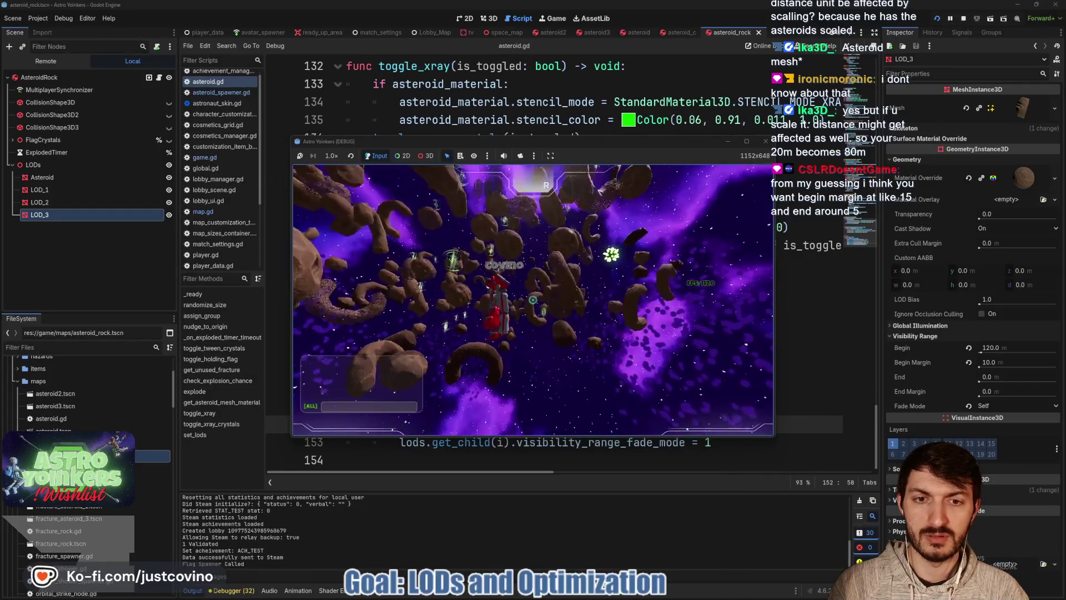
- Stop the game and outline the toggle_xray_crystals and LOD code for viewers
{"action": "key", "text": "F8"}
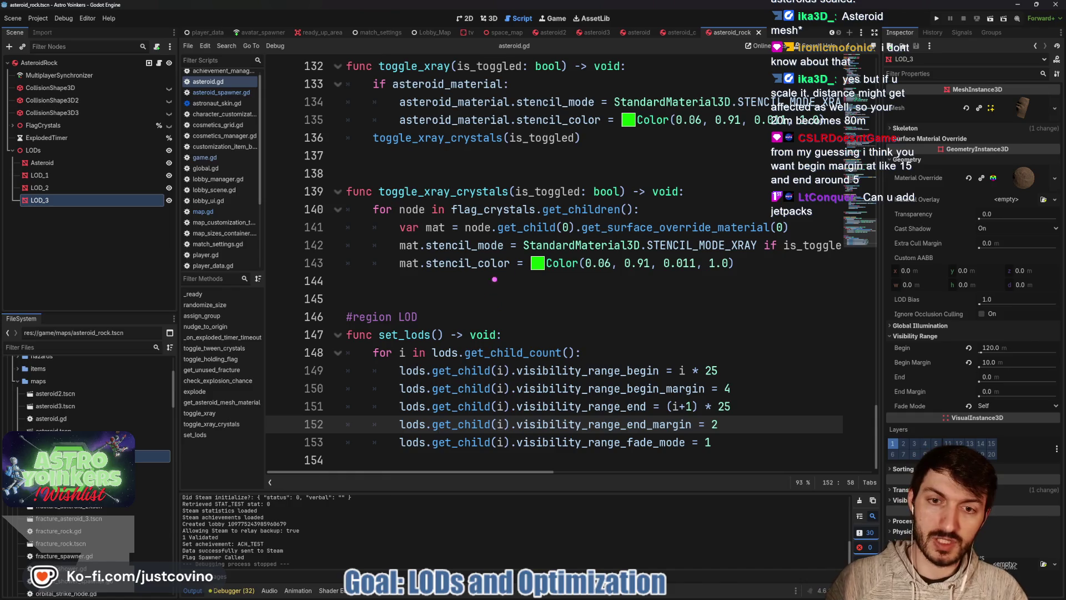
{"action": "left_click_drag", "start_coordinate": [329, 173], "coordinate": [633, 385]}
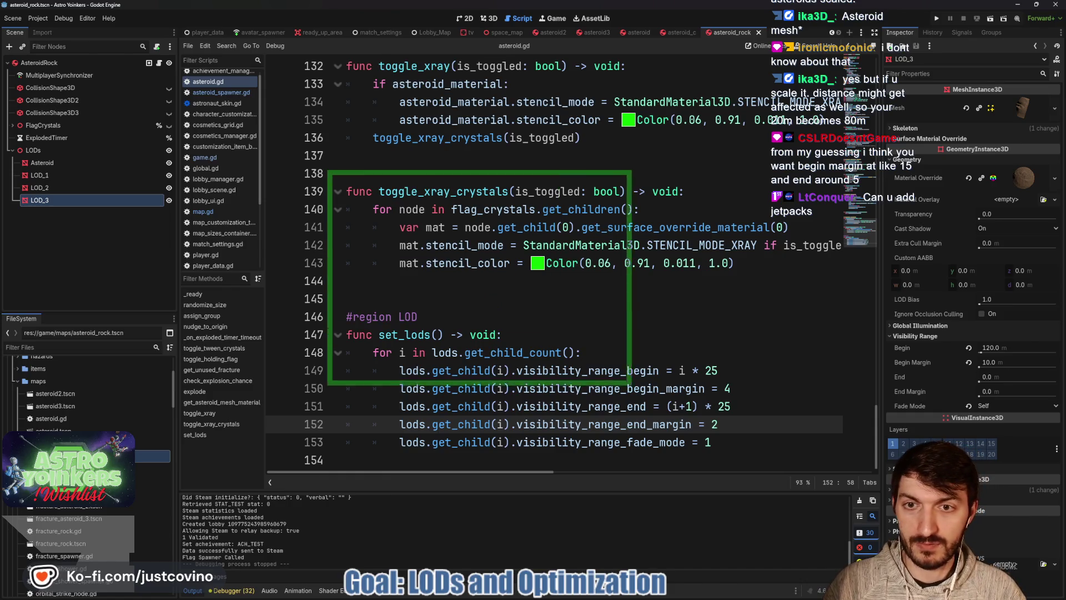
{"action": "left_click", "coordinate": [474, 269]}
{"action": "left_click_drag", "start_coordinate": [397, 205], "coordinate": [552, 340]}
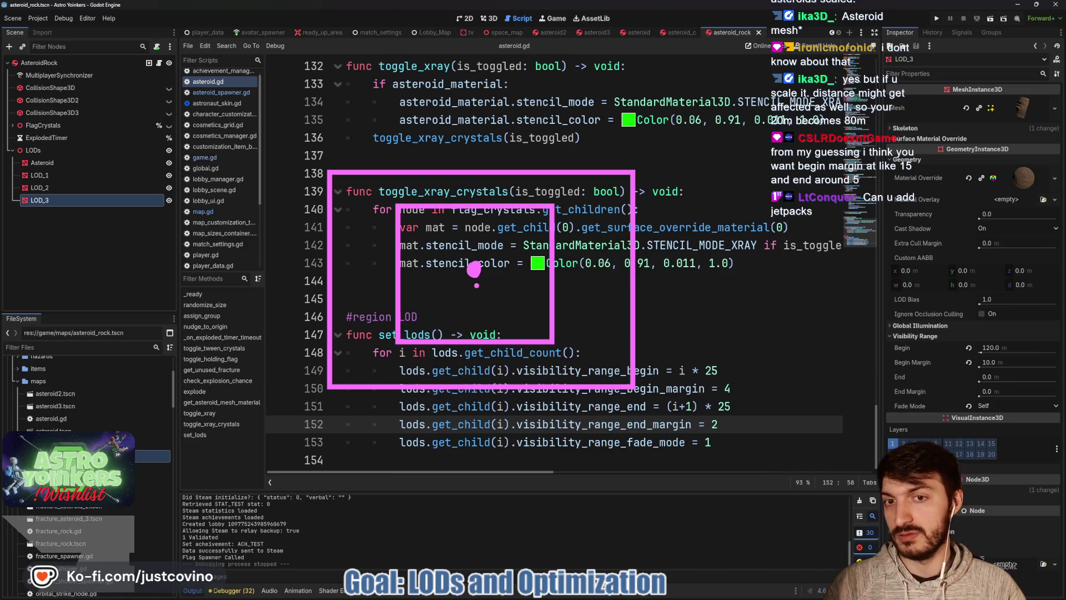
{"action": "left_click_drag", "start_coordinate": [442, 232], "coordinate": [508, 299]}
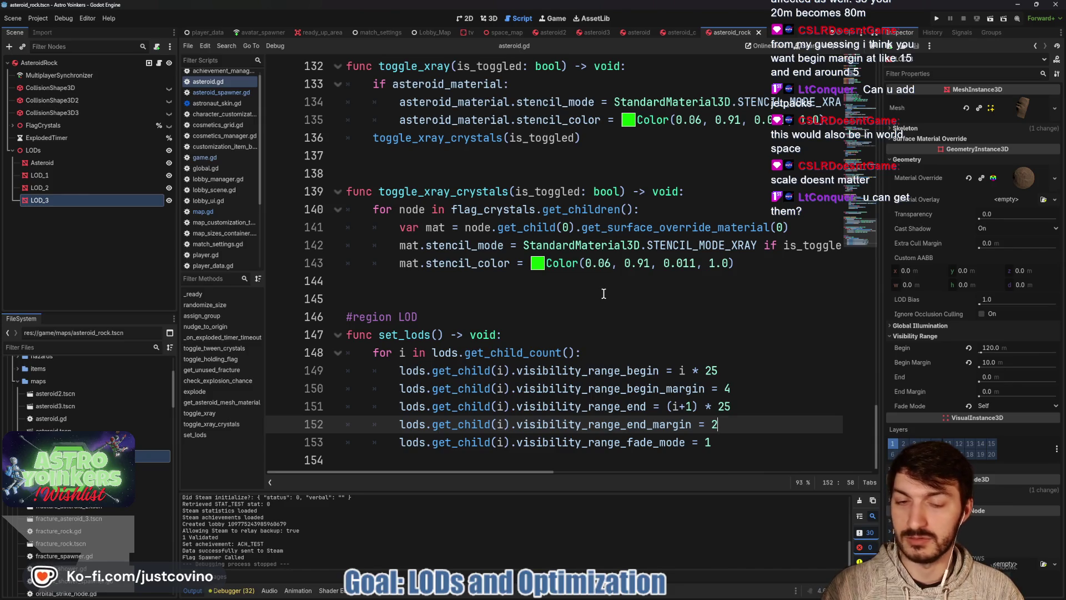
- Set the begin margin to 15 and end margin to 5, save asteroid.gd, and relaunch the game
{"action": "key", "text": "BackSpace"}
{"action": "type", "text": "15"}
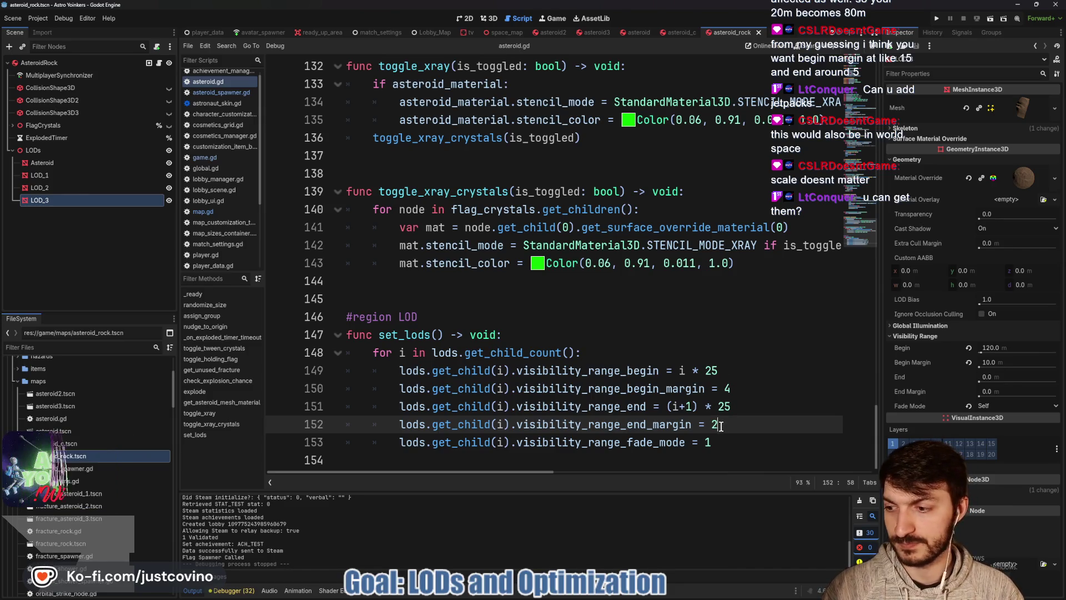
{"action": "left_click", "coordinate": [732, 388]}
{"action": "key", "text": "BackSpace"}
{"action": "type", "text": "5"}
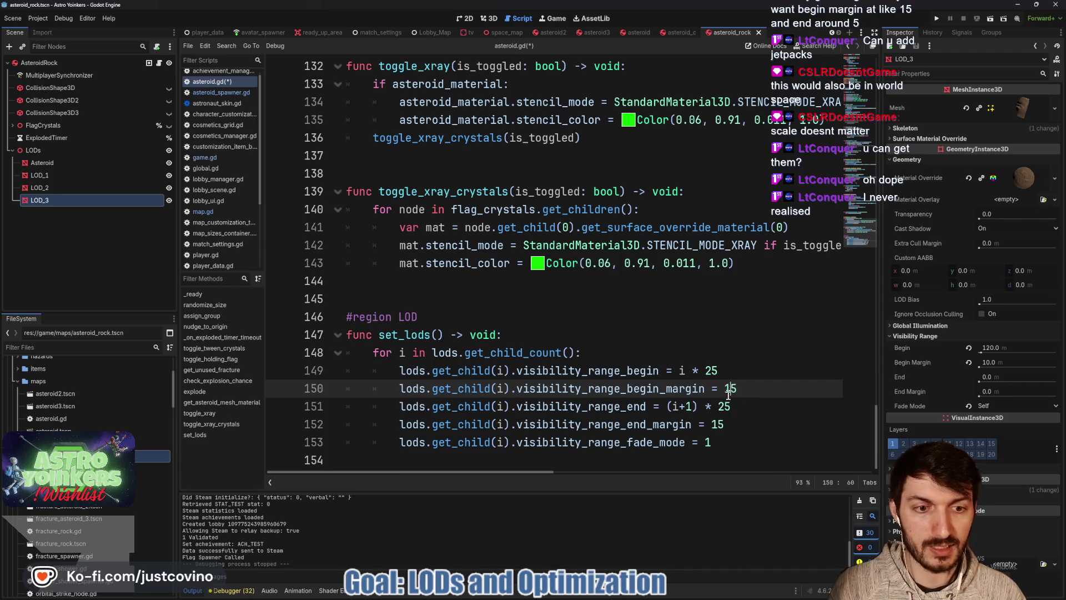
{"action": "left_click", "coordinate": [715, 425]}
{"action": "key", "text": "ctrl+s"}
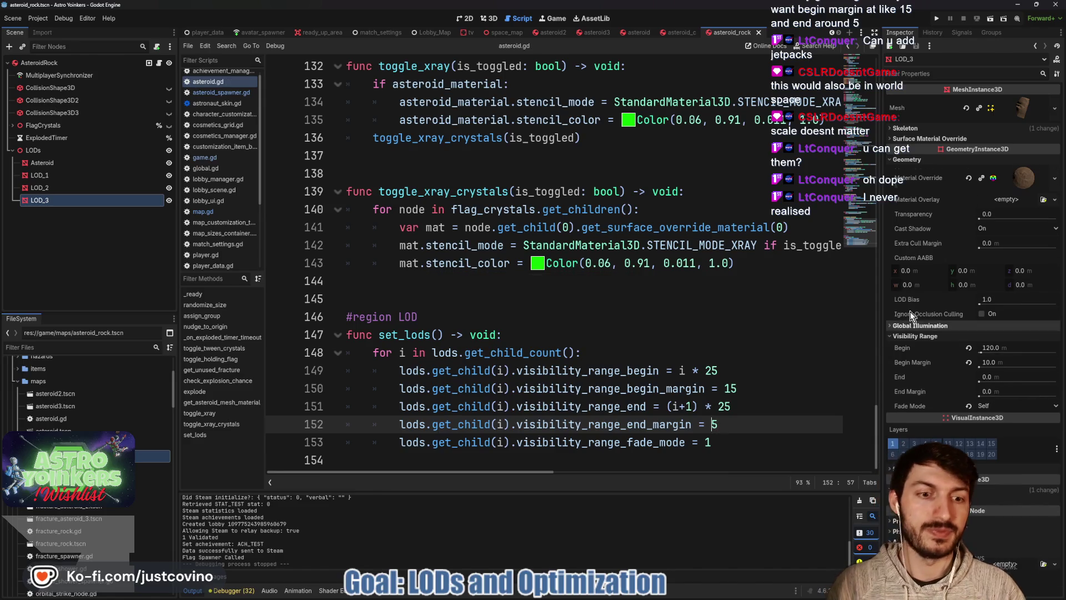
{"action": "left_click", "coordinate": [937, 20]}
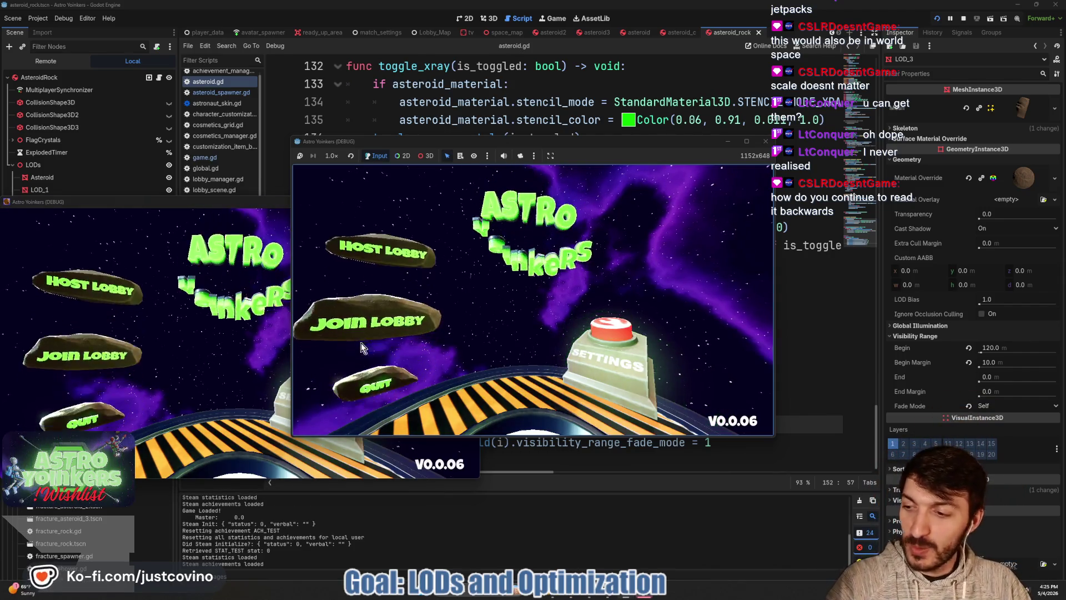
{"action": "left_click", "coordinate": [267, 278]}
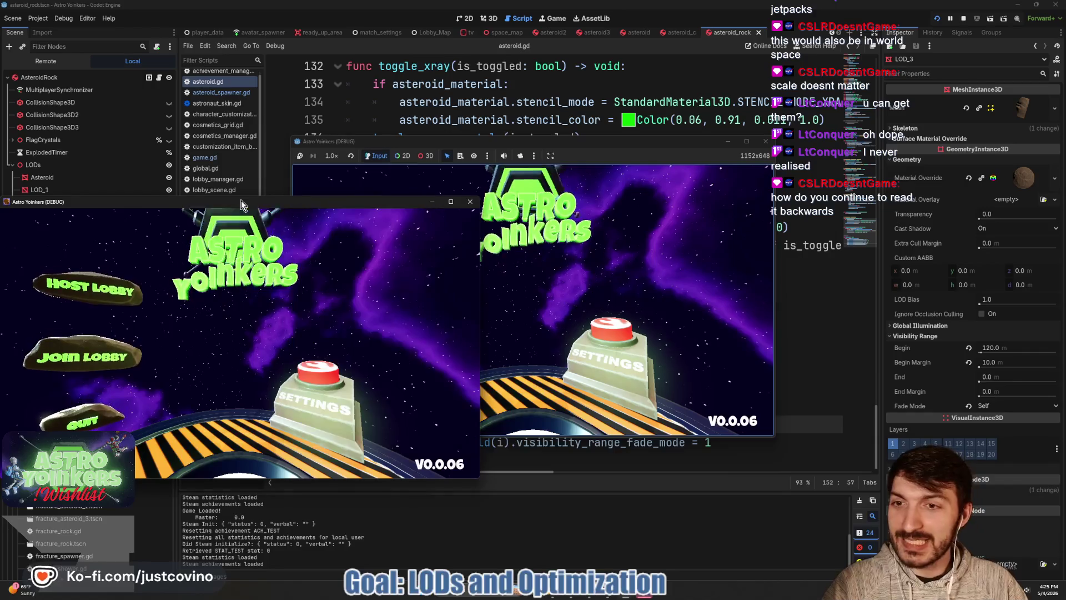
- Close the extra window, host a private lobby, step onto the ready pad, and stop after watching the asteroids
{"action": "left_click", "coordinate": [475, 202]}
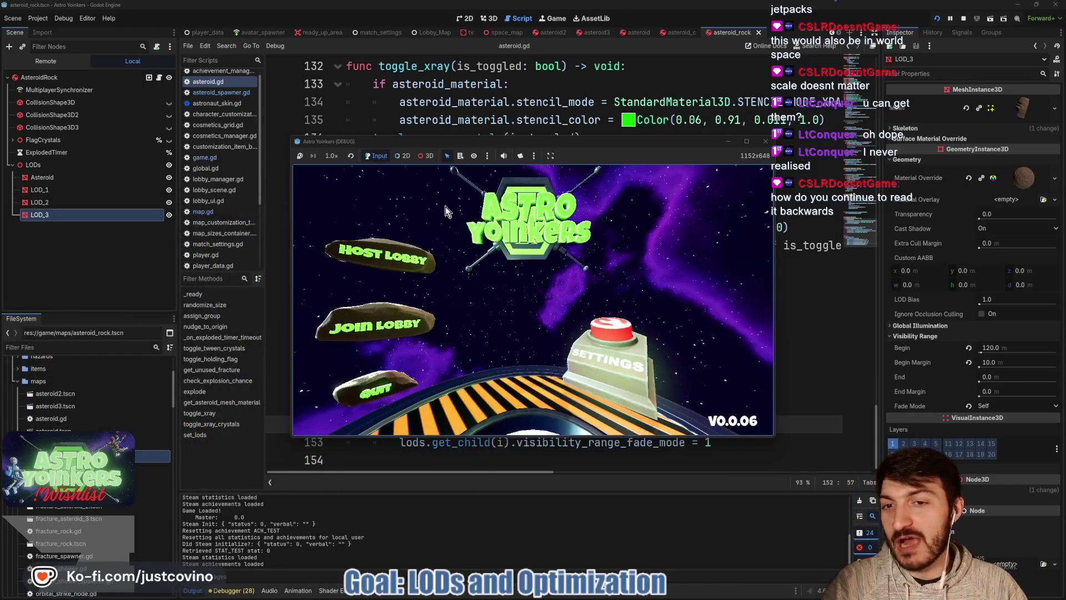
{"action": "left_click", "coordinate": [401, 251]}
{"action": "left_click", "coordinate": [502, 252]}
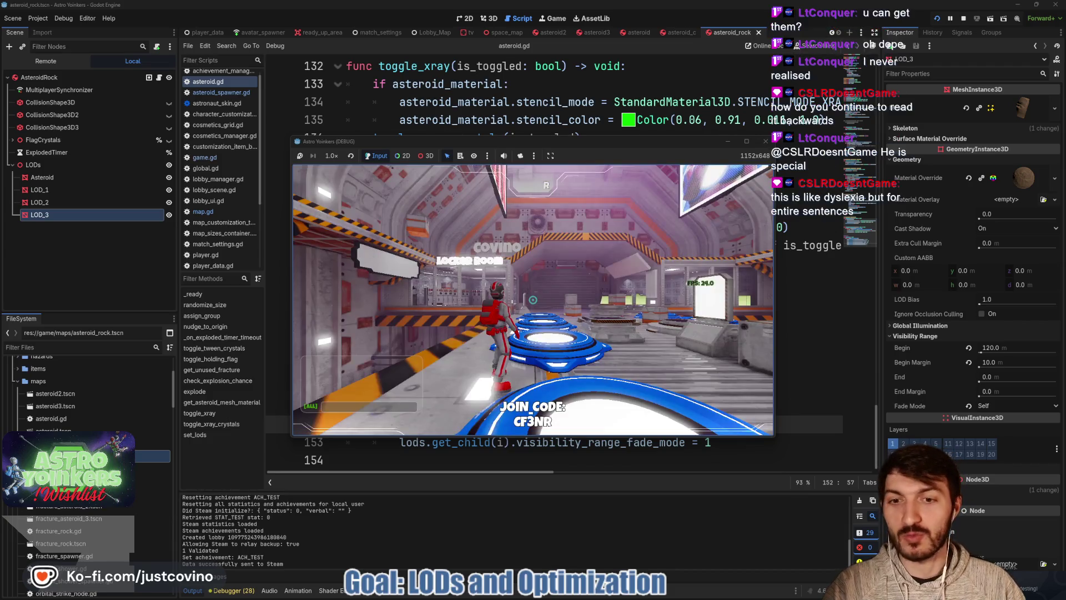
{"action": "key", "text": "w"}
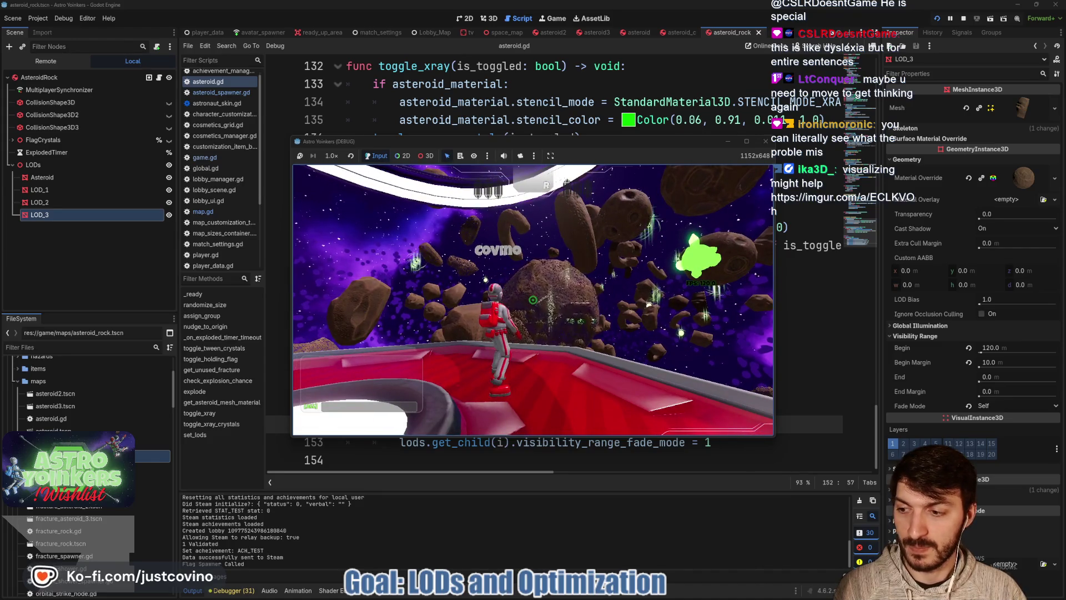
{"action": "key", "text": "F8"}
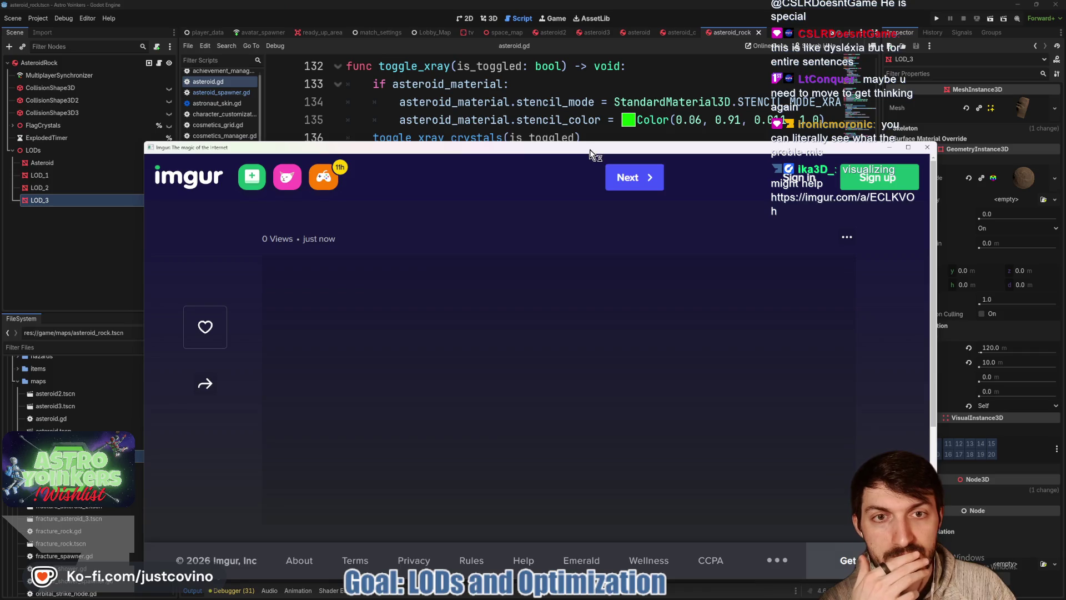
- Reposition the Imgur window beside the Inspector and scroll down to the margin sketch marked M
{"action": "left_click_drag", "start_coordinate": [590, 149], "coordinate": [576, 85]}
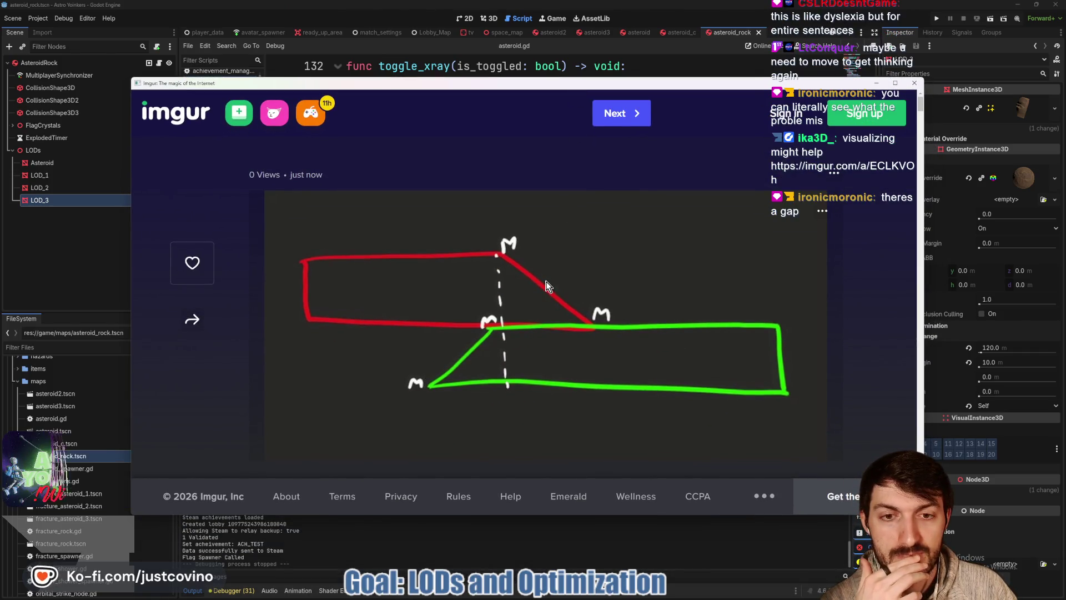
{"action": "scroll", "coordinate": [546, 286], "scroll_direction": "down", "scroll_amount": 3}
{"action": "scroll", "coordinate": [546, 286], "scroll_direction": "up", "scroll_amount": 2}
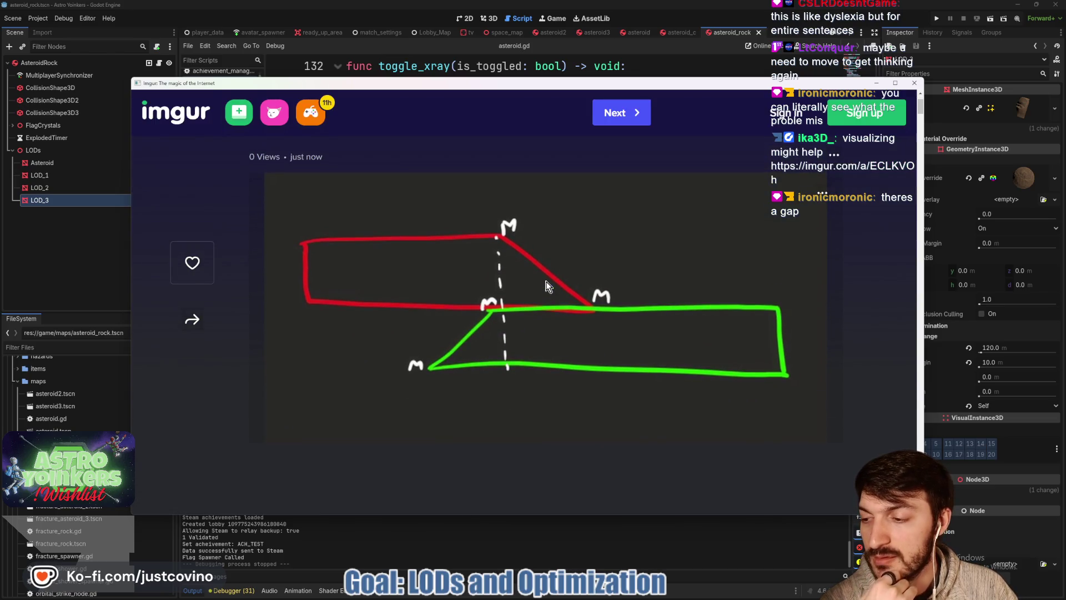
{"action": "left_click", "coordinate": [914, 88]}
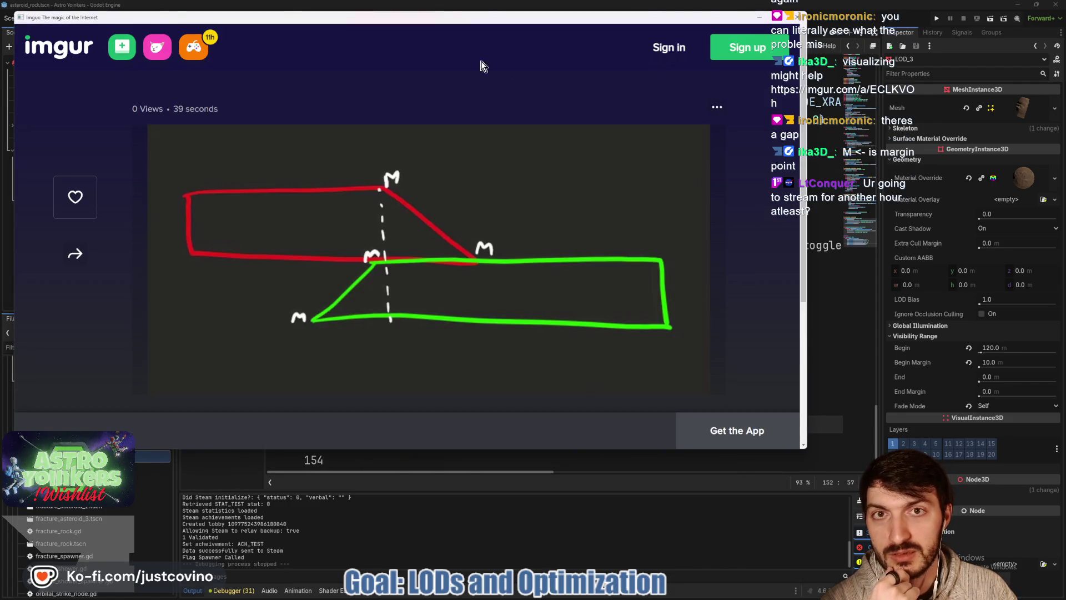
{"action": "left_click_drag", "start_coordinate": [451, 20], "coordinate": [525, 43]}
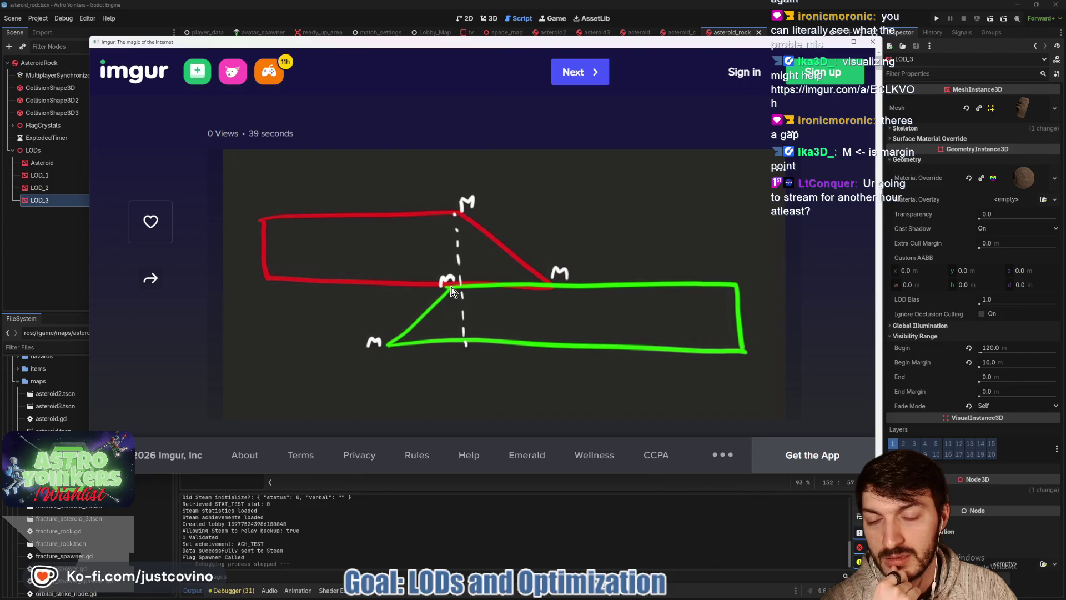
{"action": "scroll", "coordinate": [468, 274], "scroll_direction": "down", "scroll_amount": 1}
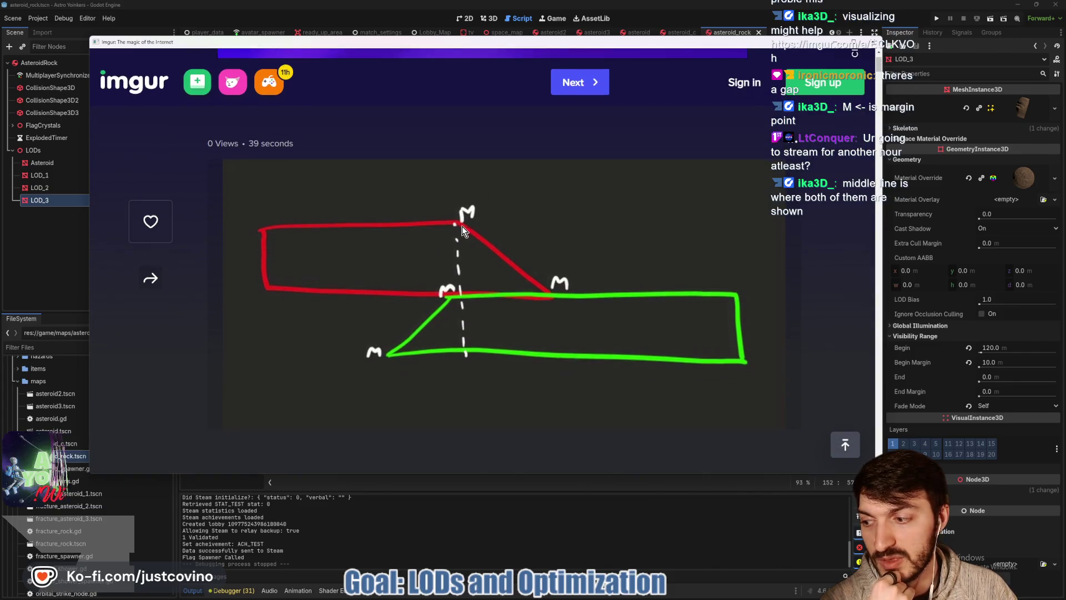